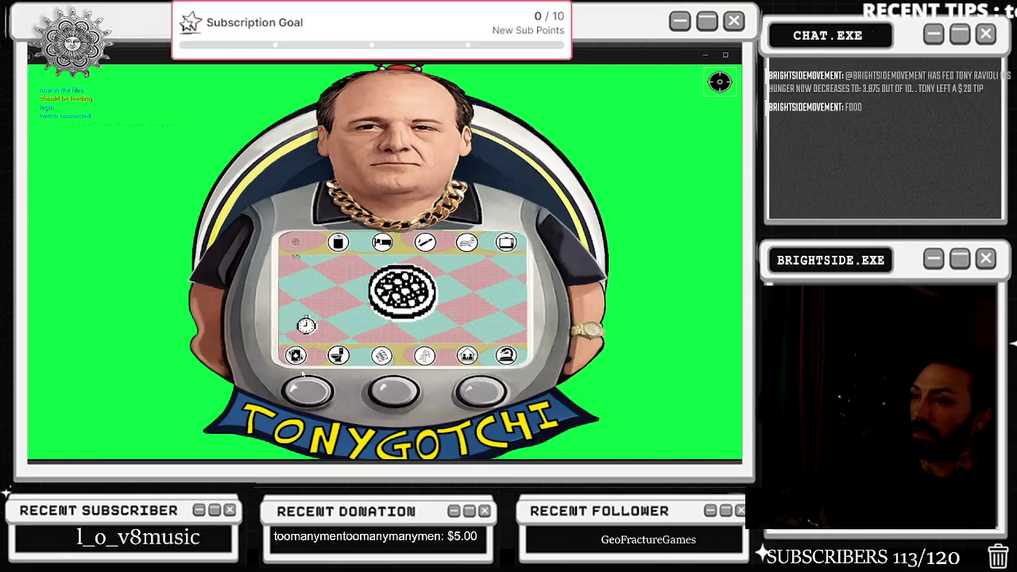
# Alt-Tab out of the Tonygotchi play window back to the World_Starter_twitch_chat level viewport
pyautogui.hotkey('alt', 'Tab')
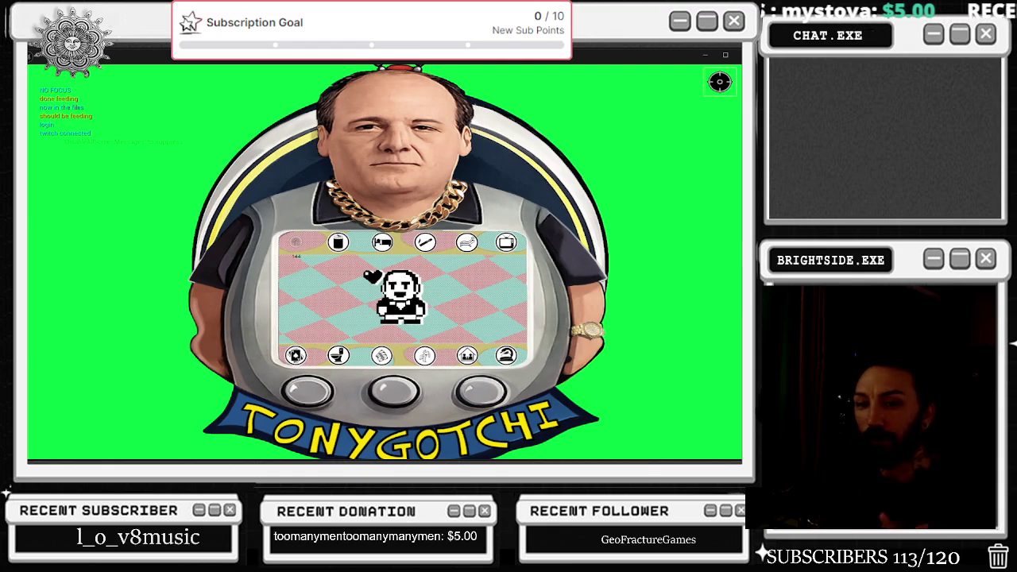
pyautogui.click(414, 119)
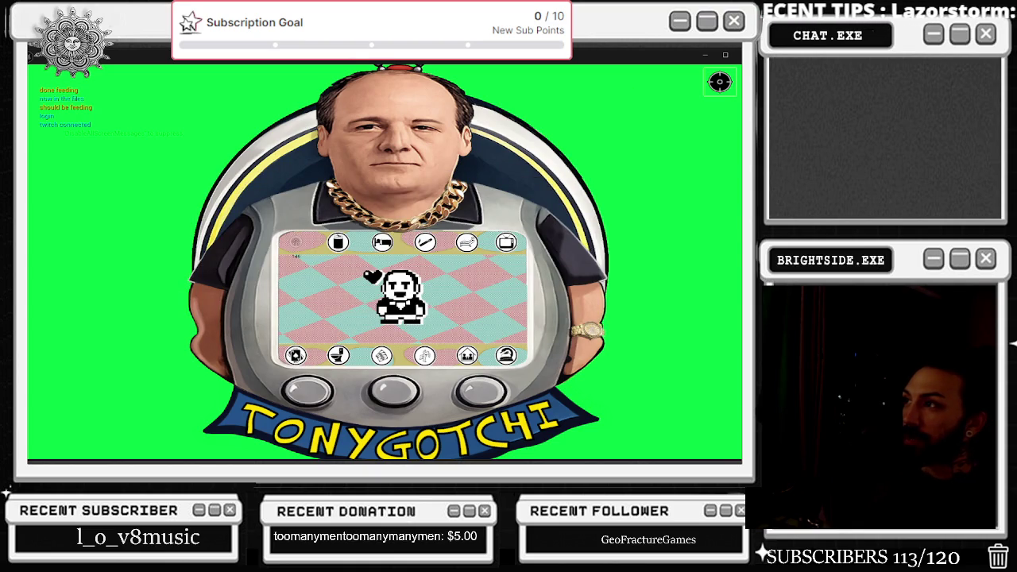
pyautogui.hotkey('alt', 'Tab')
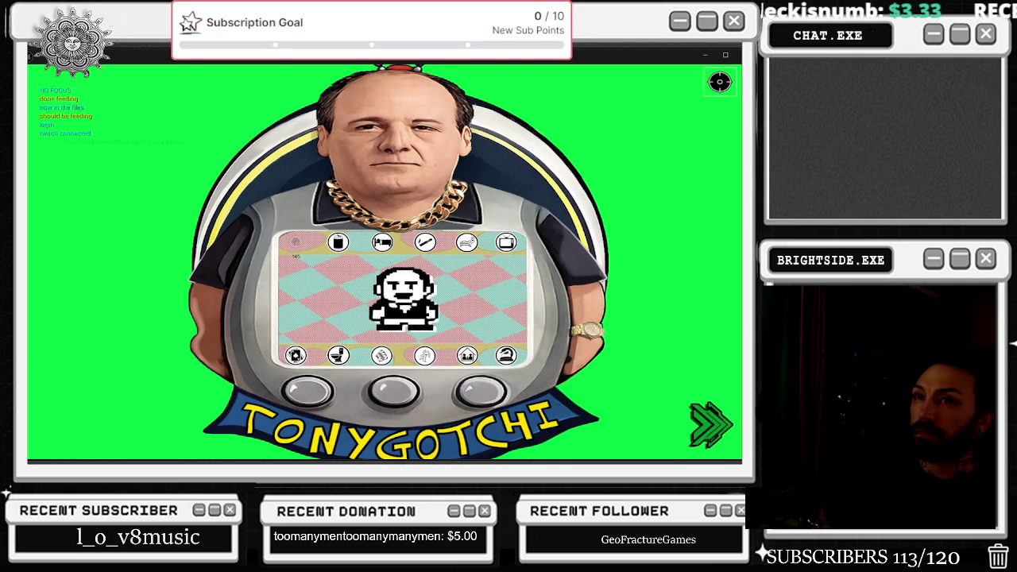
pyautogui.hotkey('alt', 'Tab')
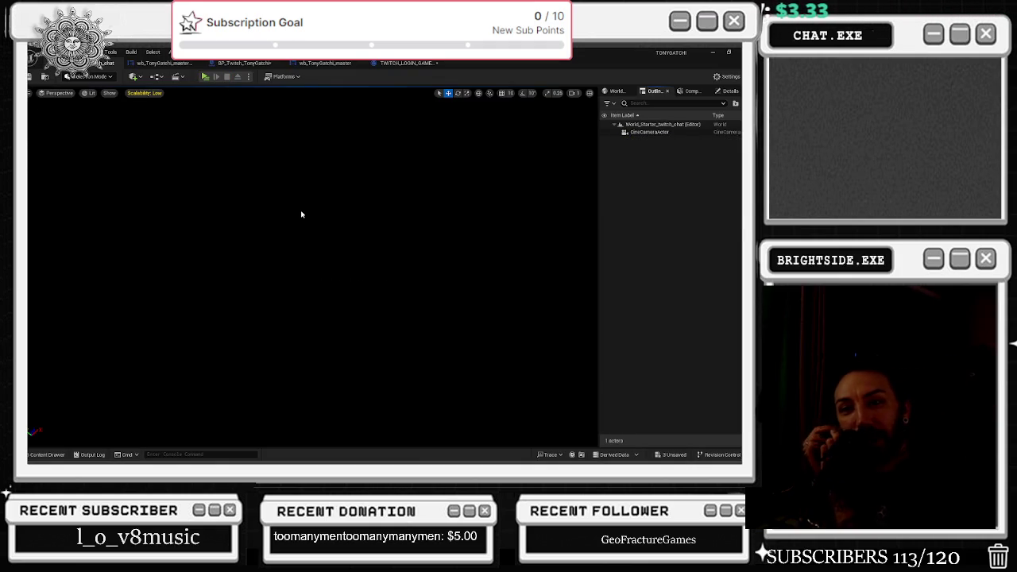
# Bring up the wb_TonyGatchi_master_Real widget in its Designer view
pyautogui.click(407, 62)
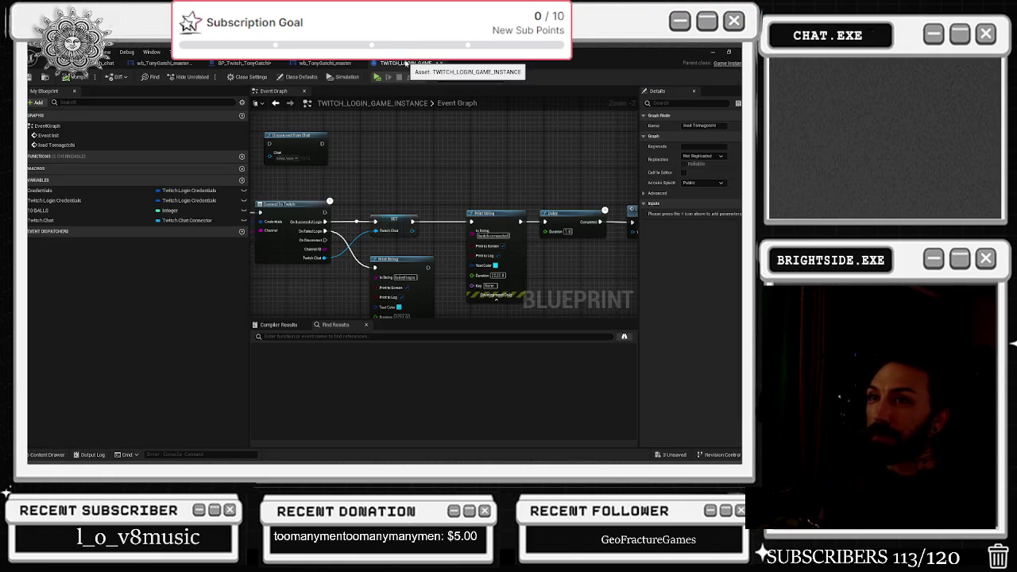
pyautogui.click(324, 63)
pyautogui.click(282, 64)
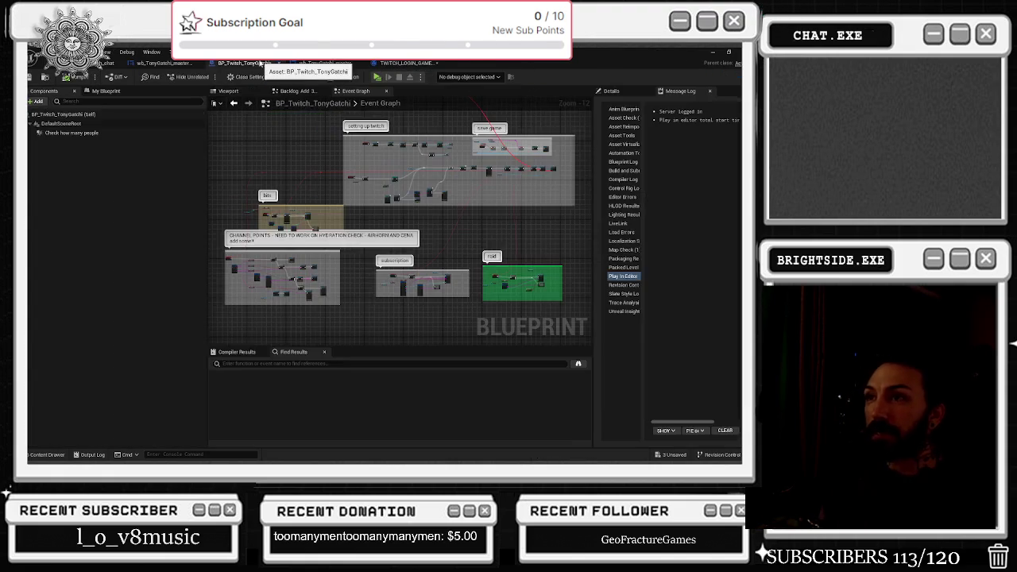
pyautogui.click(163, 63)
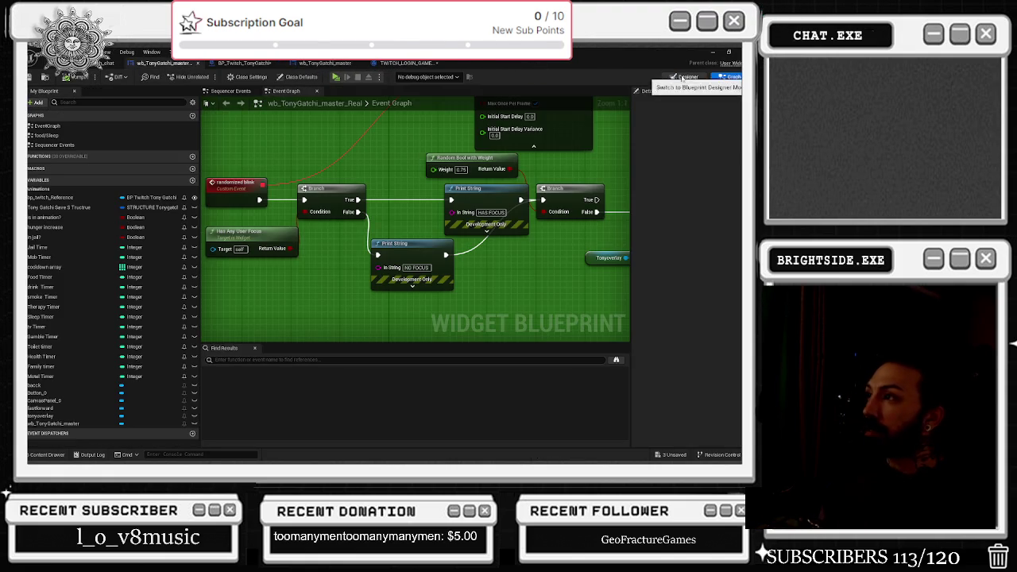
pyautogui.click(687, 76)
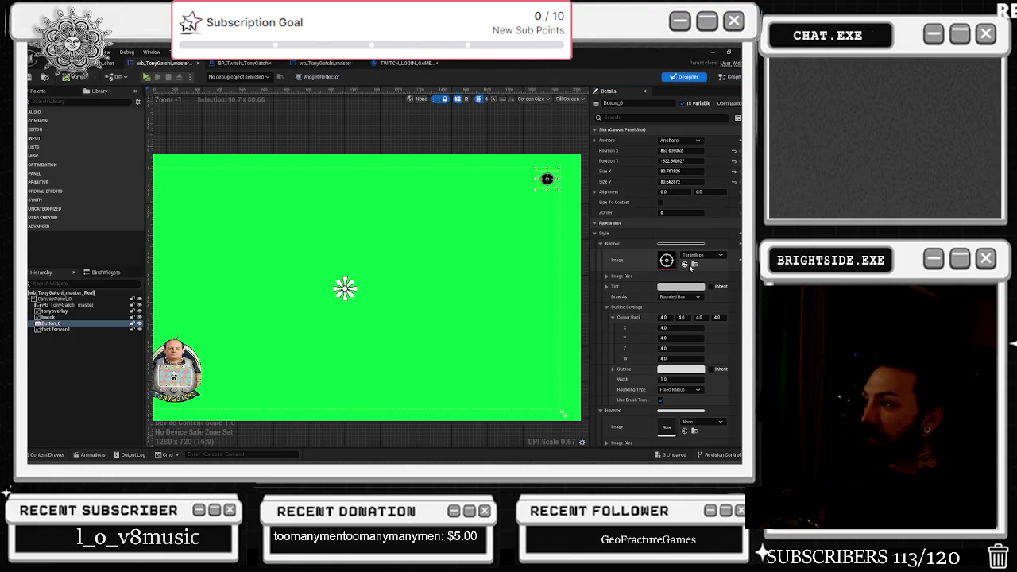
# Search the content drawer for 'x' and set Button_0's image to the red Cross texture
pyautogui.click(685, 264)
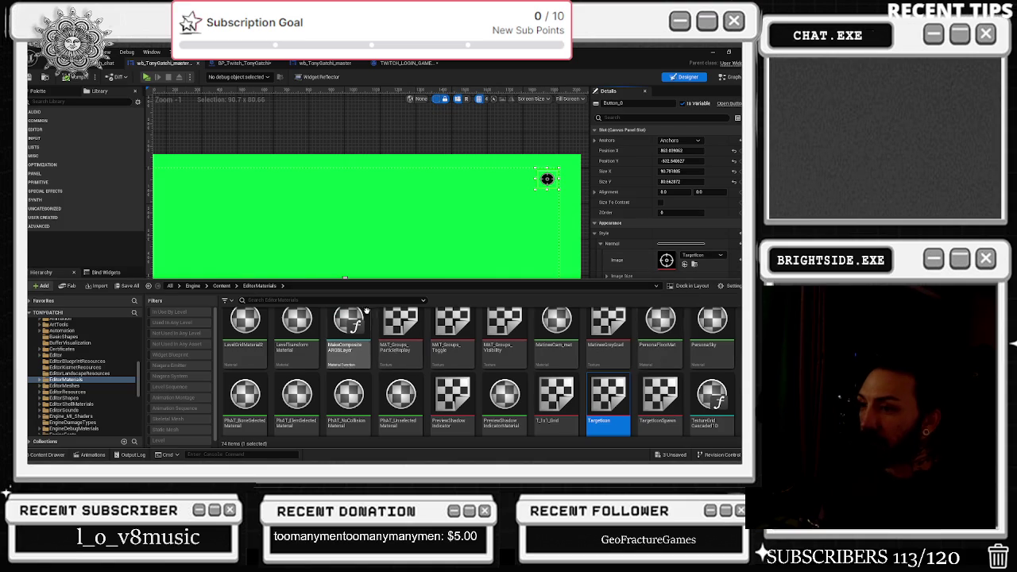
pyautogui.scroll(-3, 454, 334)
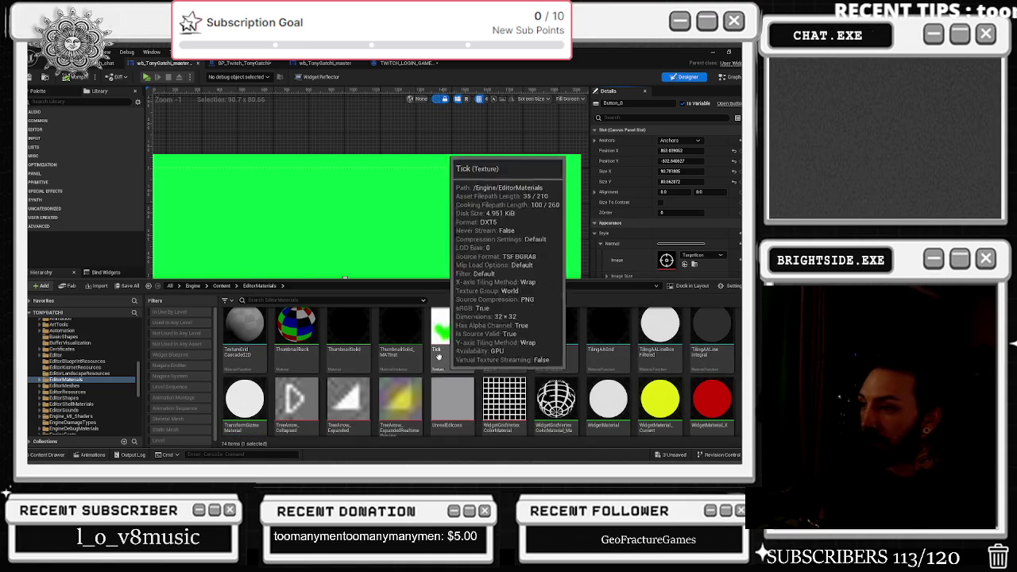
pyautogui.click(333, 293)
pyautogui.write('x')
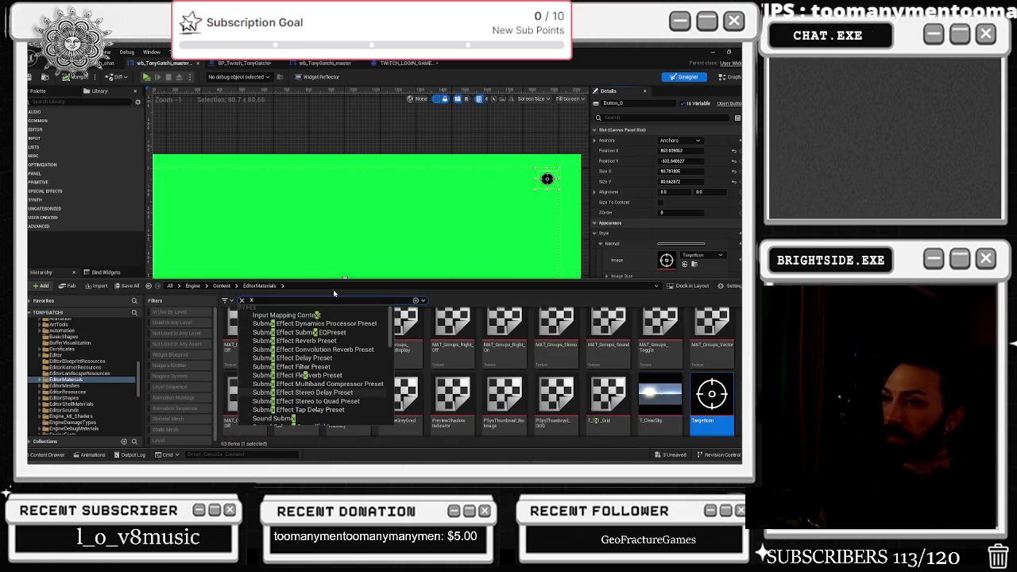
pyautogui.scroll(5, 636, 406)
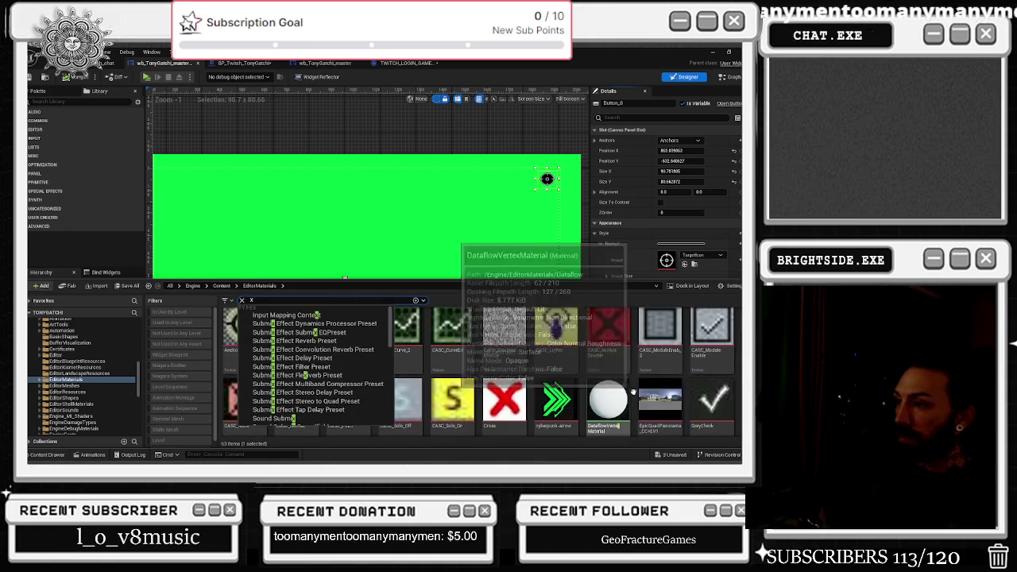
pyautogui.click(504, 417)
pyautogui.click(685, 263)
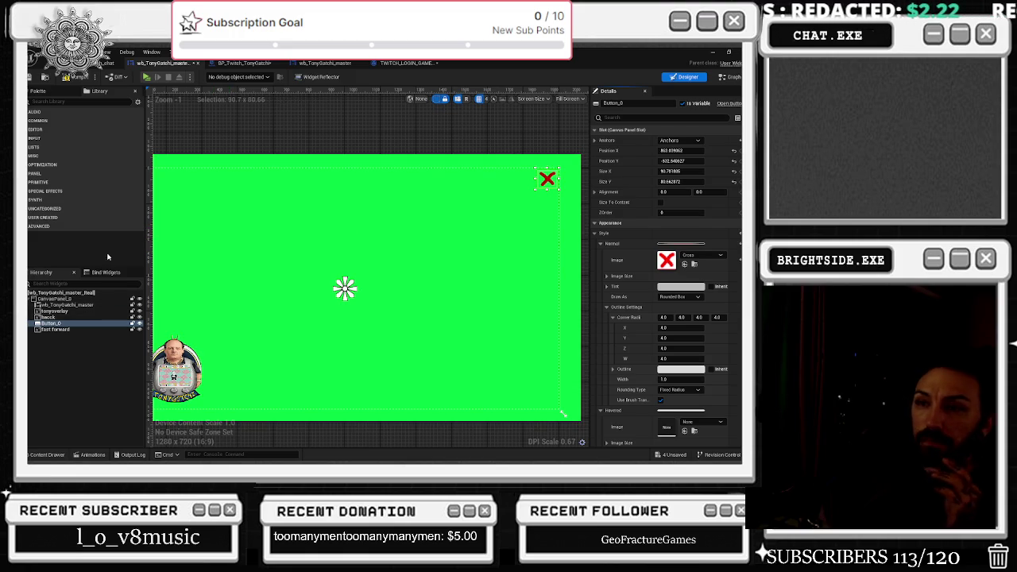
pyautogui.click(251, 64)
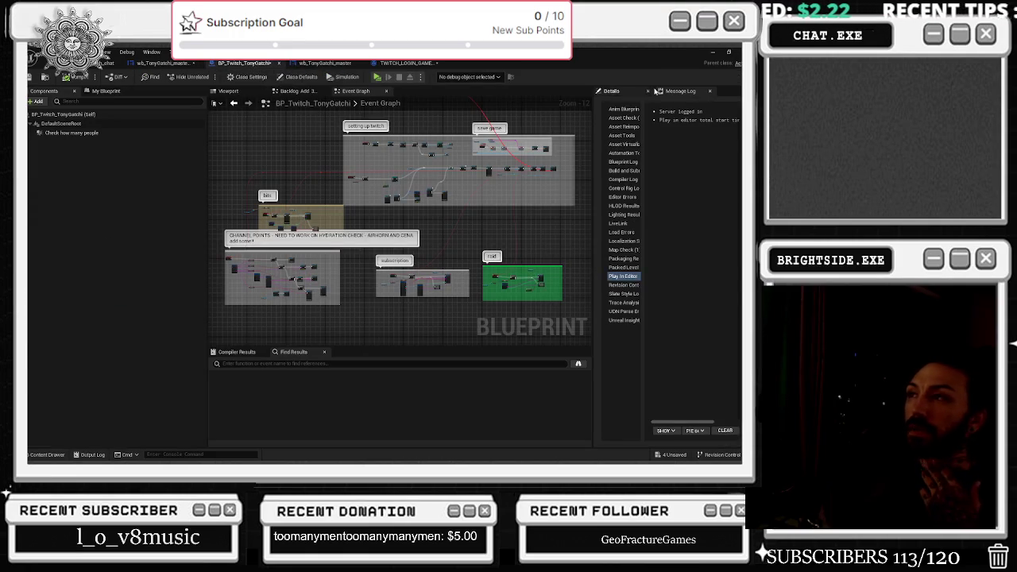
# Copy WidgetSwitcher_70 from wb_TonyGatchi_master and paste it into the wb_TonyGatchi_master_Real root
pyautogui.click(326, 62)
pyautogui.click(402, 63)
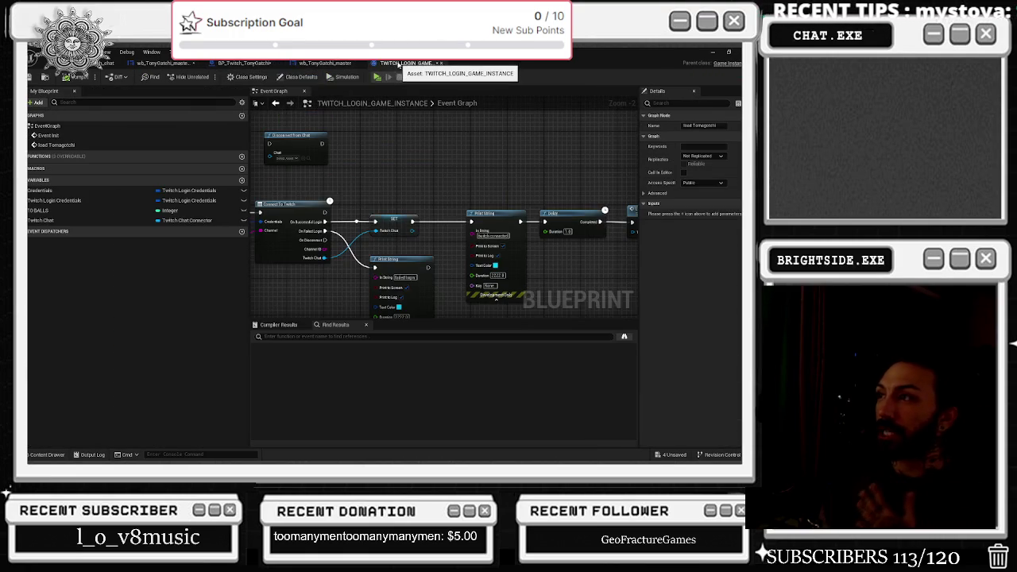
pyautogui.click(314, 63)
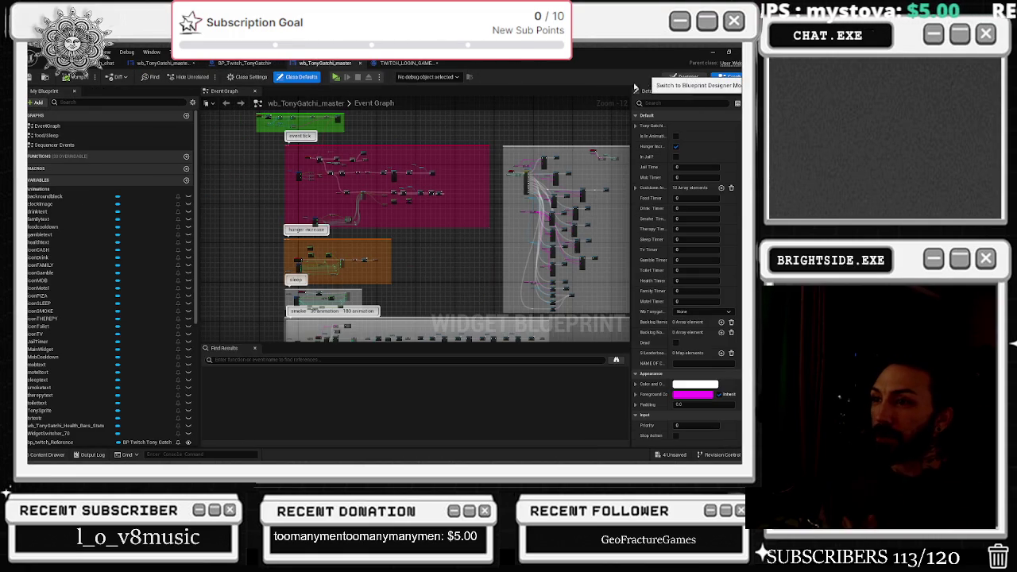
pyautogui.click(689, 77)
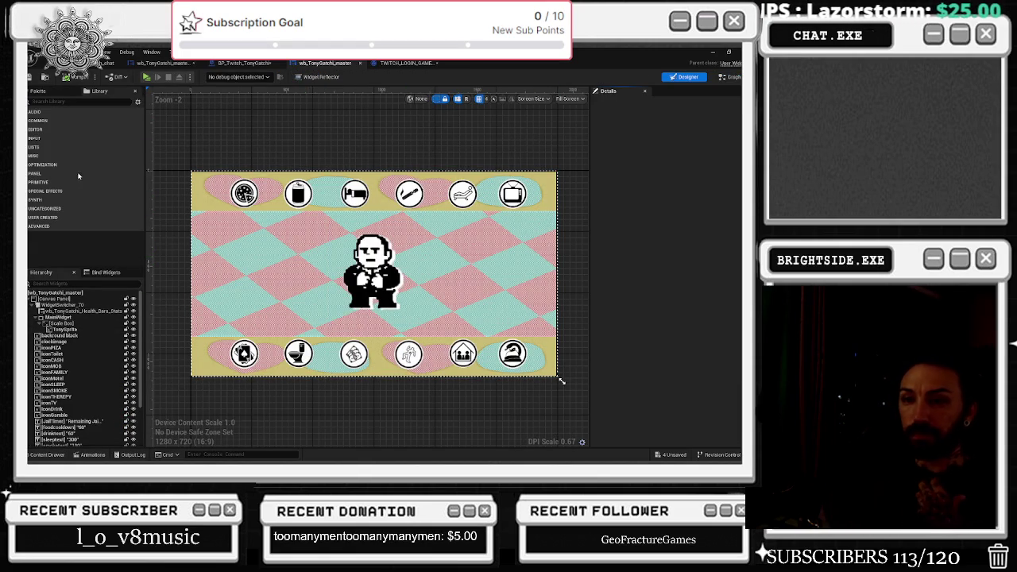
pyautogui.click(86, 305)
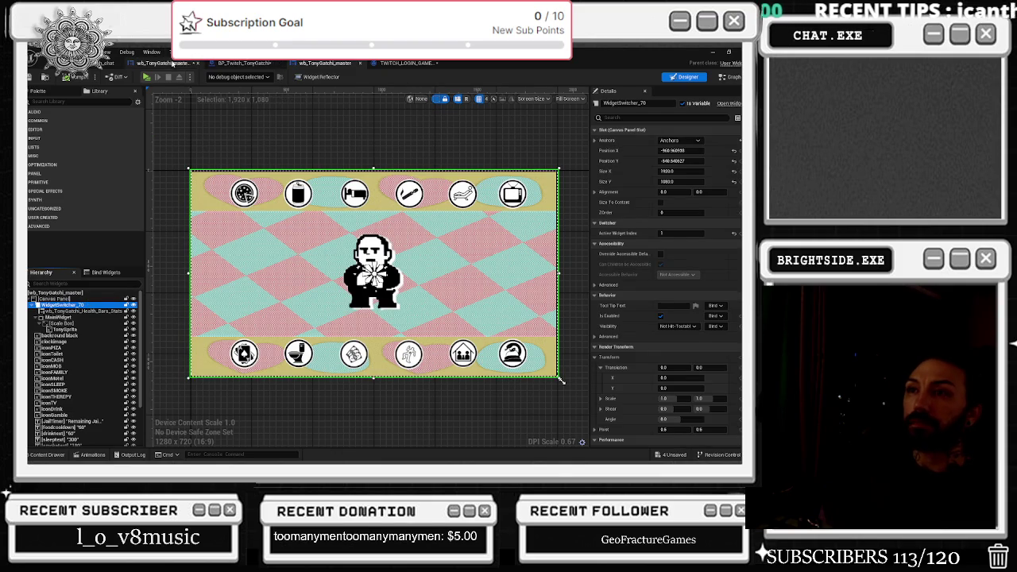
pyautogui.click(162, 63)
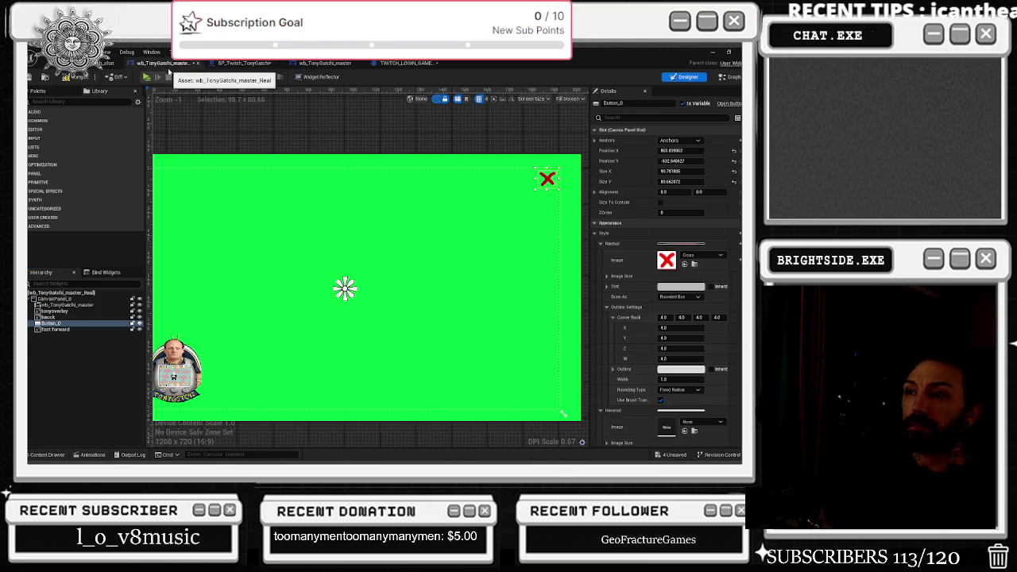
pyautogui.click(61, 305)
pyautogui.hotkey('ctrl', 'v')
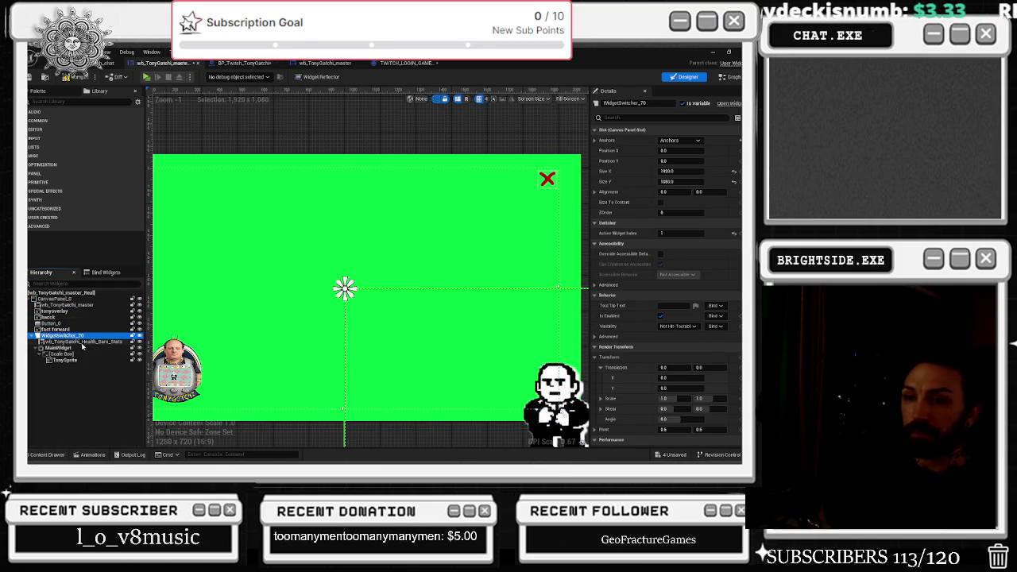
# Collapse WidgetSwitcher_70 and move it on the canvas to roughly X -1073, Y -569
pyautogui.click(78, 341)
pyautogui.keyDown('shift'); pyautogui.click(77, 361); pyautogui.keyUp('shift')
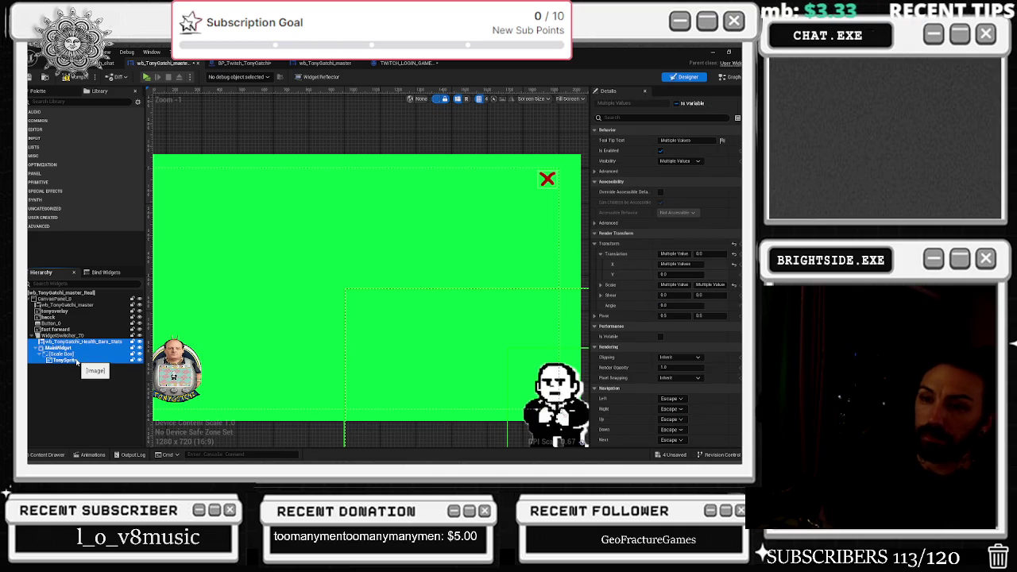
pyautogui.click(77, 361)
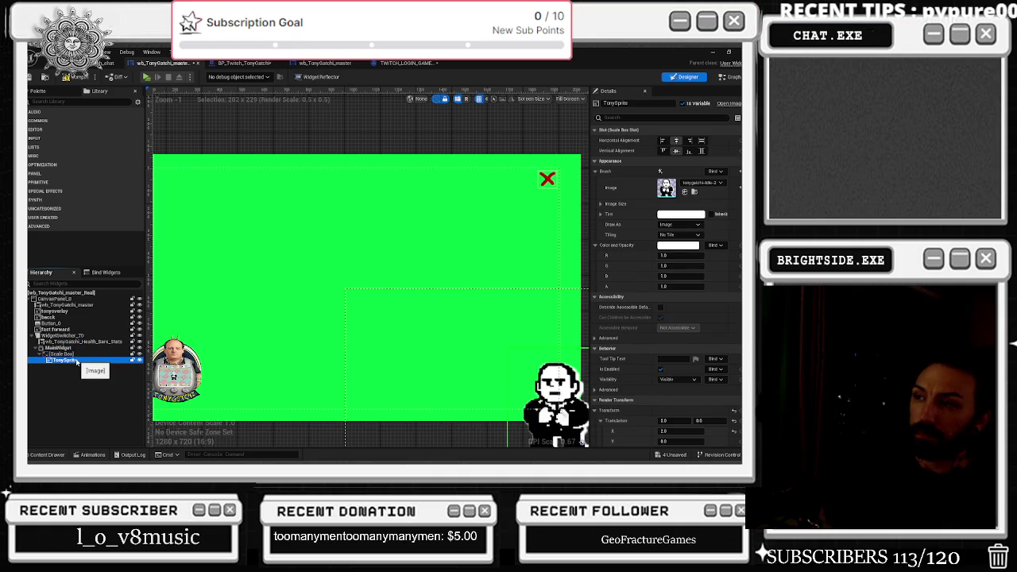
pyautogui.keyDown('shift'); pyautogui.click(75, 343); pyautogui.keyUp('shift')
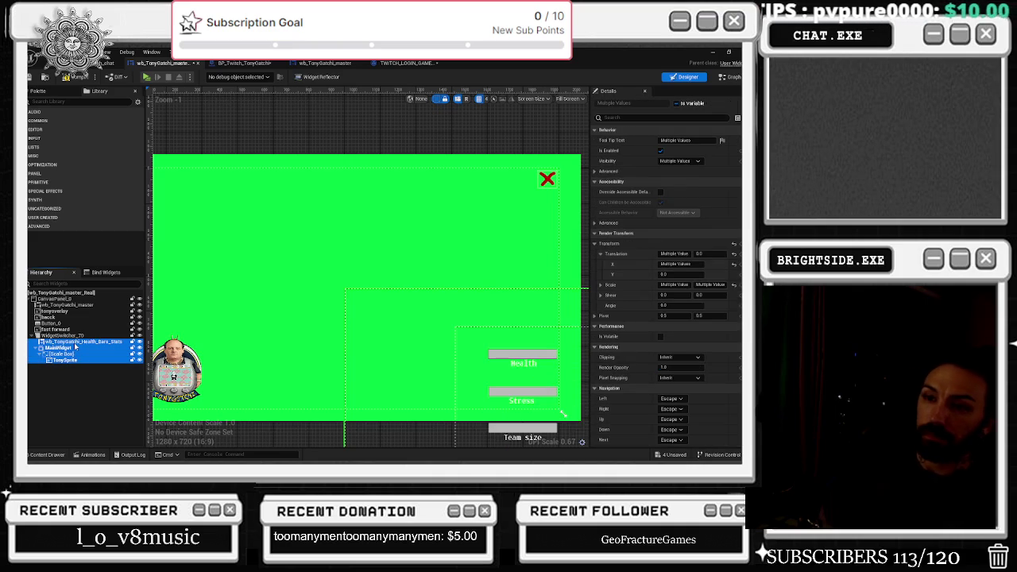
pyautogui.doubleClick(75, 336)
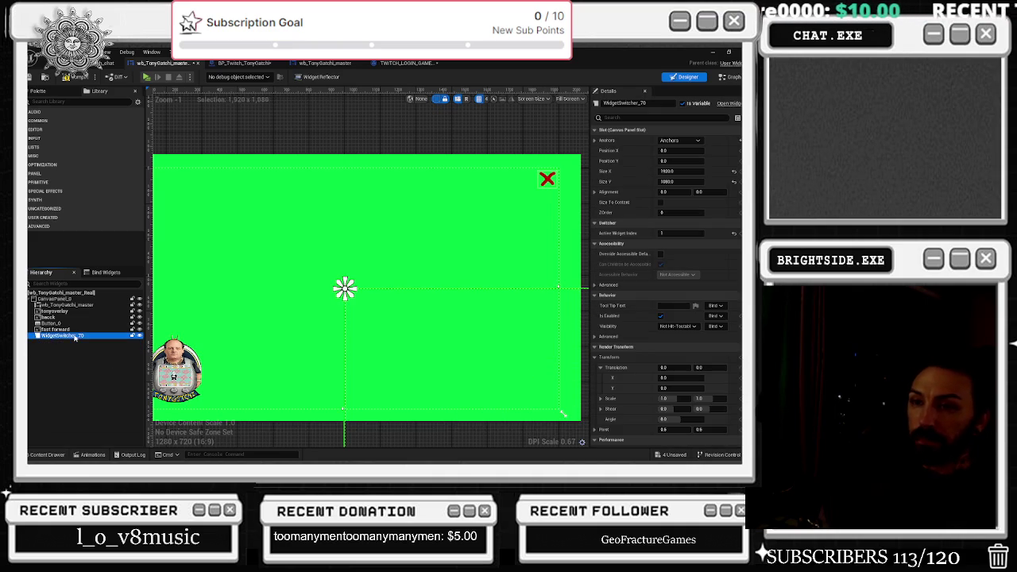
pyautogui.scroll(-5, 496, 342)
pyautogui.moveTo(546, 360)
pyautogui.mouseDown()
pyautogui.moveTo(516, 366)
pyautogui.moveTo(485, 324)
pyautogui.mouseUp()
# Enlarge WidgetSwitcher_70 on the canvas and save the widget blueprint
pyautogui.scroll(3, 487, 327)
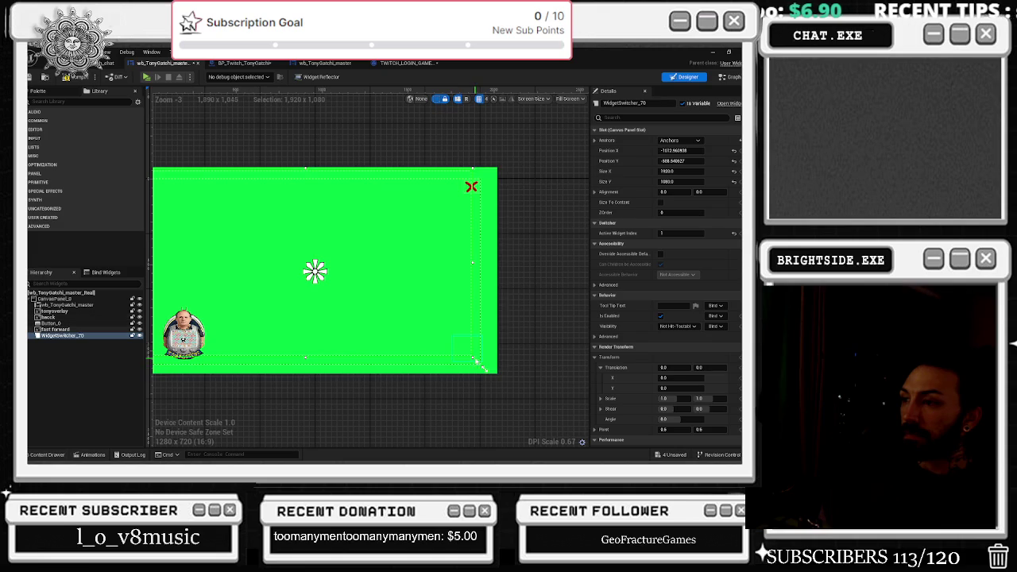
pyautogui.moveTo(484, 368); pyautogui.dragTo(499, 375)
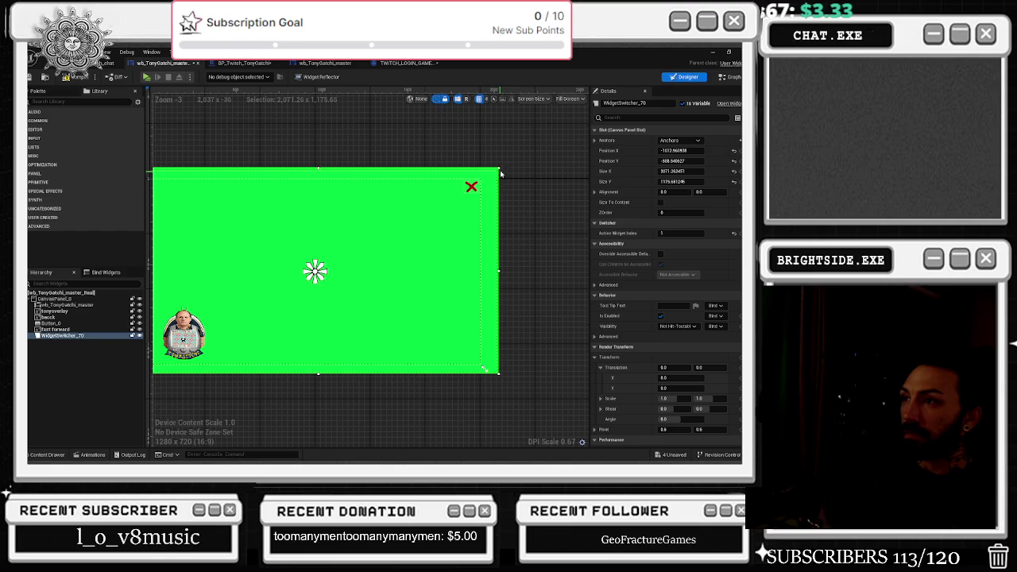
pyautogui.moveTo(499, 168); pyautogui.dragTo(499, 164)
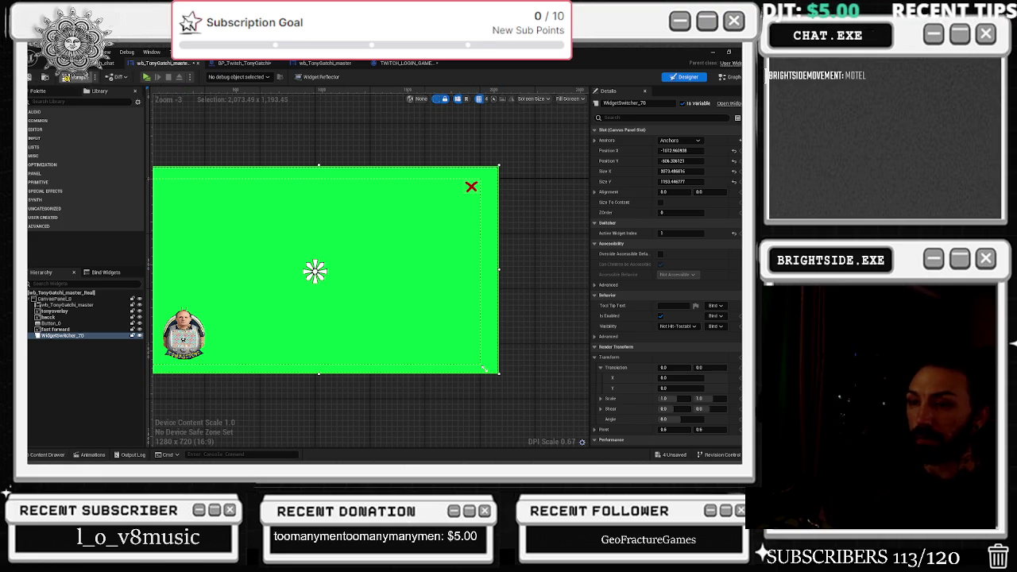
pyautogui.click(45, 77)
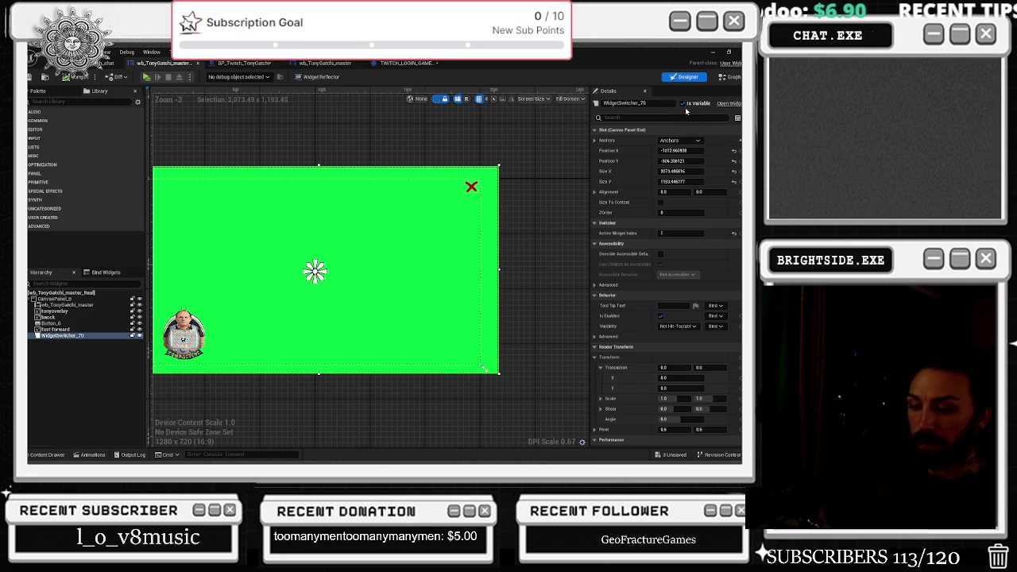
# Switch wb_TonyGatchi_master_Real from Designer to its Event Graph
pyautogui.press('`')
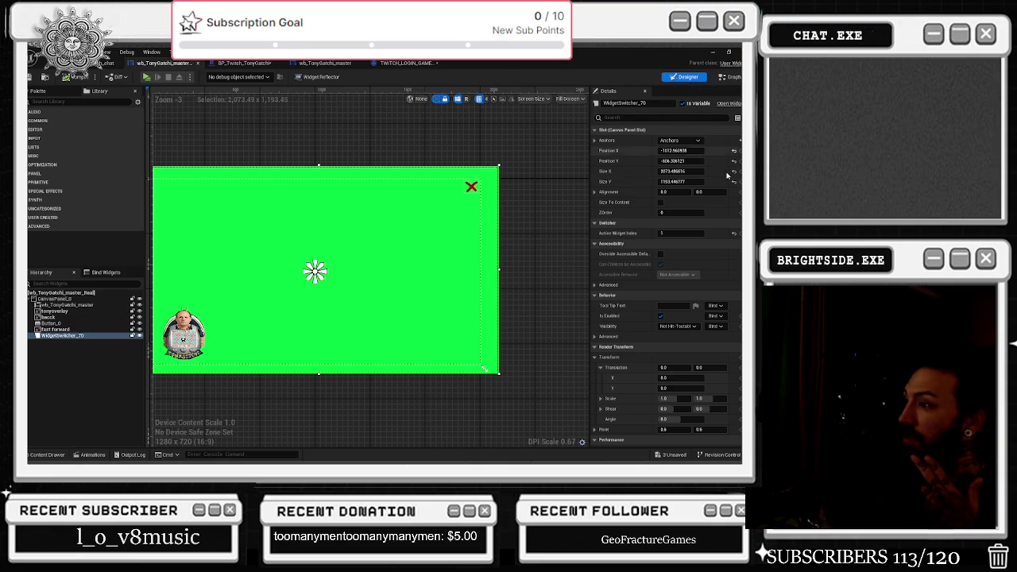
pyautogui.scroll(-3, 714, 204)
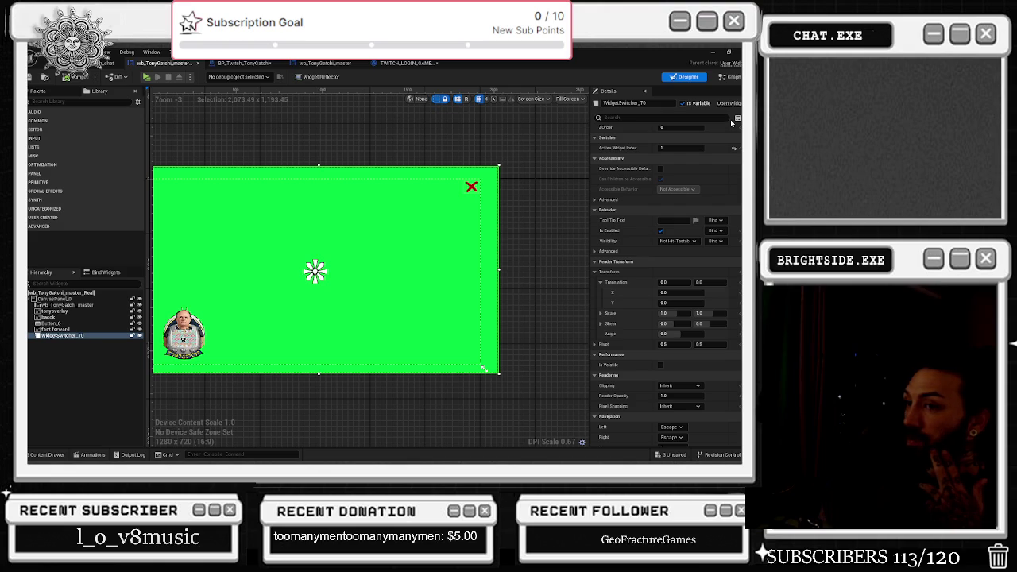
pyautogui.click(730, 77)
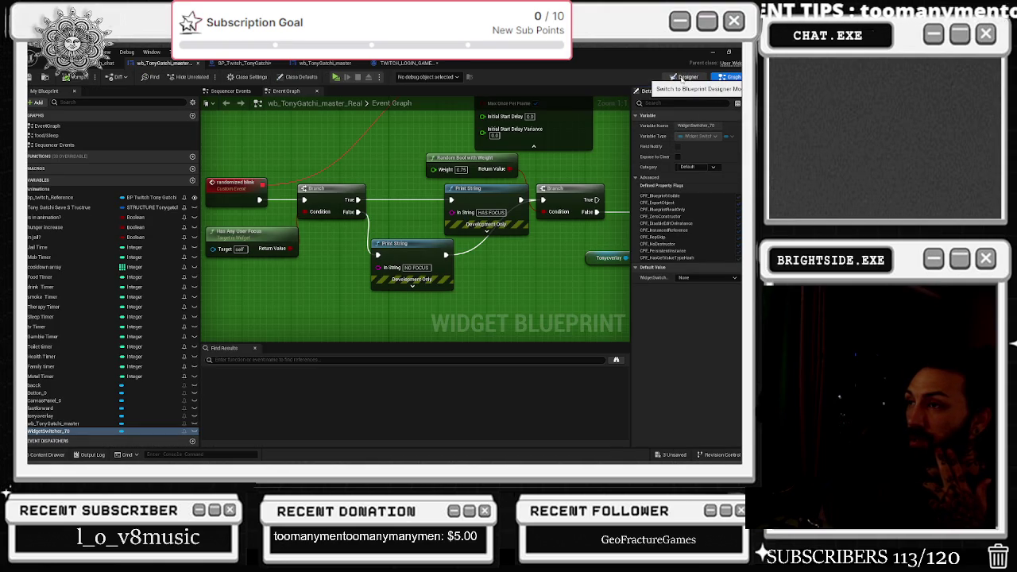
# Add a reroute point on the blink wire and space out the Print String and Set Timer by Event nodes
pyautogui.doubleClick(471, 244)
pyautogui.moveTo(468, 244); pyautogui.dragTo(520, 258)
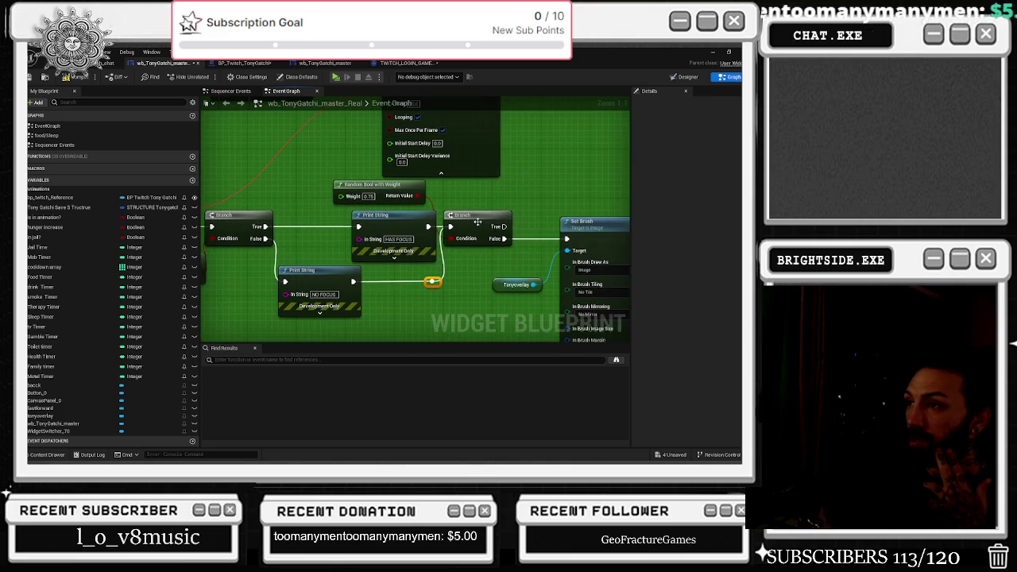
pyautogui.rightClick(531, 190)
pyautogui.click(397, 217)
pyautogui.moveTo(398, 216); pyautogui.dragTo(378, 216)
pyautogui.moveTo(472, 198); pyautogui.dragTo(485, 257)
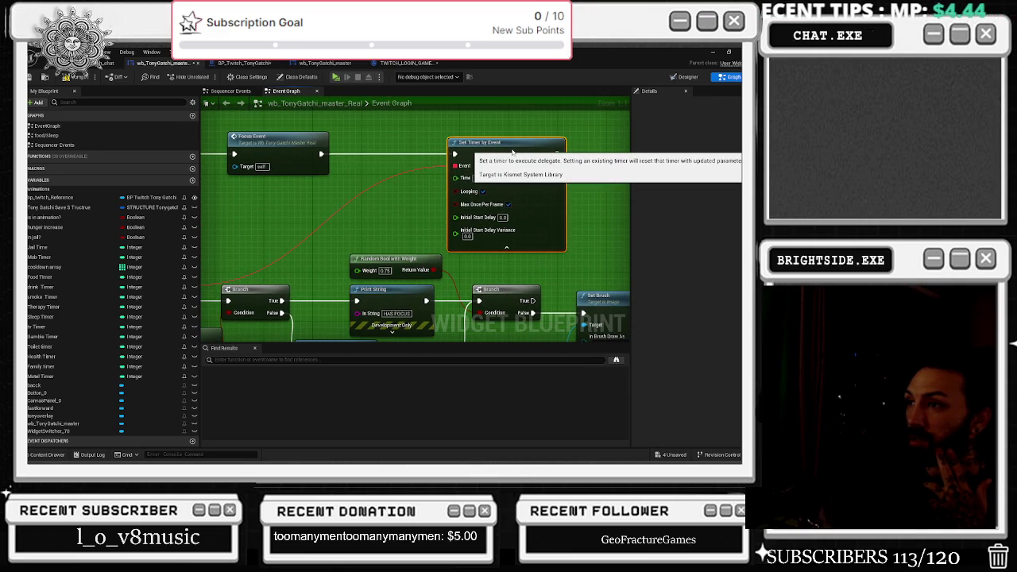
pyautogui.moveTo(472, 154); pyautogui.dragTo(537, 151)
pyautogui.click(274, 283)
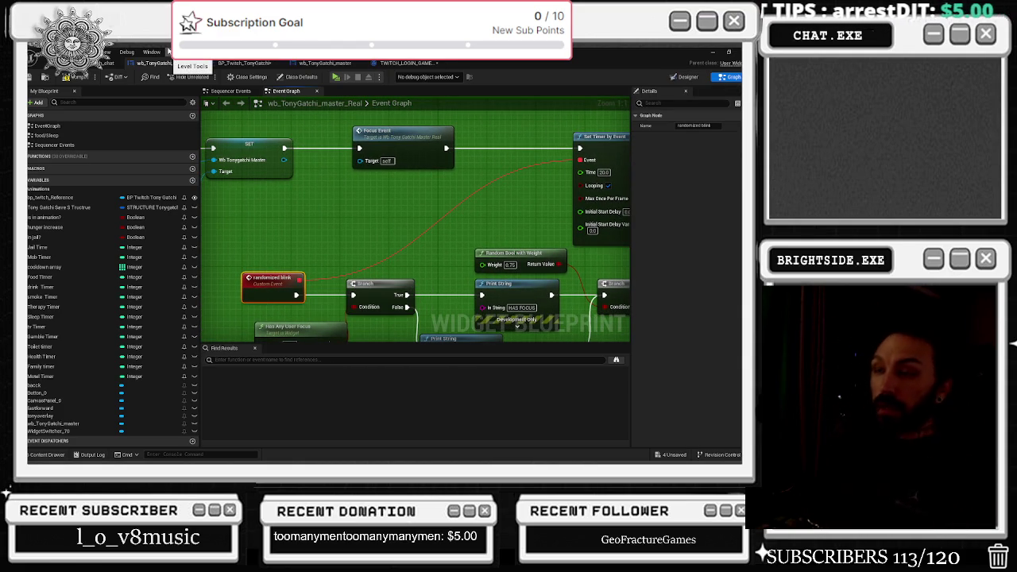
# Bring up the BP_Twitch_TonyGatchi event graph
pyautogui.click(103, 64)
pyautogui.click(166, 62)
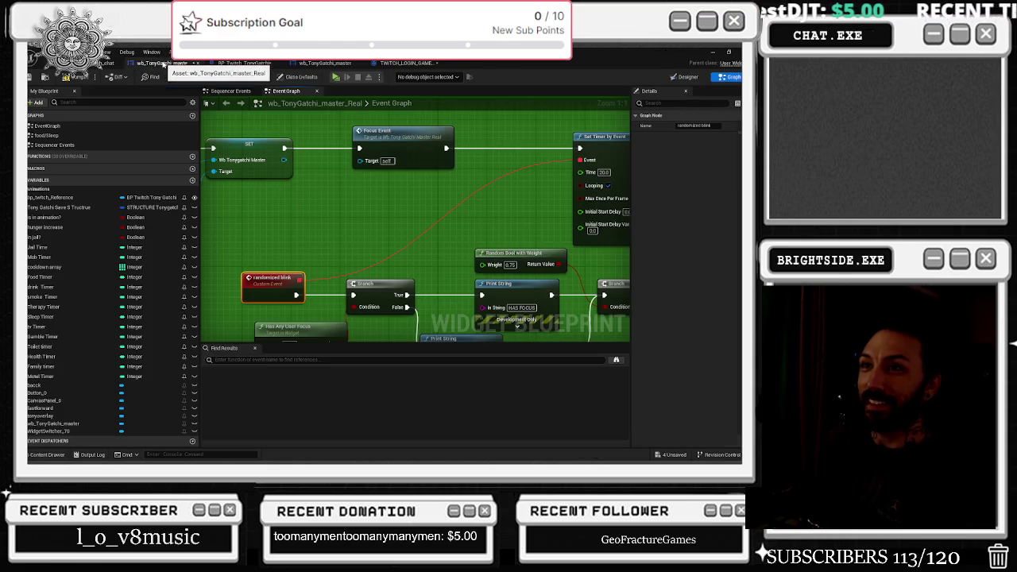
pyautogui.click(242, 63)
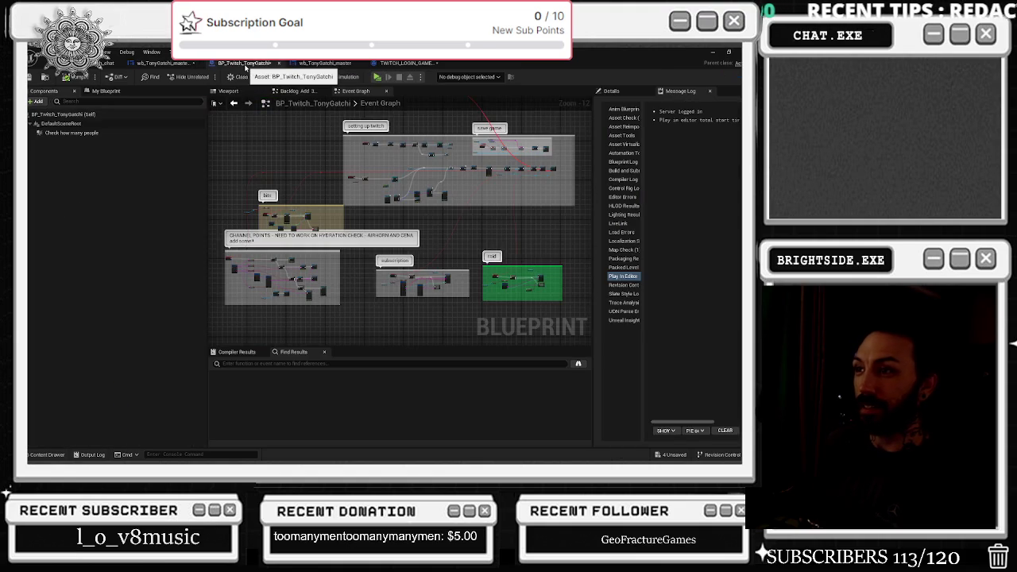
# Look over wb_TonyGatchi_master and the zoomed-out TWITCH_LOGIN_GAME_INSTANCE graph, then return to the level viewport
pyautogui.click(324, 63)
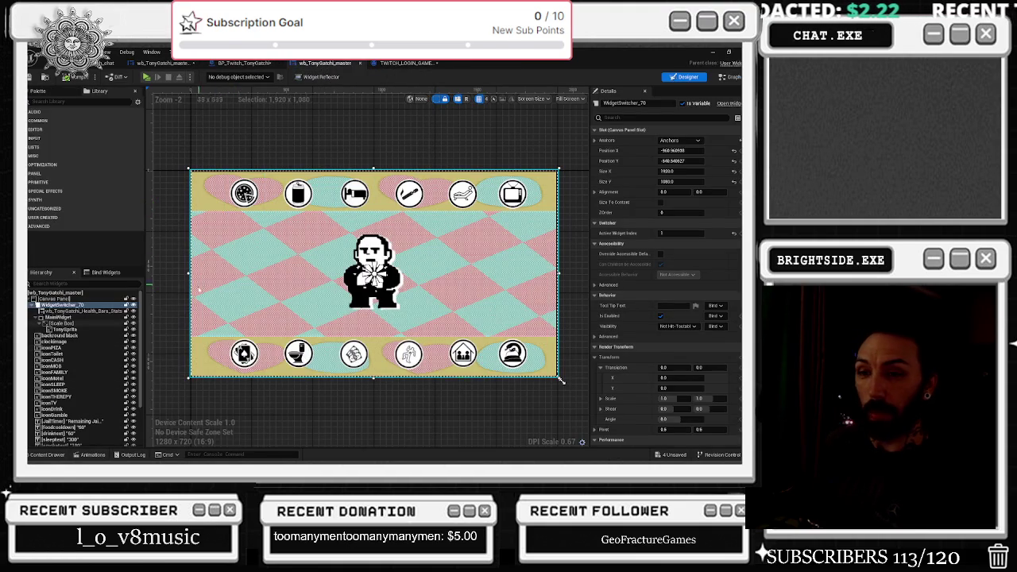
pyautogui.click(405, 62)
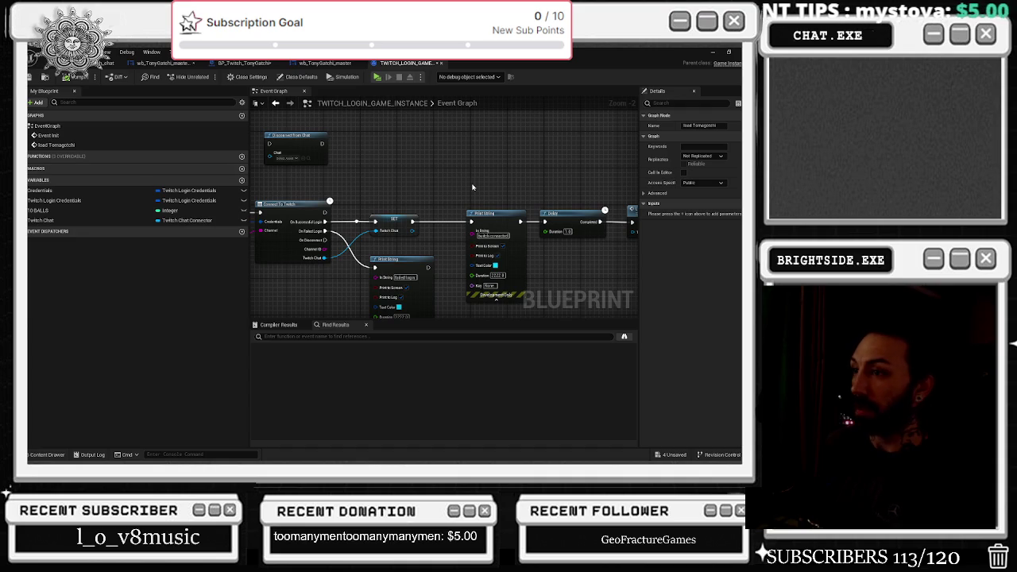
pyautogui.scroll(-2, 524, 148)
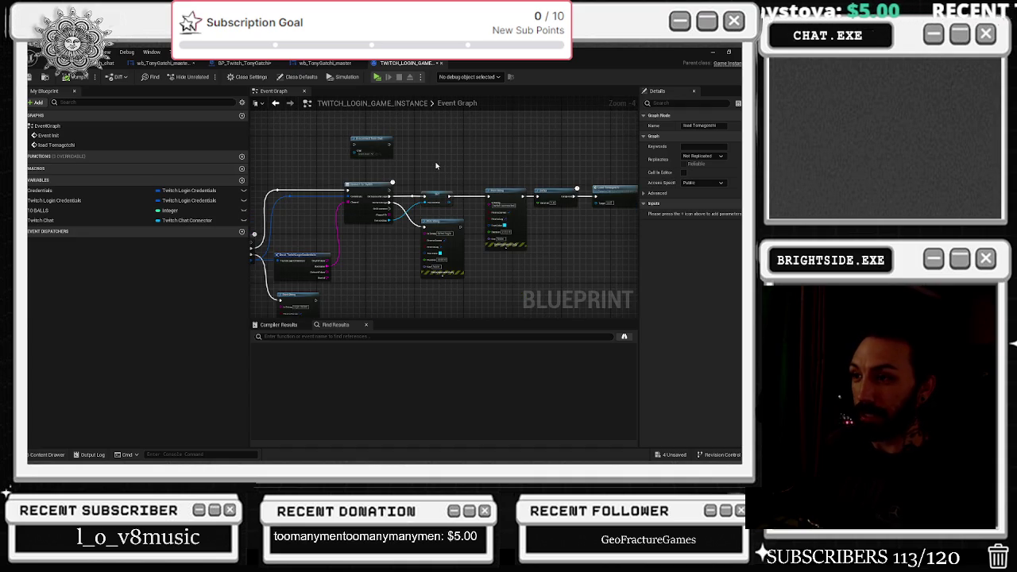
pyautogui.click(103, 62)
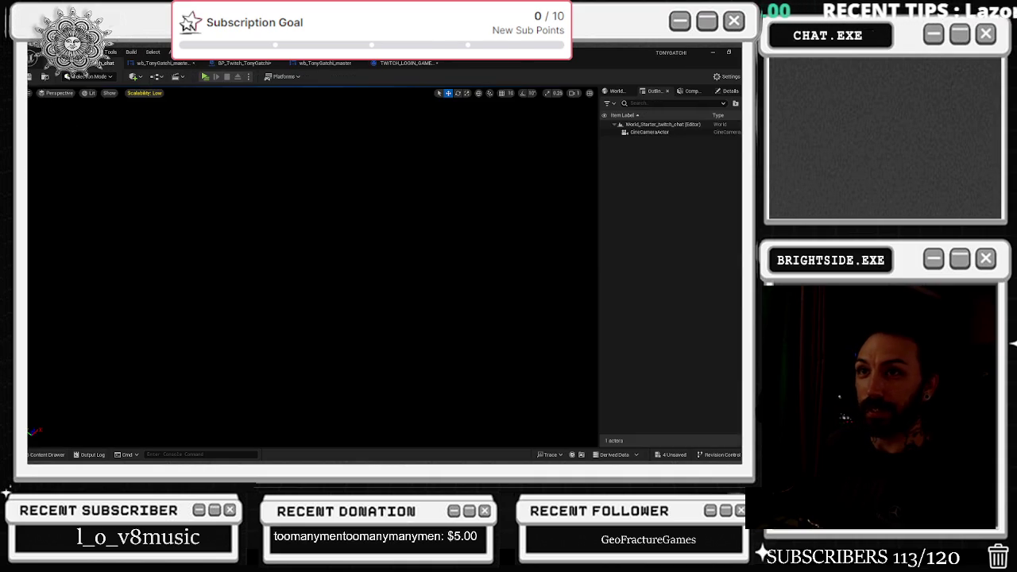
# Run a Play-In-Editor session of Tonygotchi, then Alt-Tab back to the editor
pyautogui.click(205, 78)
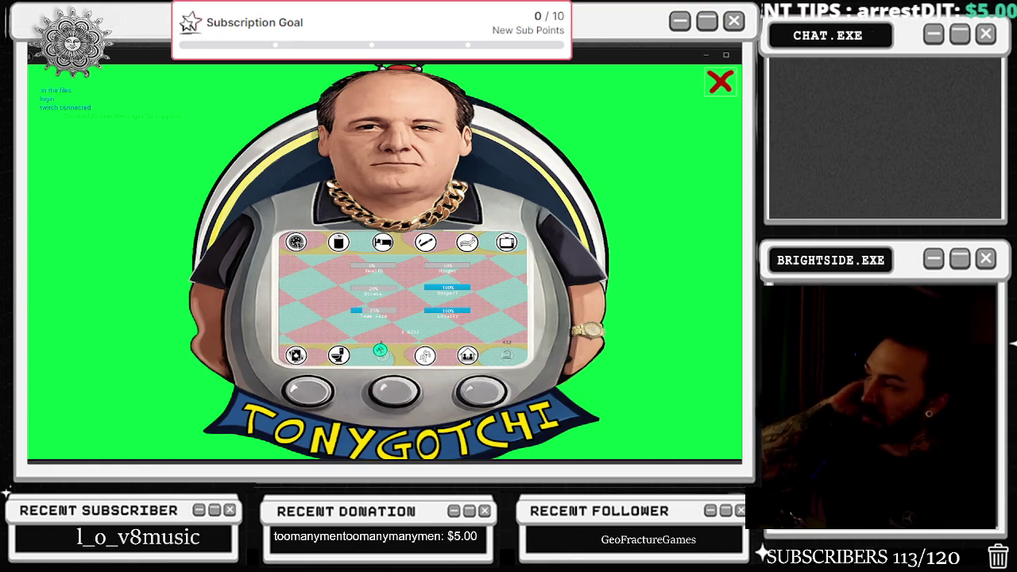
pyautogui.hotkey('alt', 'Tab')
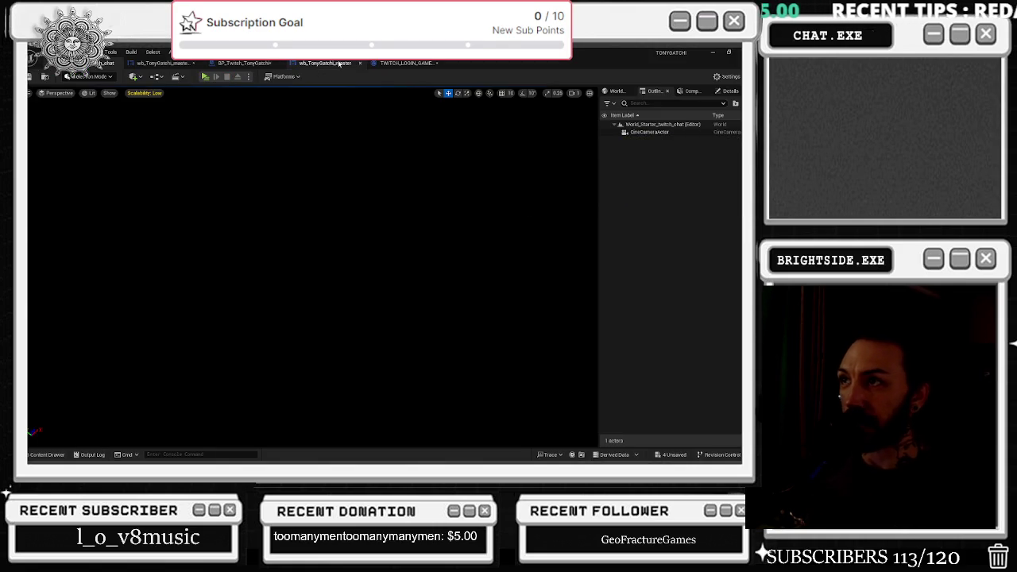
# Cycle through the open blueprint tabs and open the wb_TonyGatchi_master_Real Designer
pyautogui.click(326, 63)
pyautogui.click(407, 63)
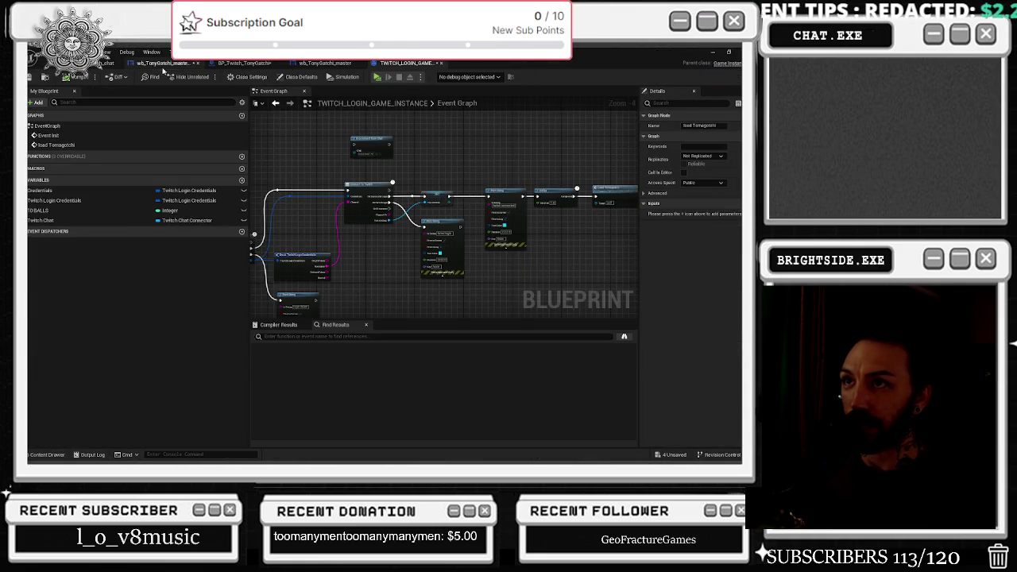
pyautogui.click(163, 62)
pyautogui.click(243, 63)
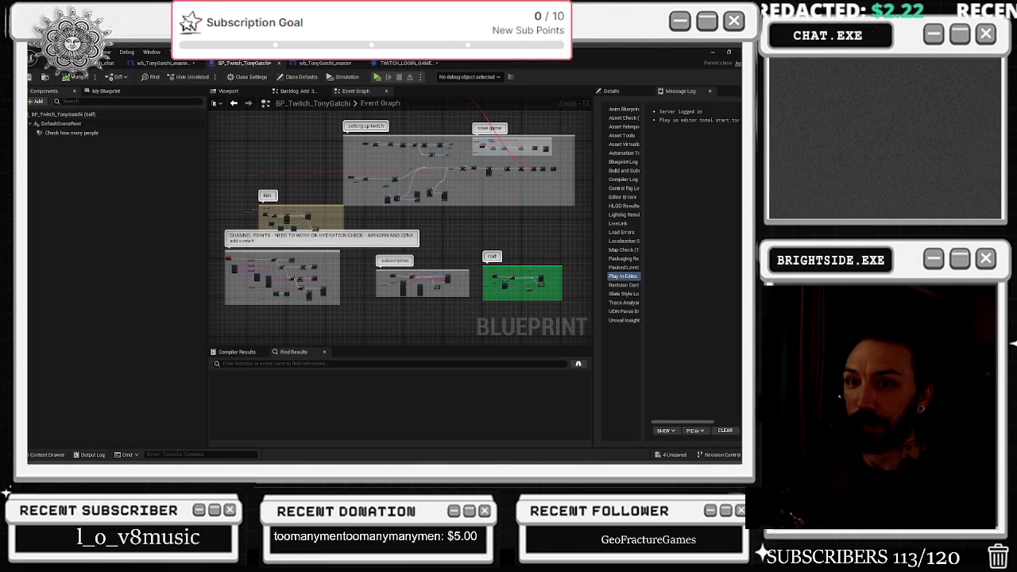
pyautogui.click(326, 63)
pyautogui.click(407, 63)
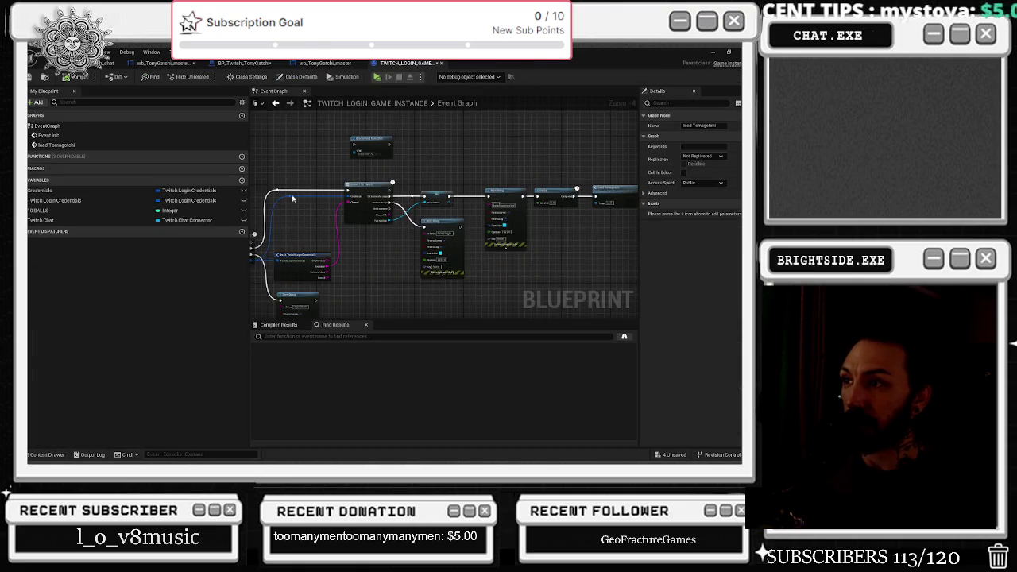
pyautogui.click(243, 63)
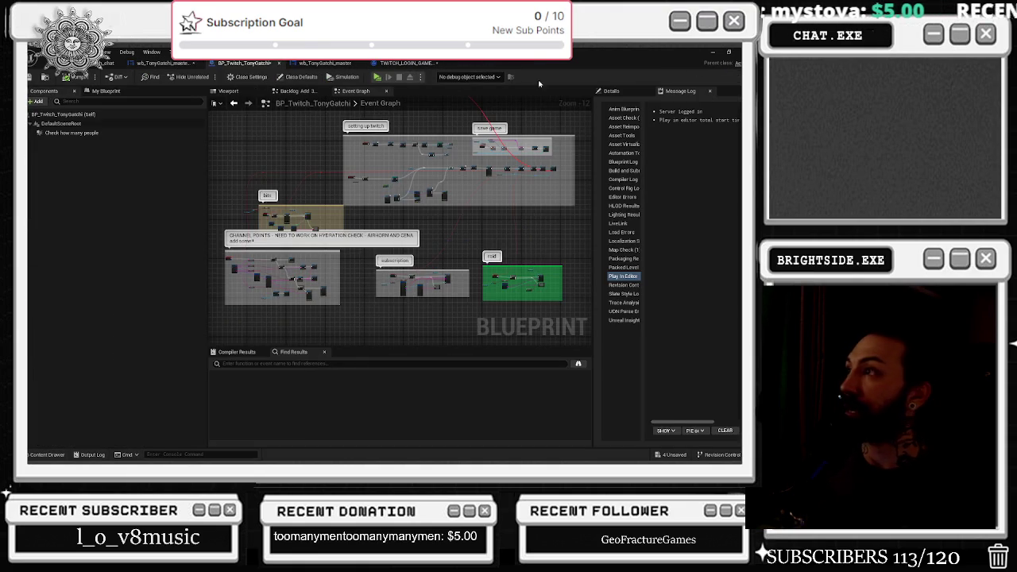
pyautogui.click(163, 62)
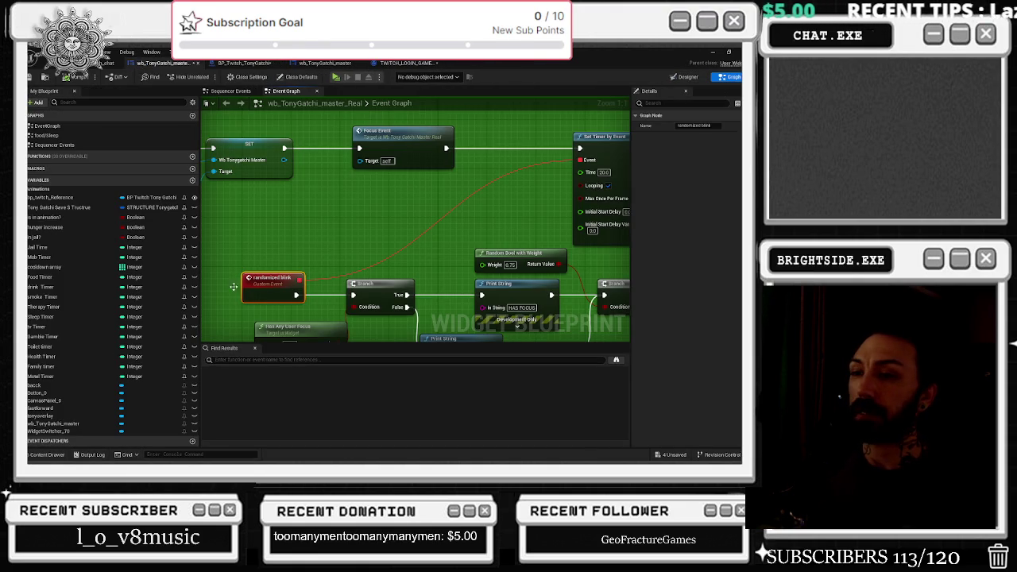
pyautogui.click(688, 77)
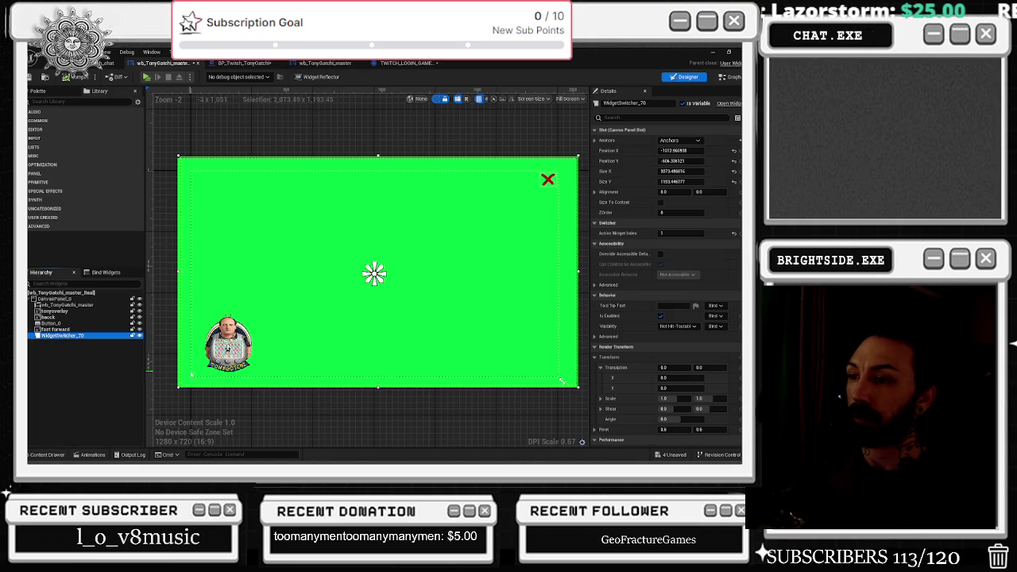
# Select WidgetSwitcher_70 in the hierarchy and glance over the other blueprint tabs
pyautogui.click(548, 180)
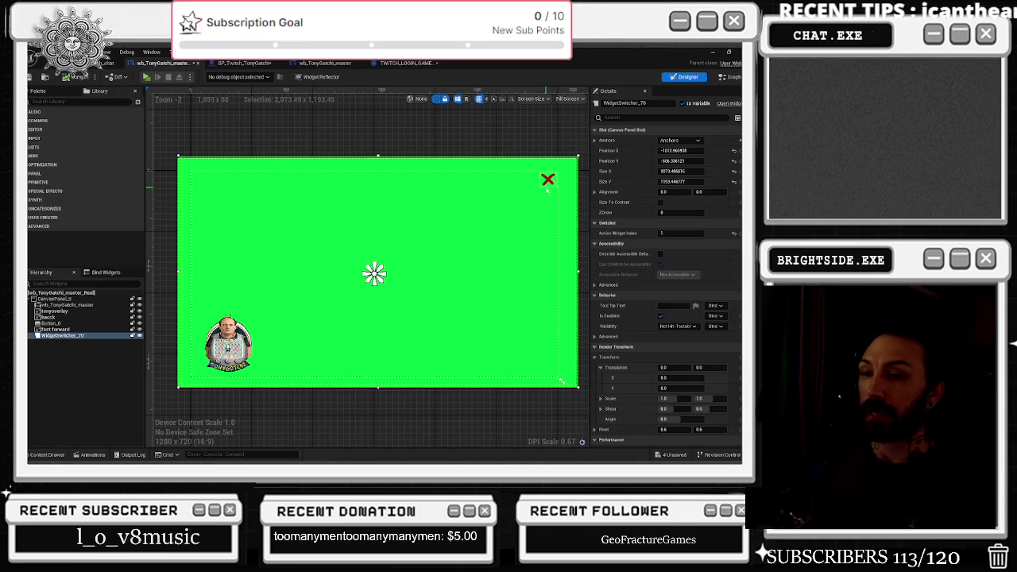
pyautogui.click(93, 354)
pyautogui.click(79, 336)
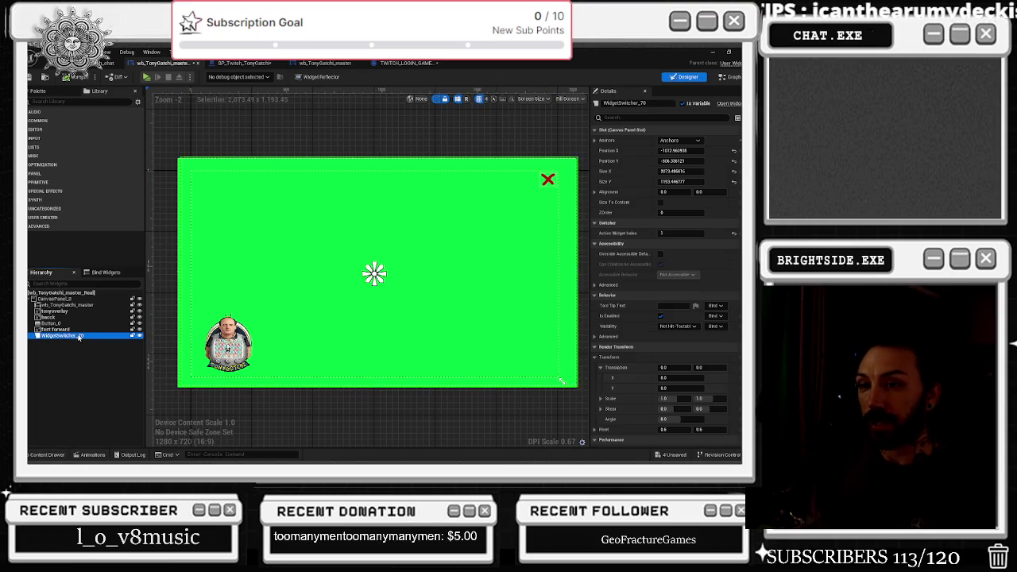
pyautogui.click(264, 68)
pyautogui.click(324, 63)
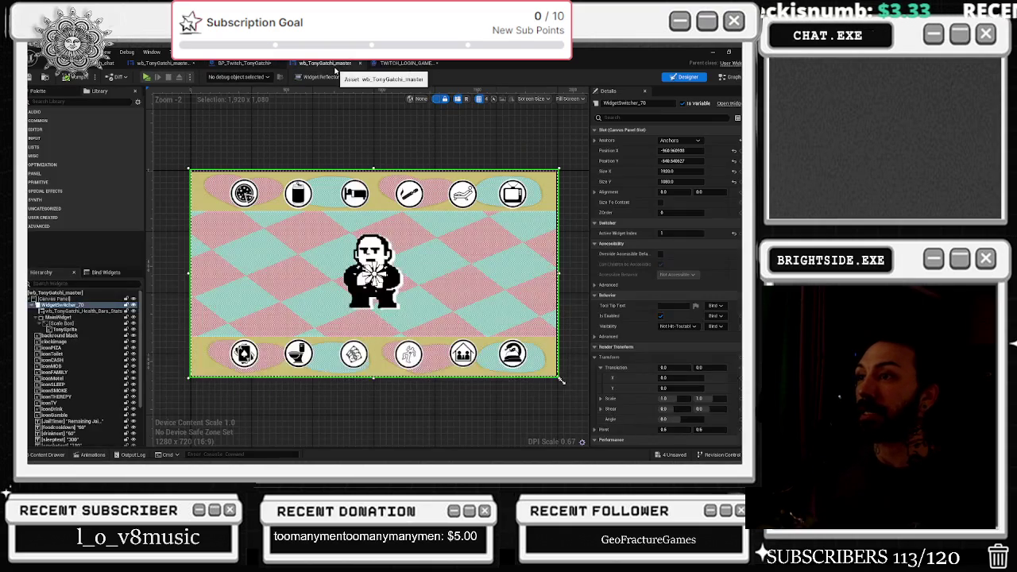
pyautogui.click(407, 64)
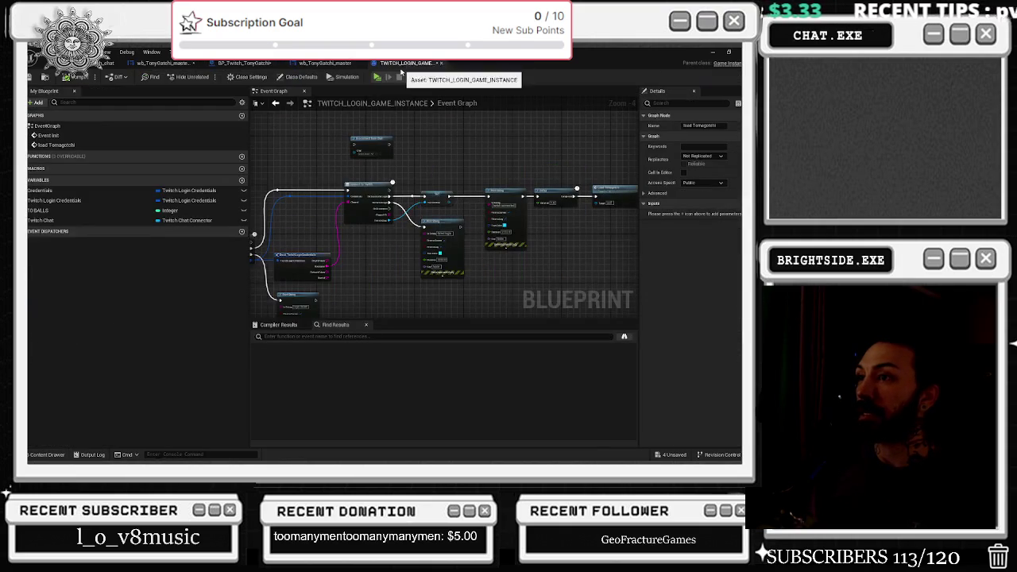
pyautogui.click(179, 63)
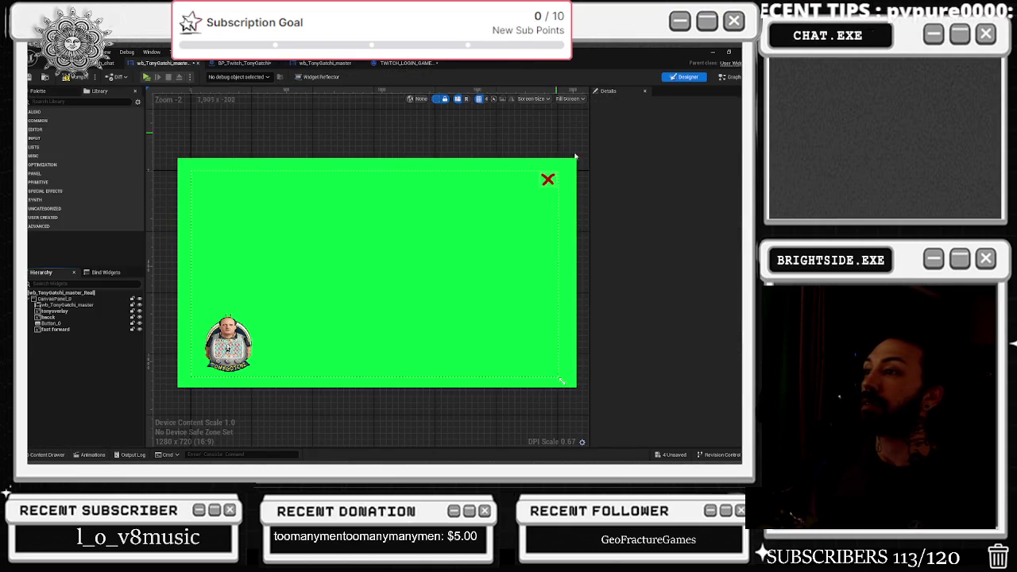
# Undo the removal of WidgetSwitcher_70 and drag it to the top of the hierarchy
pyautogui.click(548, 179)
pyautogui.hotkey('ctrl', 'z')
pyautogui.click(85, 337)
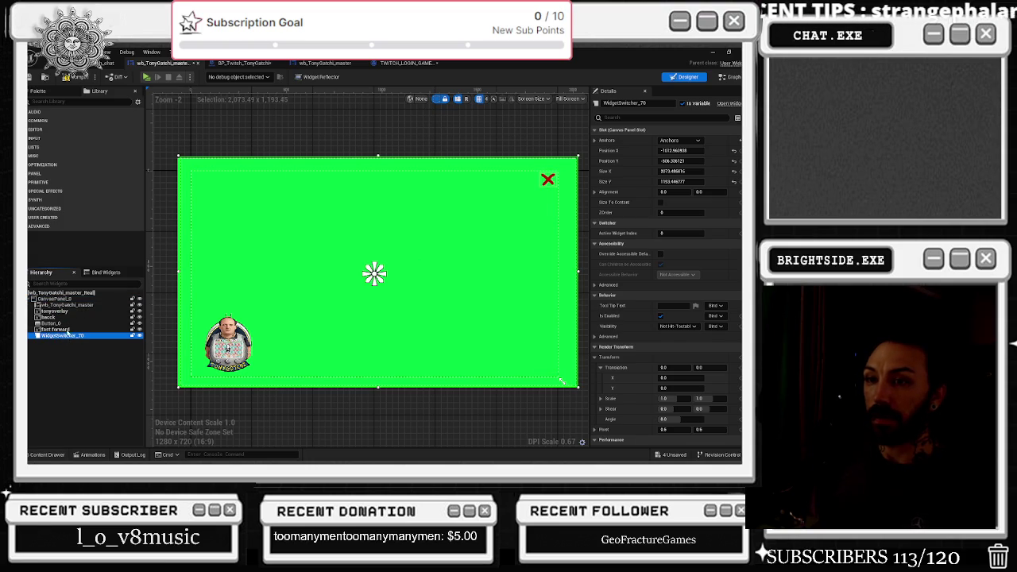
pyautogui.moveTo(70, 337); pyautogui.dragTo(65, 305)
# Select wb_TonyGatchi_master through fast forward and drop them into WidgetSwitcher_70
pyautogui.click(74, 315)
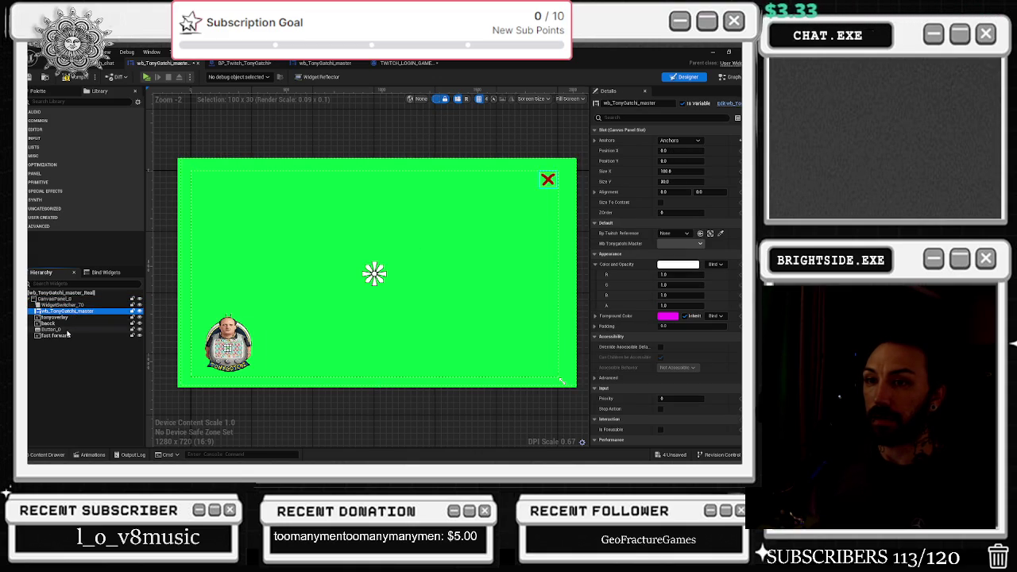
pyautogui.click(56, 307)
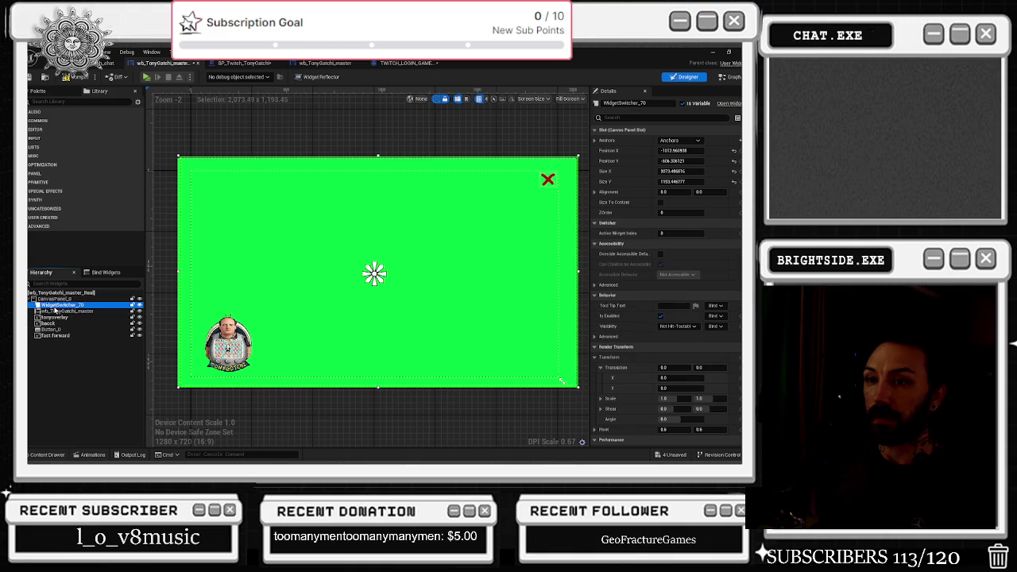
pyautogui.click(55, 335)
pyautogui.keyDown('shift'); pyautogui.click(58, 311); pyautogui.keyUp('shift')
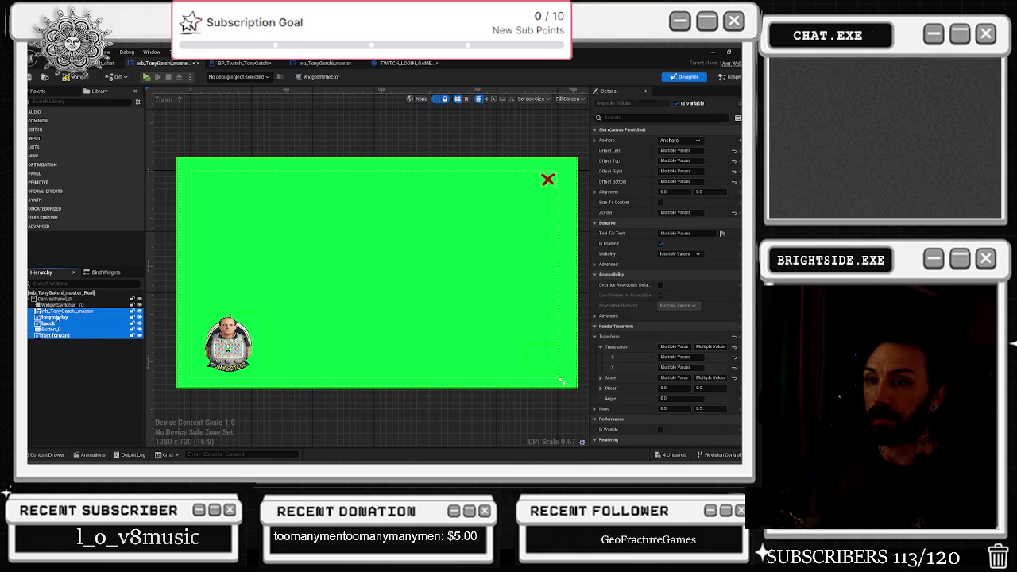
pyautogui.moveTo(58, 311); pyautogui.dragTo(63, 305)
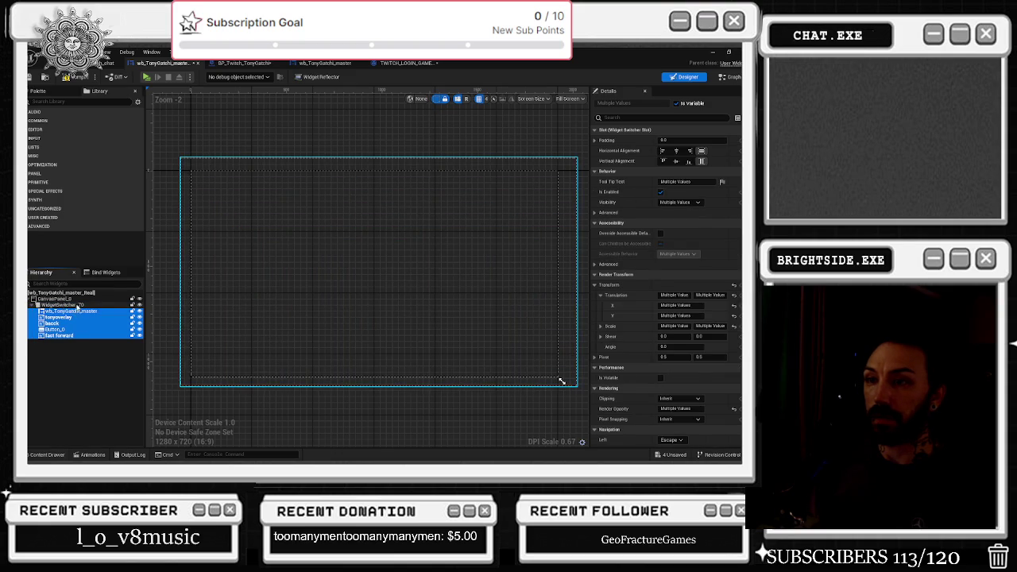
# Undo the last widget move, then inspect WidgetSwitcher_70 and the tonyoverlay image
pyautogui.click(77, 307)
pyautogui.click(77, 311)
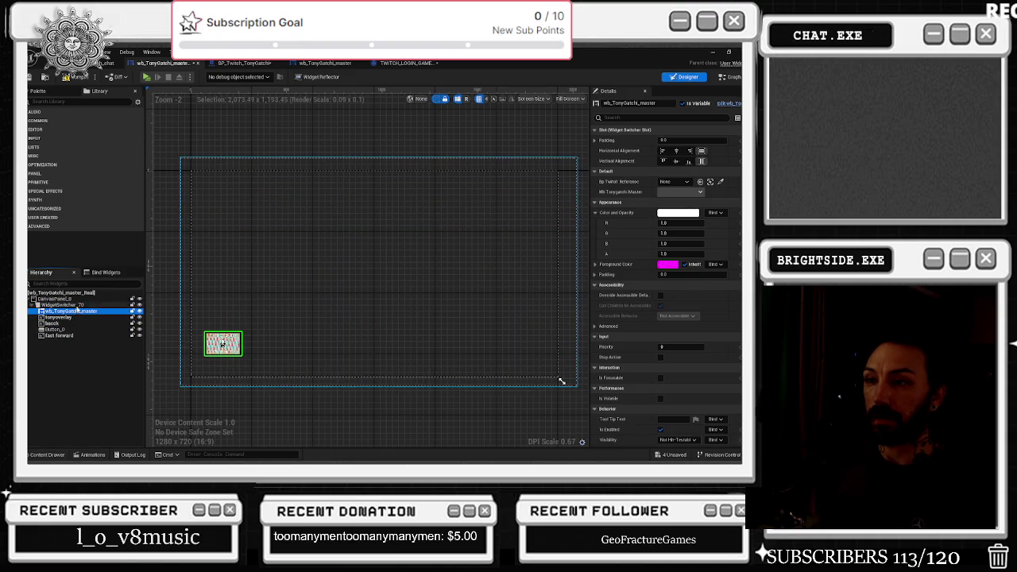
pyautogui.click(77, 306)
pyautogui.press('Down')
pyautogui.press('Down')
pyautogui.press('Down')
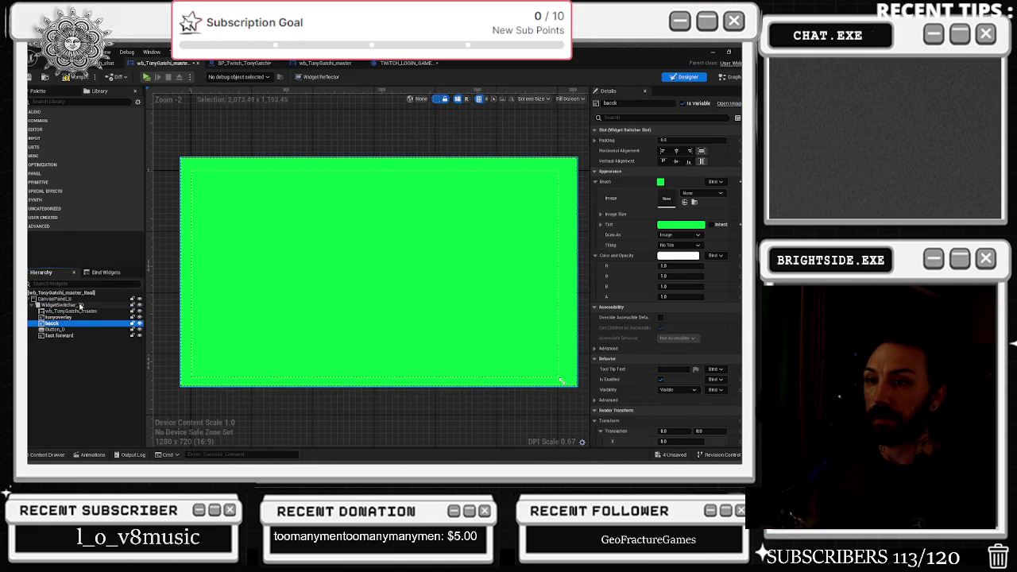
pyautogui.hotkey('ctrl', 'z')
pyautogui.click(80, 307)
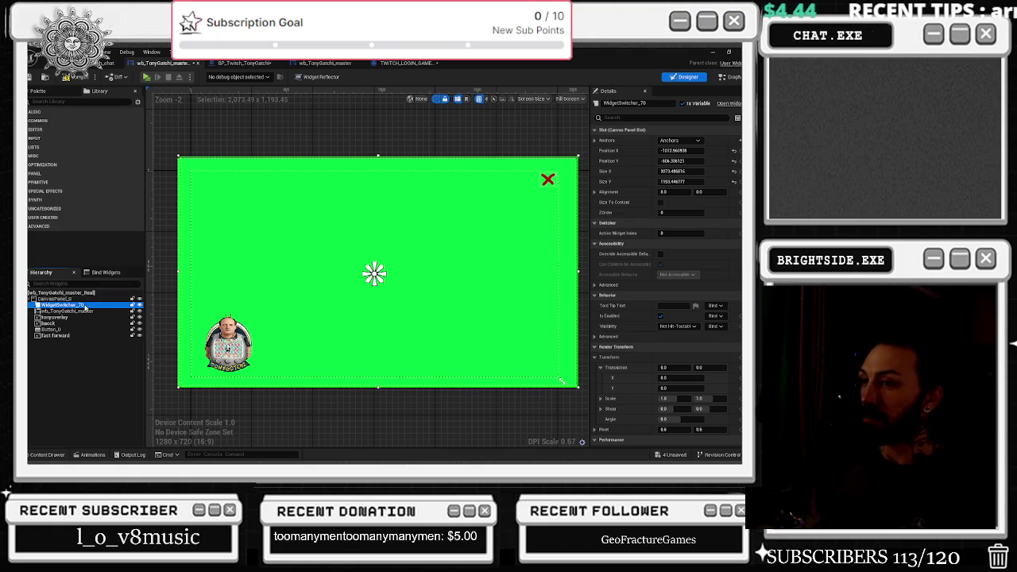
pyautogui.click(84, 316)
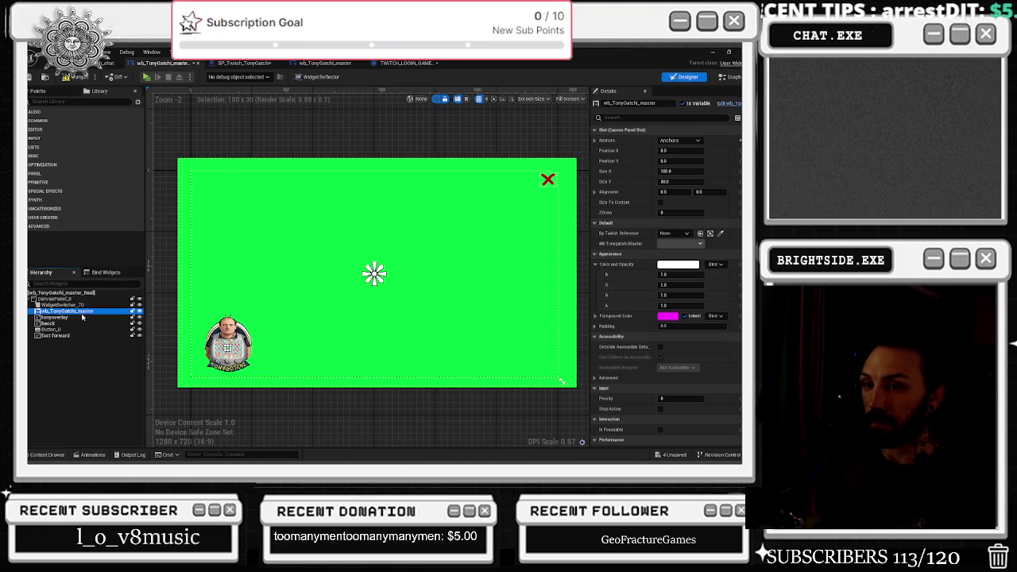
# Rename the Button_0 close-button widget to x_BUTTON
pyautogui.click(31, 305)
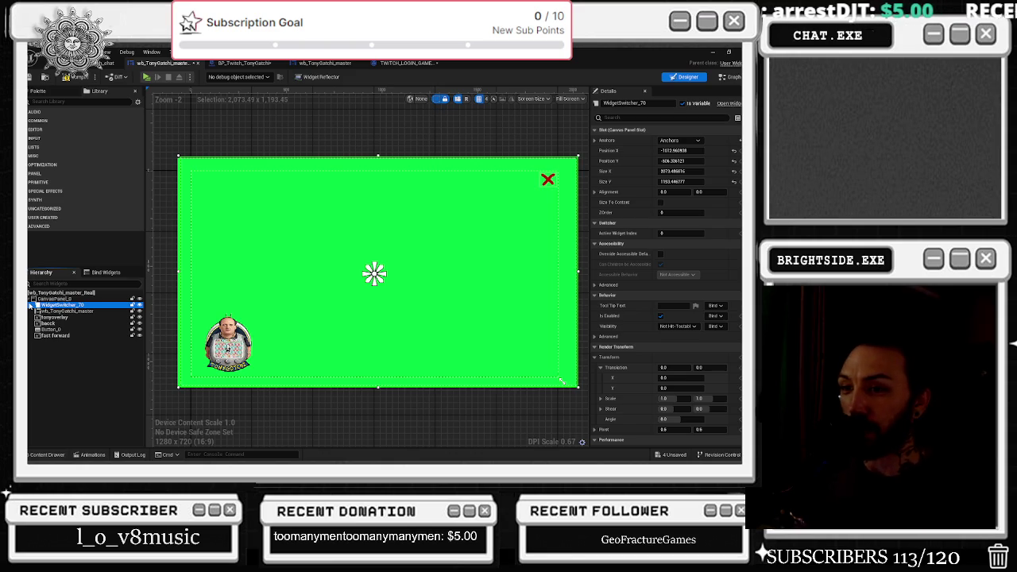
pyautogui.click(49, 311)
pyautogui.keyDown('shift'); pyautogui.click(58, 335); pyautogui.keyUp('shift')
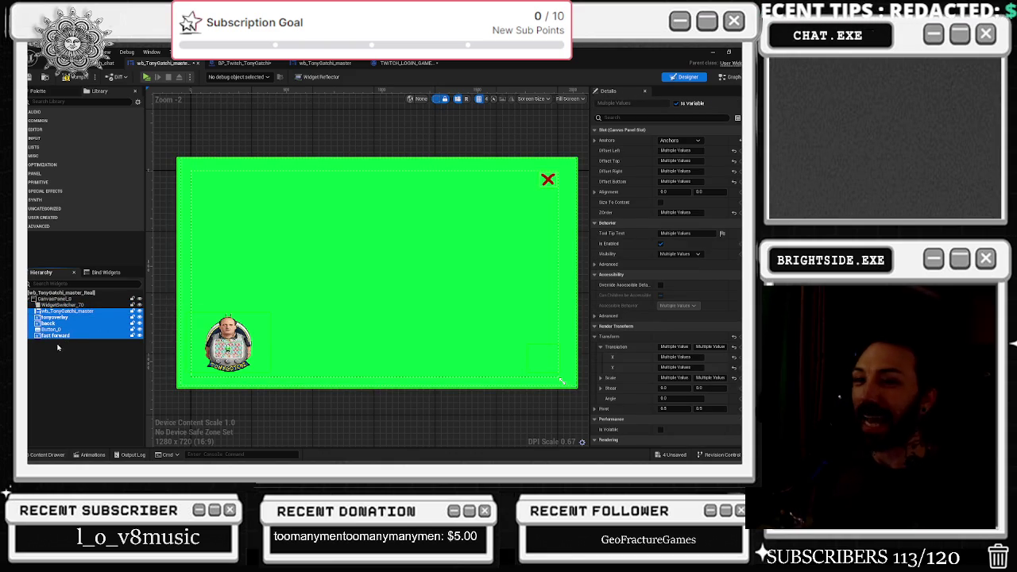
pyautogui.click(50, 330)
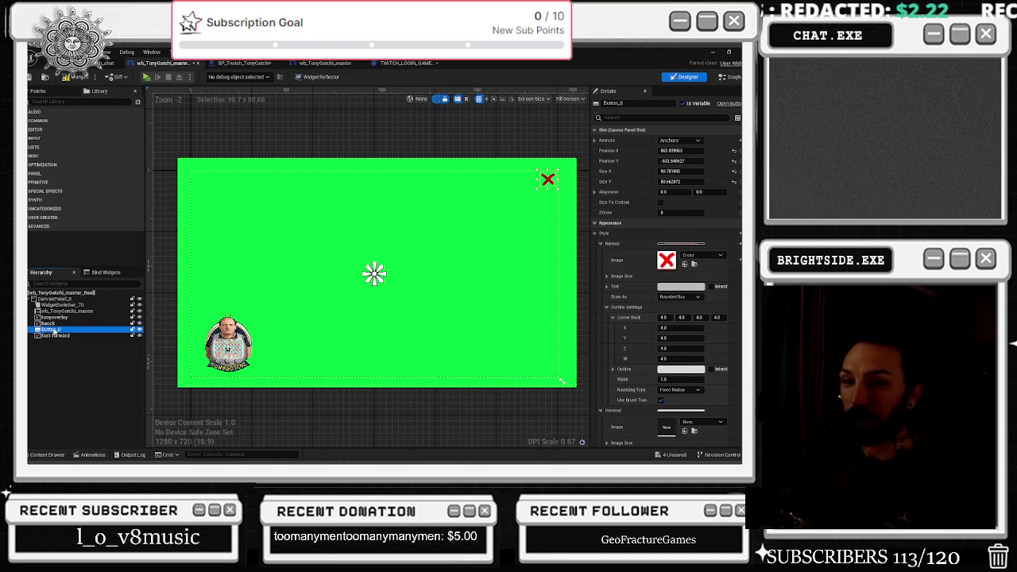
pyautogui.click(52, 331)
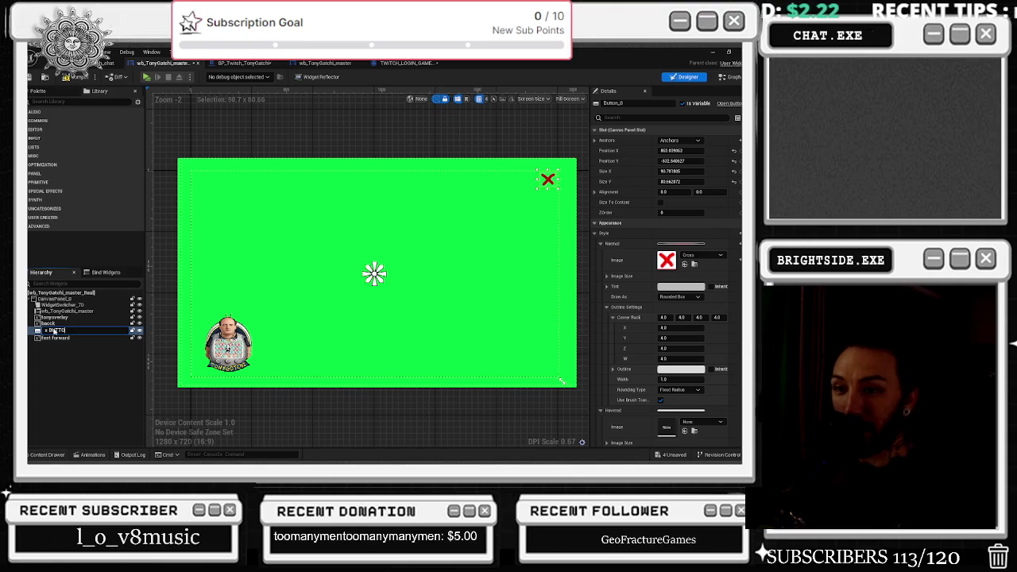
pyautogui.write('x_BUTTON')
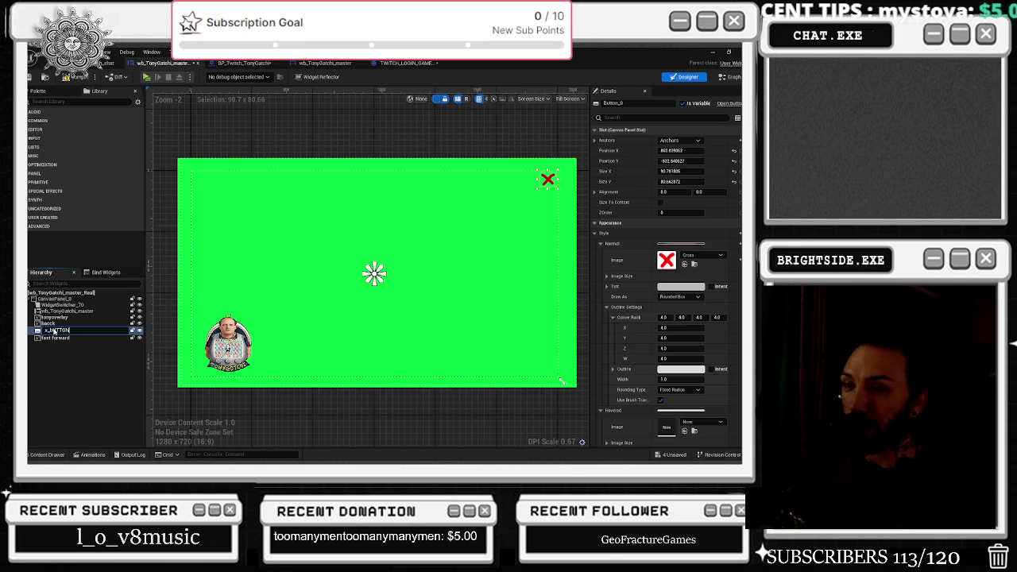
pyautogui.press('Return')
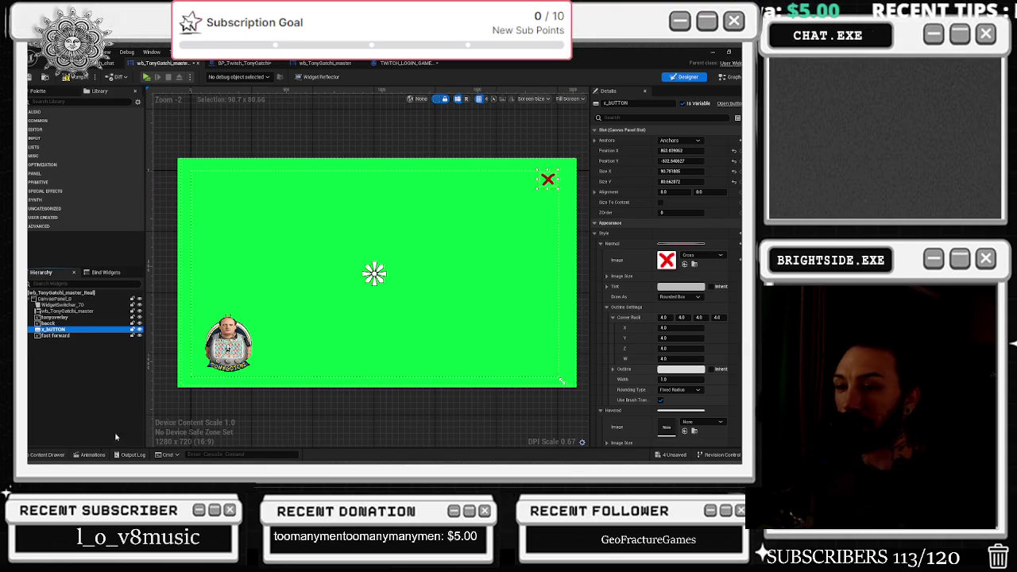
# Browse the TONYGATCHI folder in the Content Drawer, then open the level editor's Blueprints list
pyautogui.click(46, 455)
pyautogui.scroll(-5, 461, 359)
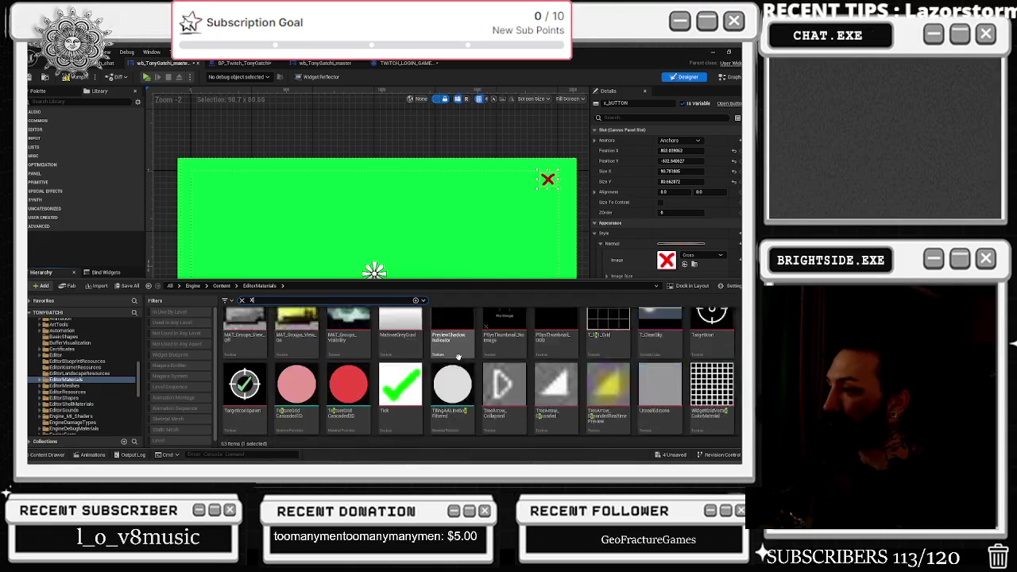
pyautogui.scroll(10, 71, 338)
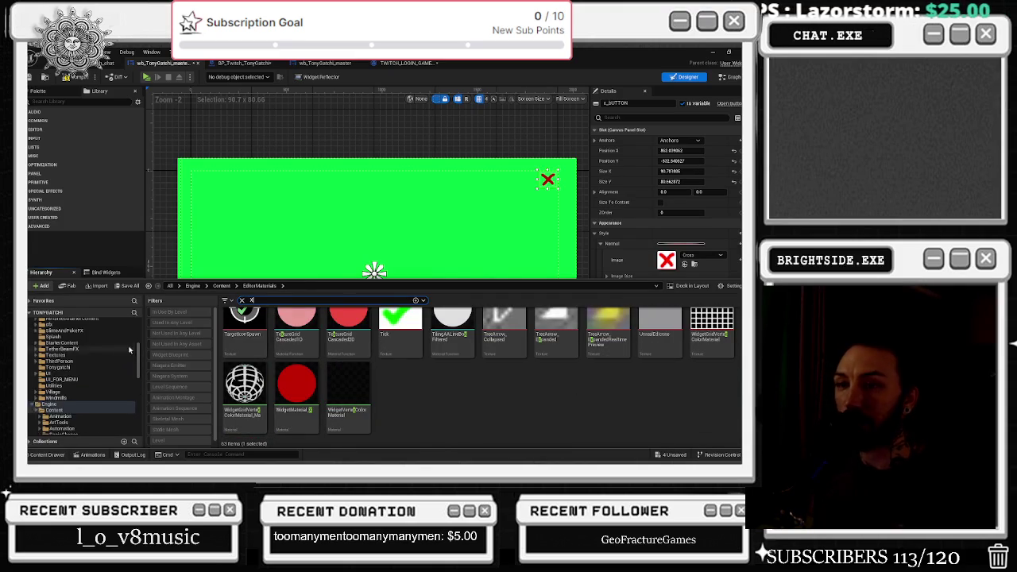
pyautogui.click(114, 316)
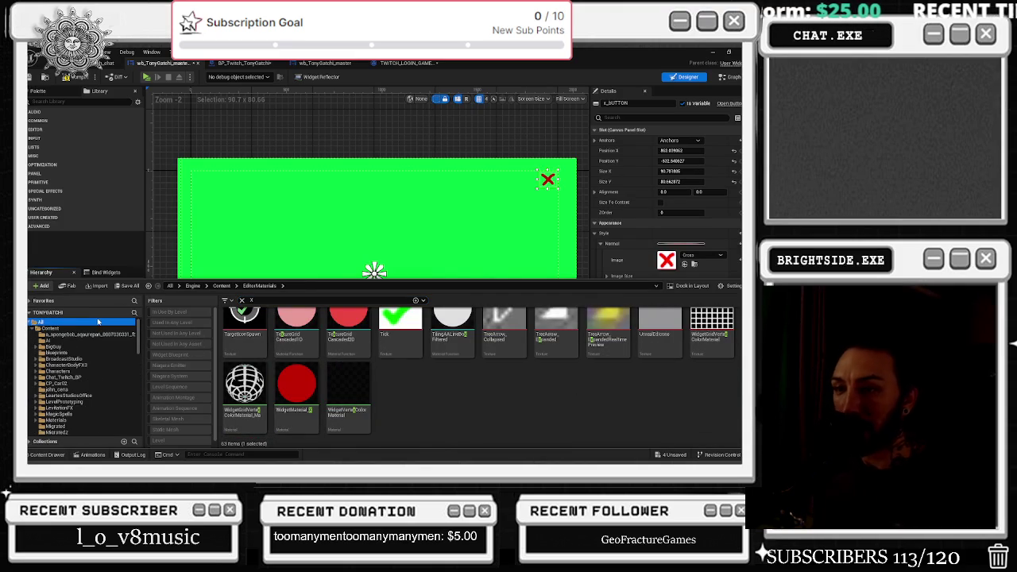
pyautogui.click(239, 262)
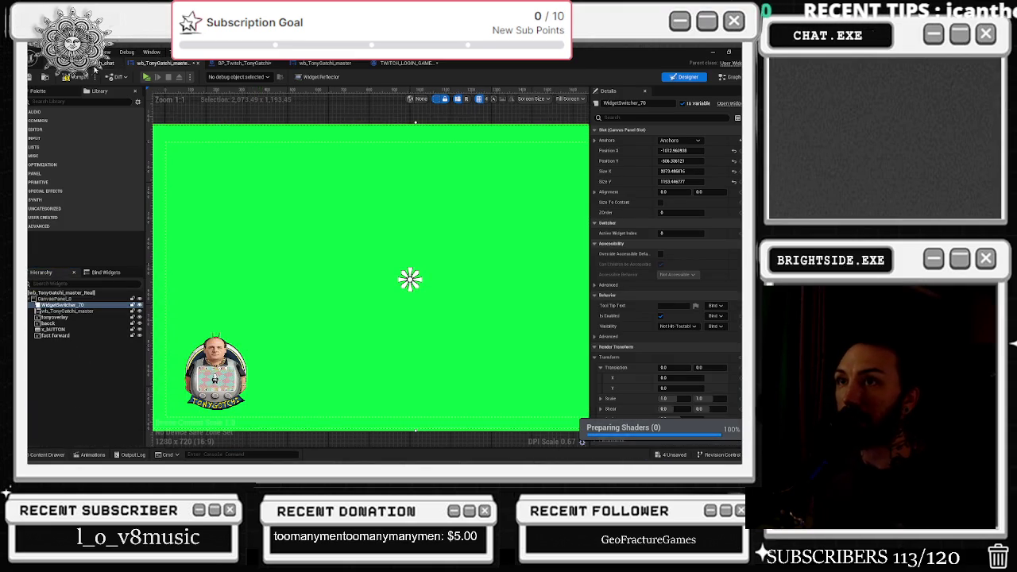
pyautogui.click(99, 67)
pyautogui.click(158, 76)
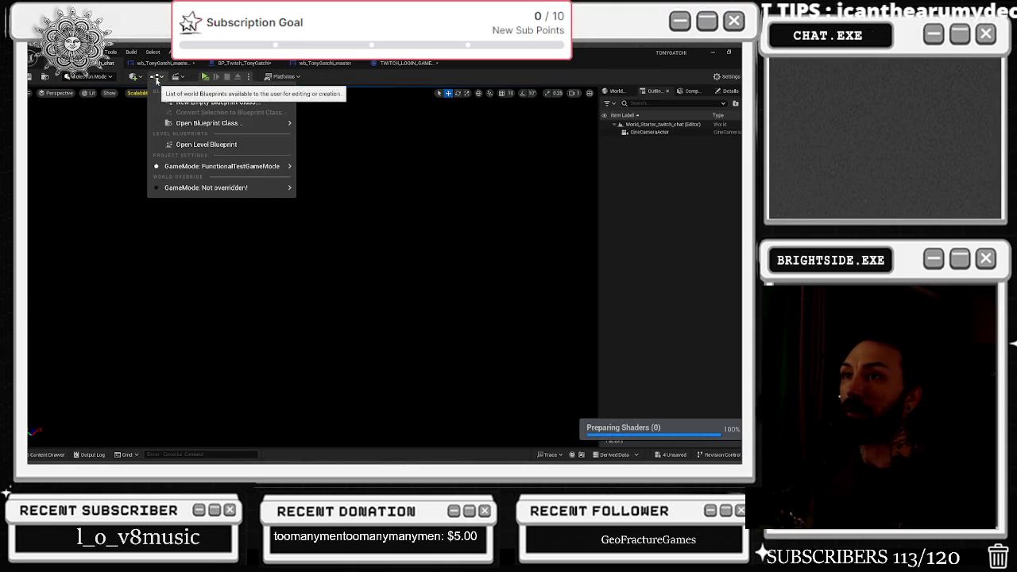
# Duplicate wb_Opening_menu in the Content Drawer as wb_qUIT_ARE_YOU_sURE and open the copy in the designer
pyautogui.click(211, 143)
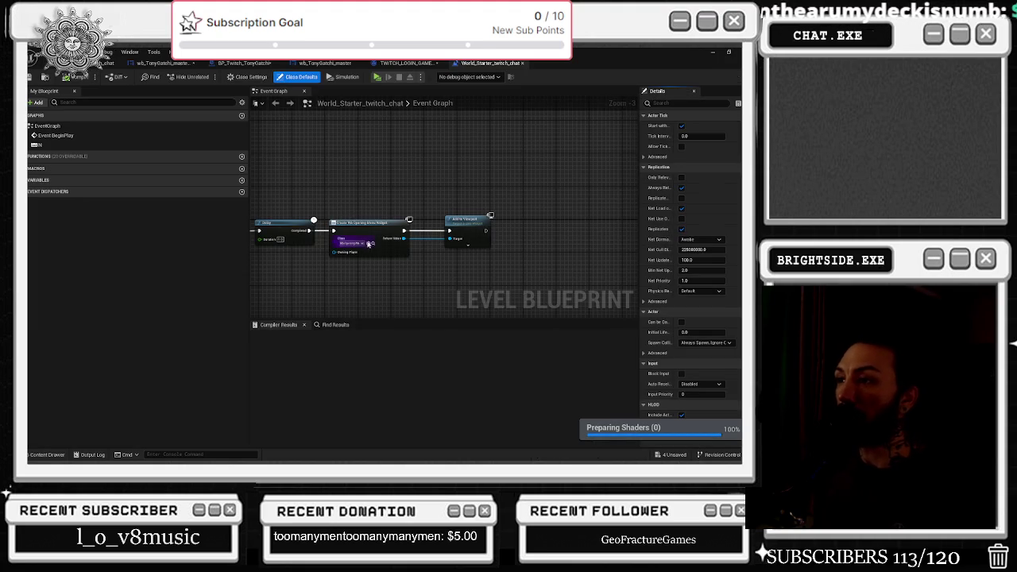
pyautogui.click(372, 242)
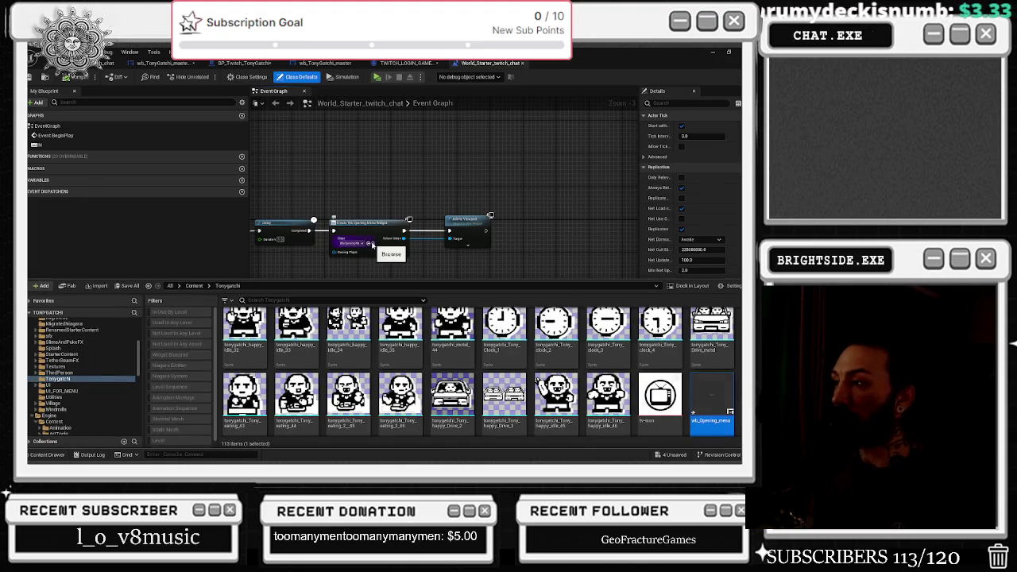
pyautogui.rightClick(731, 388)
pyautogui.click(706, 275)
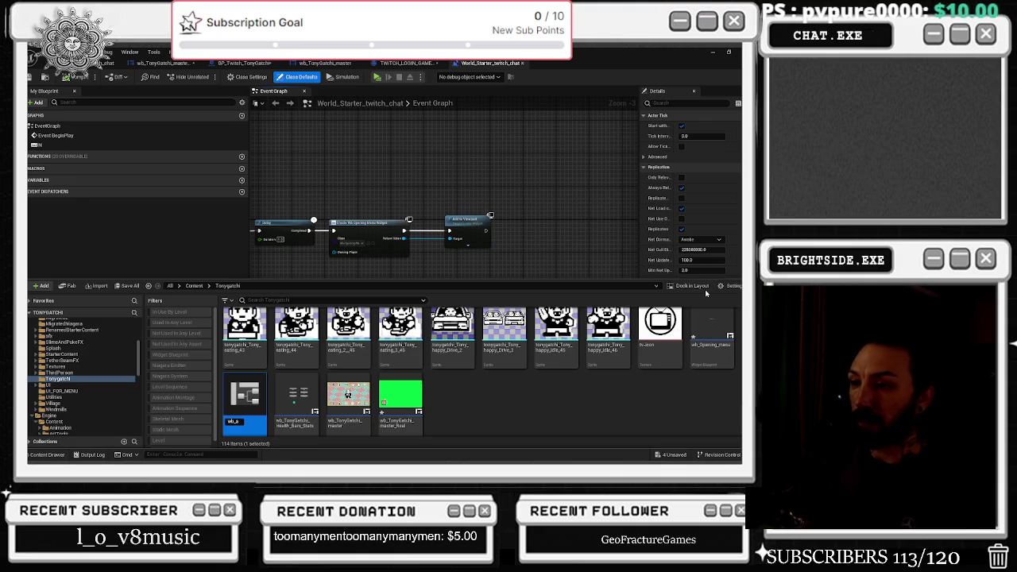
pyautogui.write('UIT_ARE_YOU_sURE')
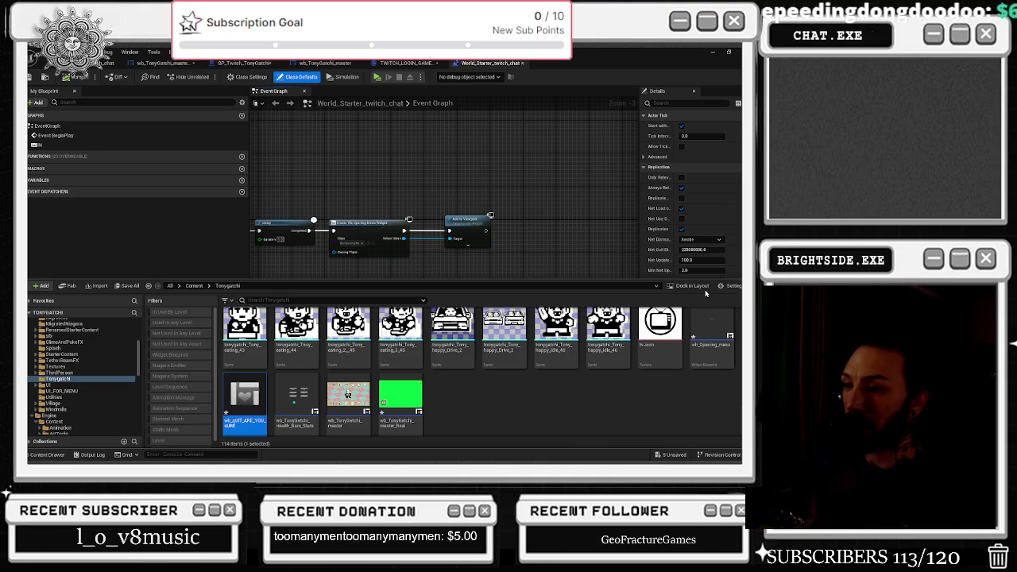
pyautogui.doubleClick(245, 395)
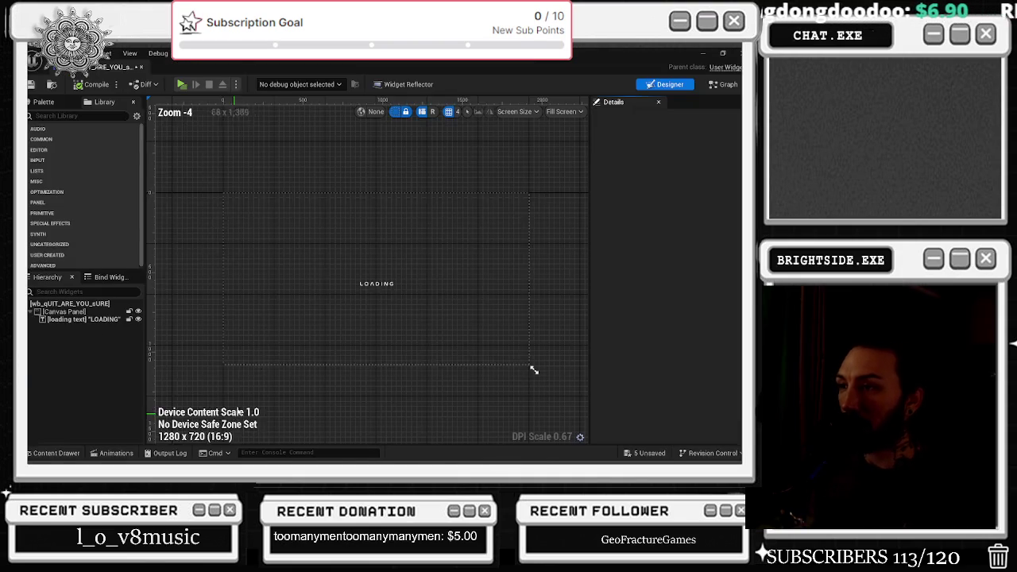
# Add a Button widget from the Palette to the canvas panel
pyautogui.click(377, 283)
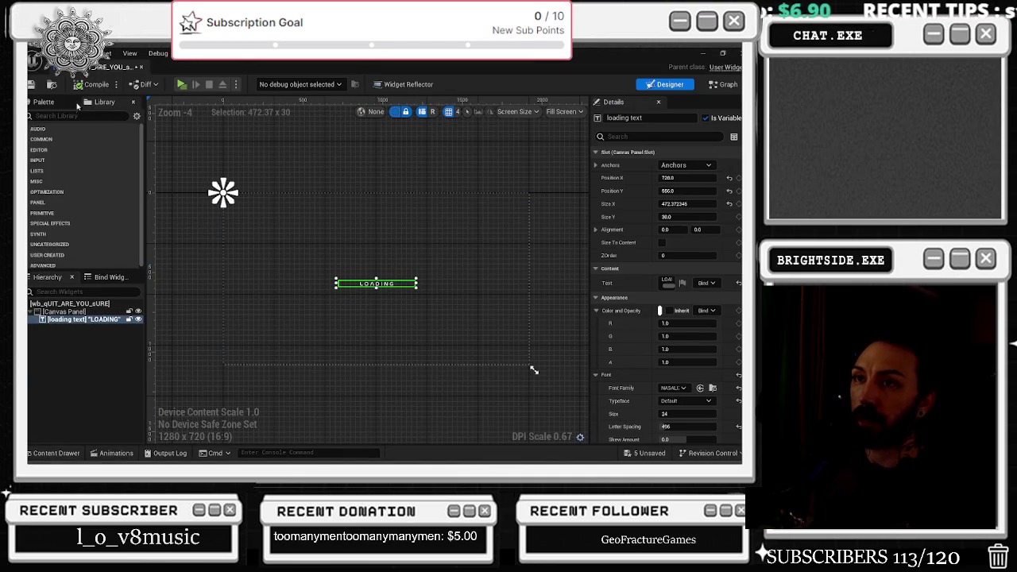
pyautogui.click(79, 116)
pyautogui.write('BUTTON')
pyautogui.moveTo(47, 151)
pyautogui.mouseDown()
pyautogui.moveTo(119, 334)
pyautogui.moveTo(85, 318)
pyautogui.mouseUp()
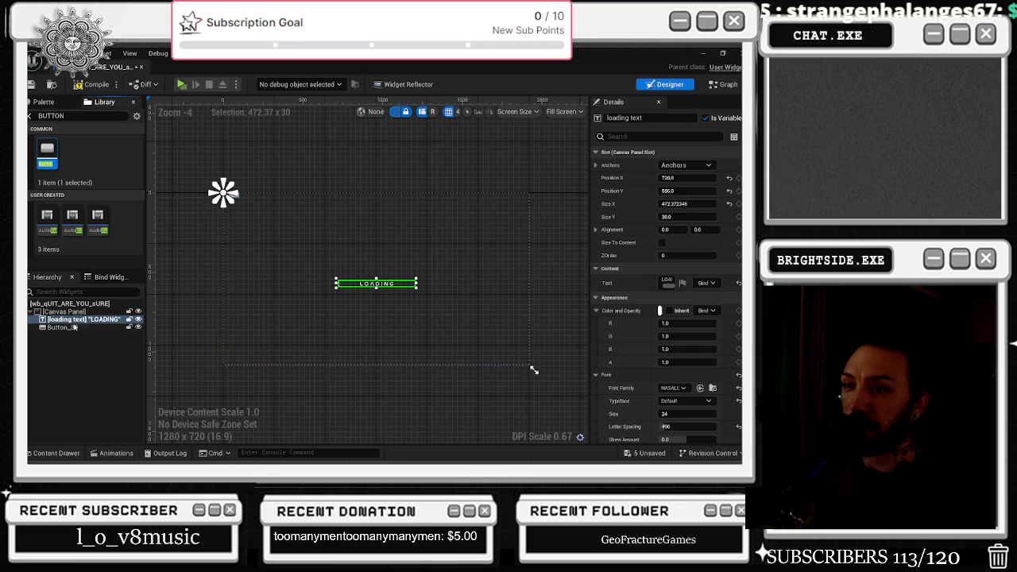
# Move the text up, change it to ARE YOU SURE?, centre-anchor it, and place Button_30 below at about 263 x 84
pyautogui.click(384, 284)
pyautogui.moveTo(384, 285); pyautogui.dragTo(384, 257)
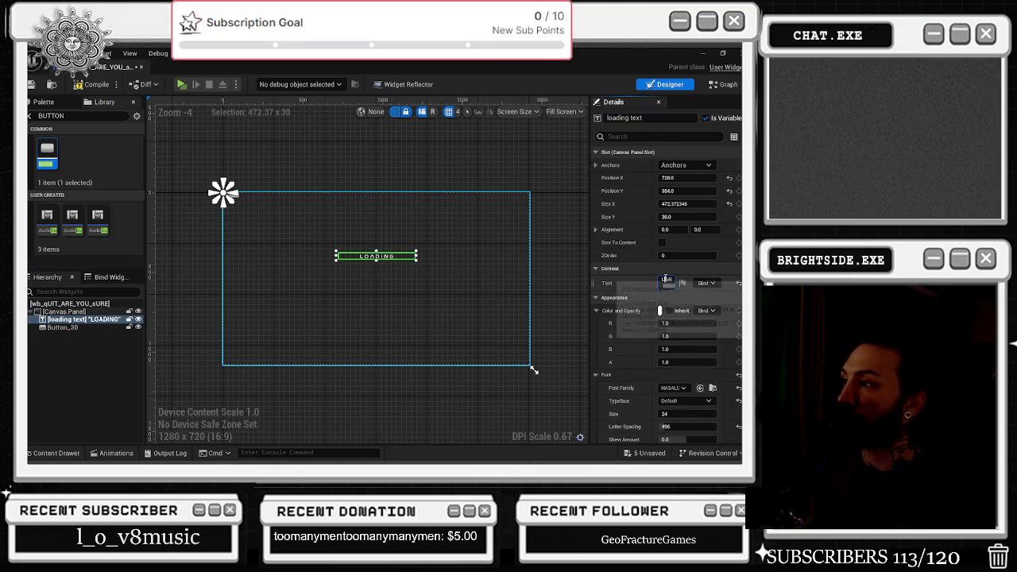
pyautogui.hotkey('shift', 'Return')
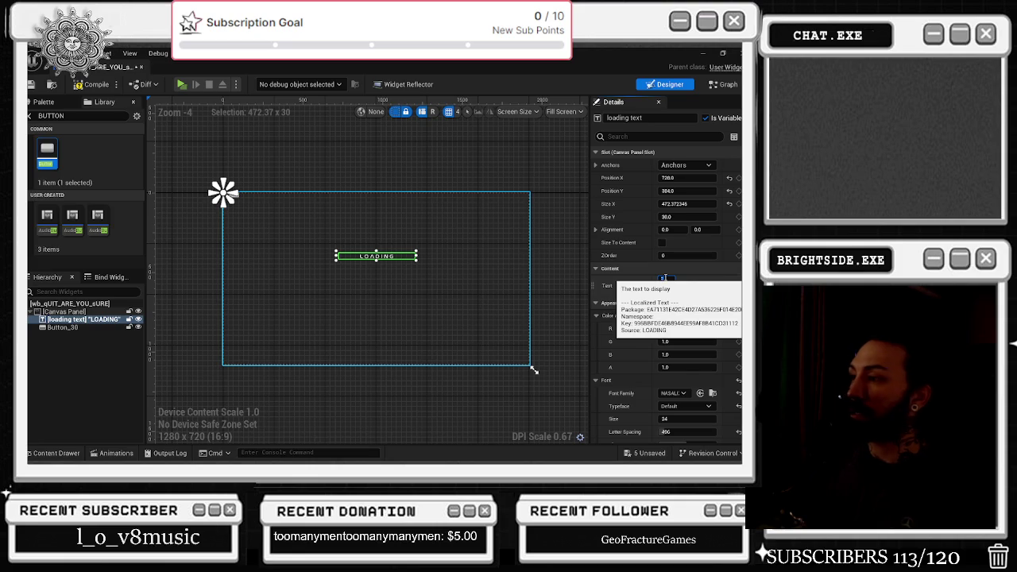
pyautogui.write('ARE YOU SURE?')
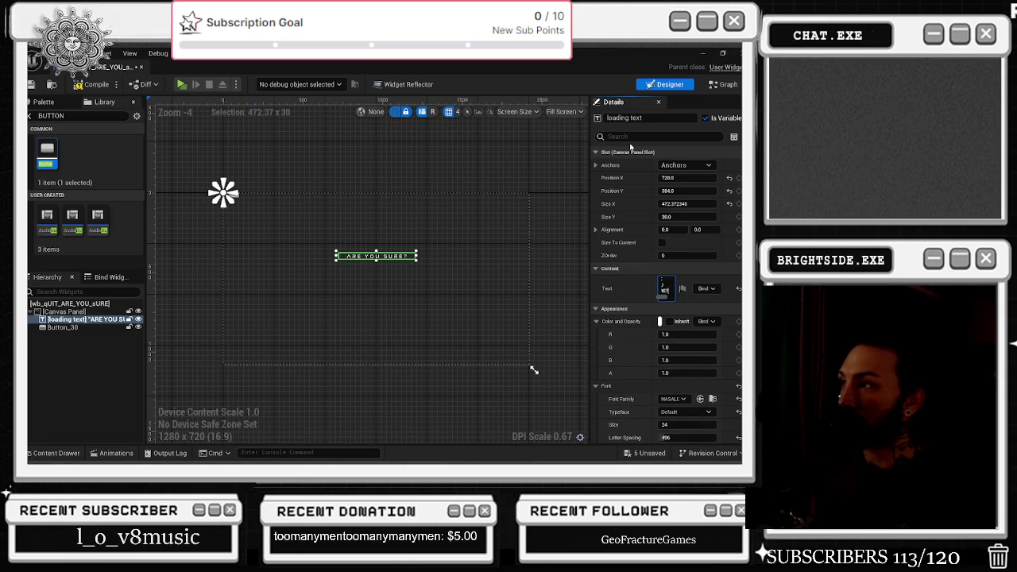
pyautogui.click(687, 165)
pyautogui.click(692, 222)
pyautogui.scroll(3, 230, 195)
pyautogui.click(226, 191)
pyautogui.moveTo(236, 195)
pyautogui.mouseDown()
pyautogui.moveTo(400, 341)
pyautogui.moveTo(416, 339)
pyautogui.moveTo(422, 358)
pyautogui.moveTo(453, 360)
pyautogui.mouseUp()
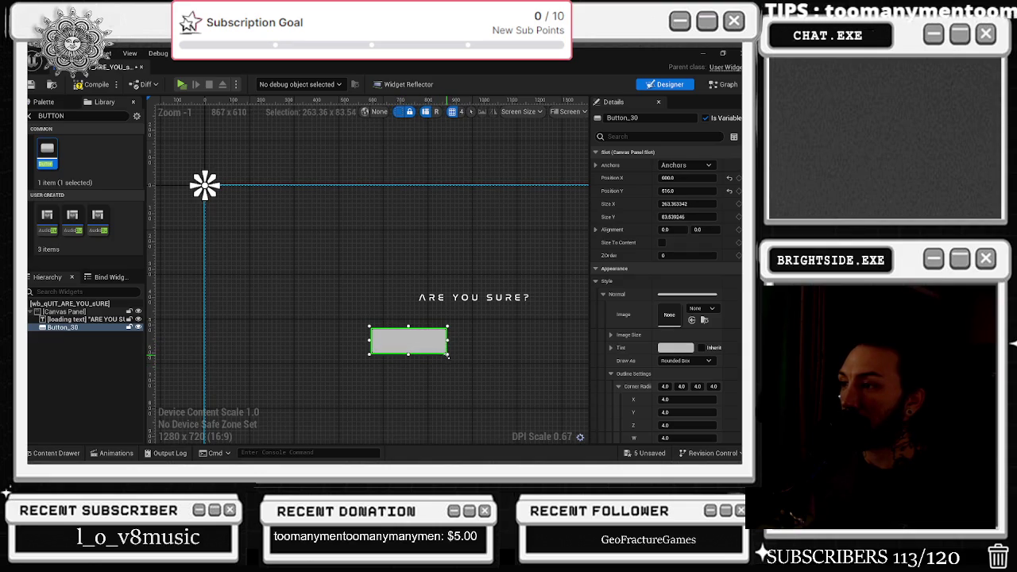
# Duplicate Button_30, place the copy beside it, and anchor both buttons to the centre
pyautogui.scroll(-3, 493, 332)
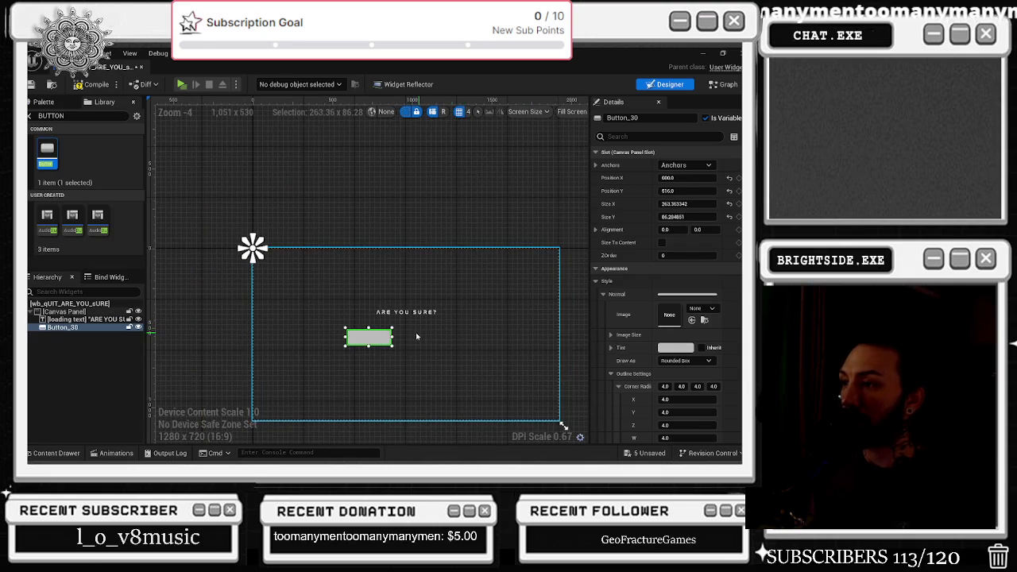
pyautogui.hotkey('ctrl', 'd')
pyautogui.moveTo(350, 266); pyautogui.dragTo(448, 346)
pyautogui.click(685, 164)
pyautogui.click(668, 222)
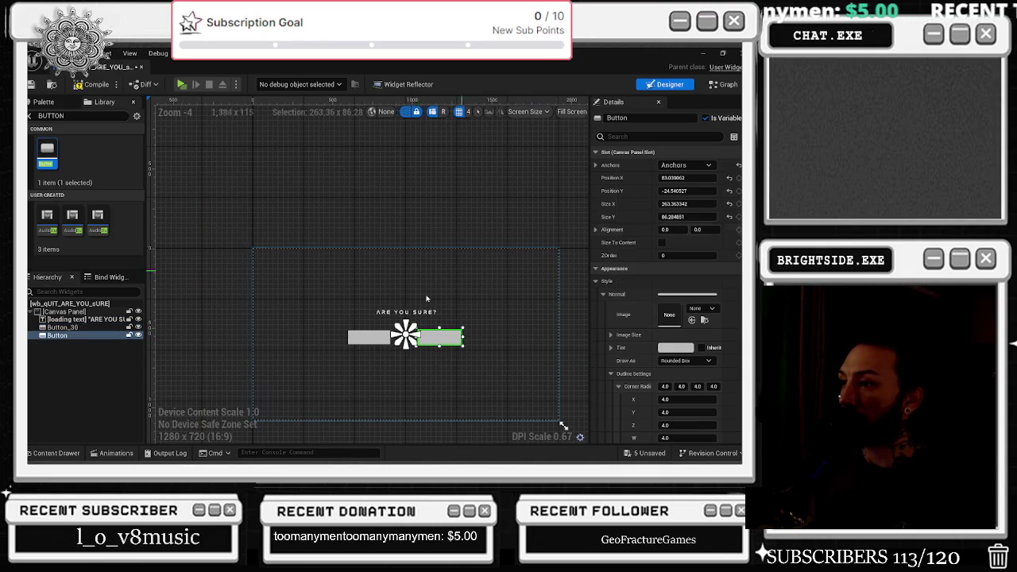
pyautogui.click(369, 337)
pyautogui.click(685, 164)
pyautogui.click(668, 222)
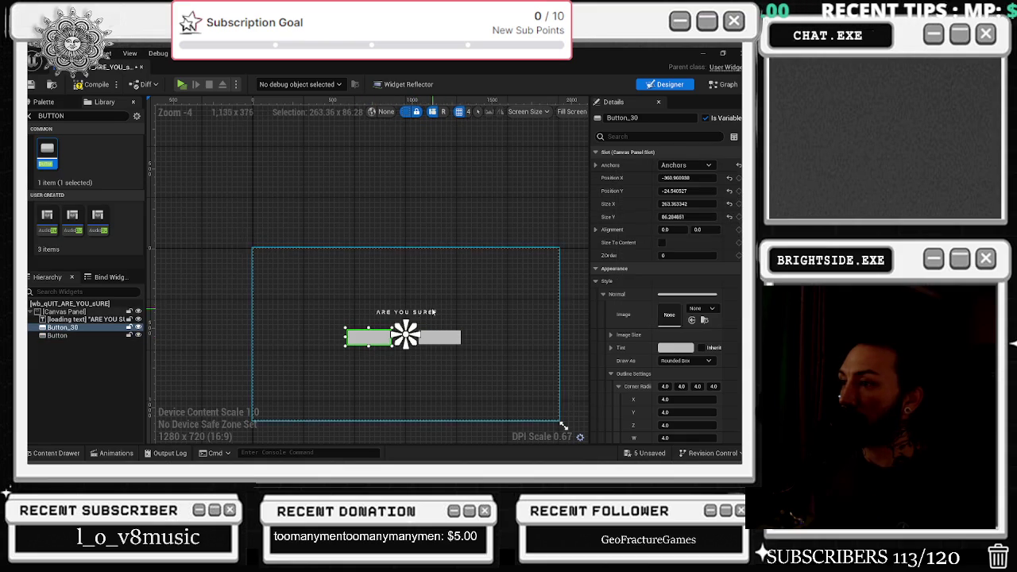
pyautogui.scroll(3, 422, 337)
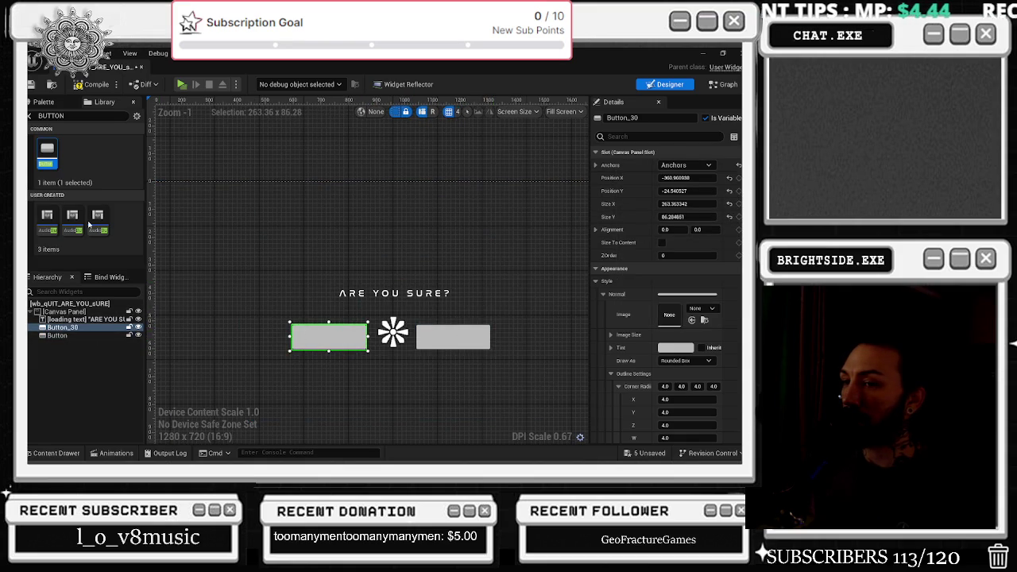
# Add a centred rich text block inside Button_30 and type a label into it
pyautogui.click(70, 115)
pyautogui.write('TEXT')
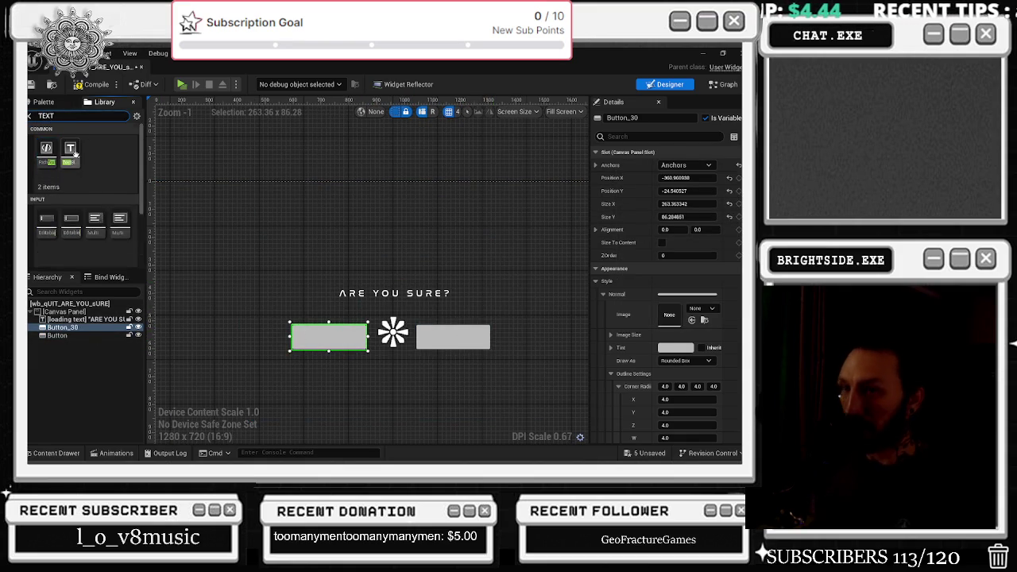
pyautogui.scroll(-2, 87, 257)
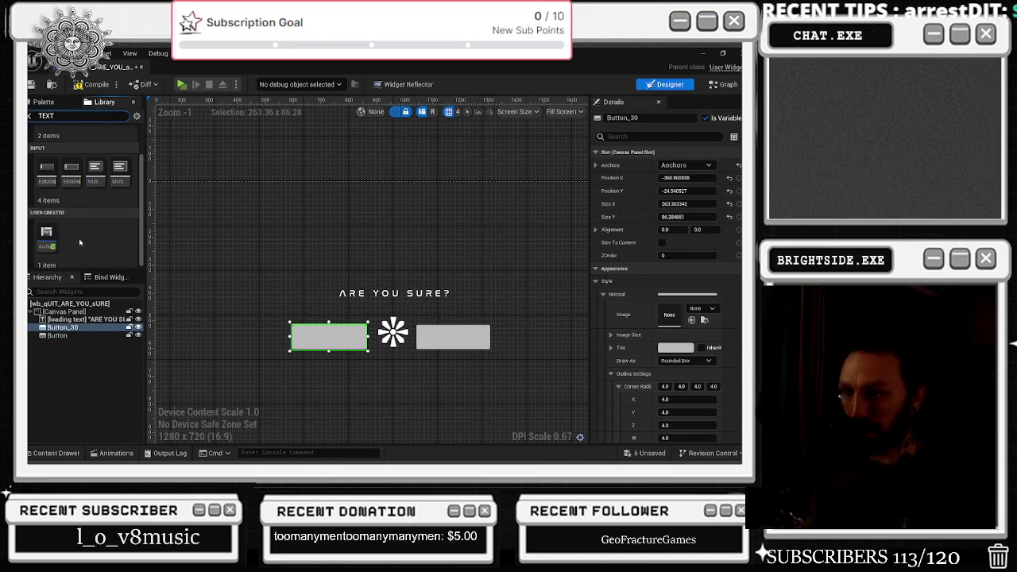
pyautogui.scroll(2, 79, 245)
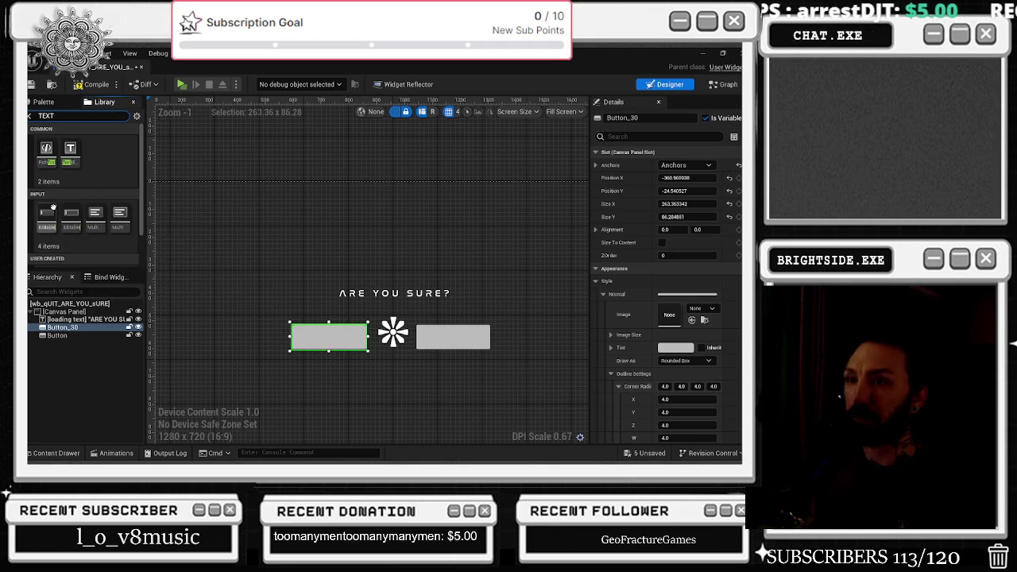
pyautogui.moveTo(46, 150)
pyautogui.mouseDown()
pyautogui.moveTo(232, 306)
pyautogui.moveTo(86, 328)
pyautogui.mouseUp()
pyautogui.click(80, 336)
pyautogui.click(688, 334)
pyautogui.click(679, 216)
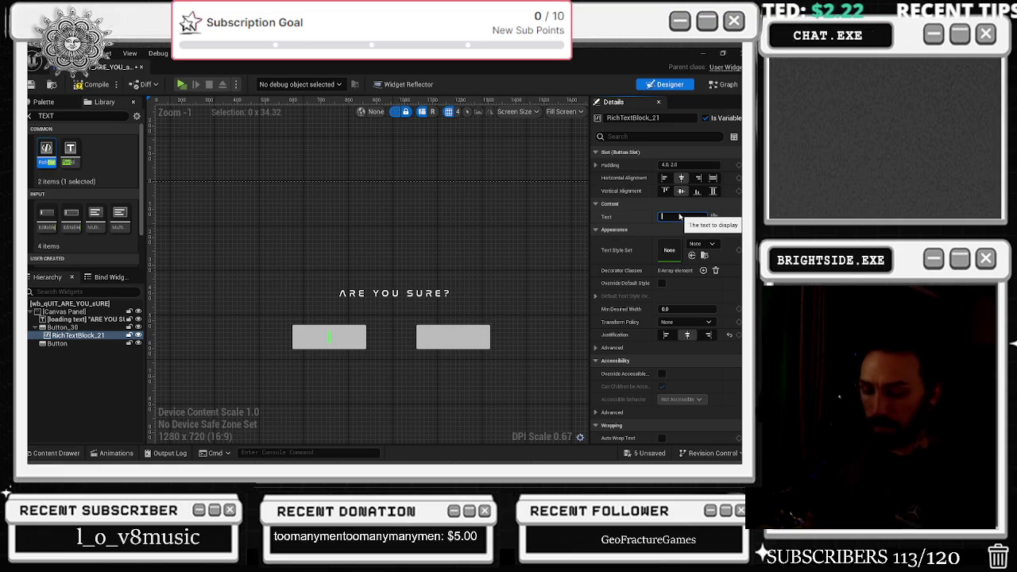
pyautogui.write('yesYERS')
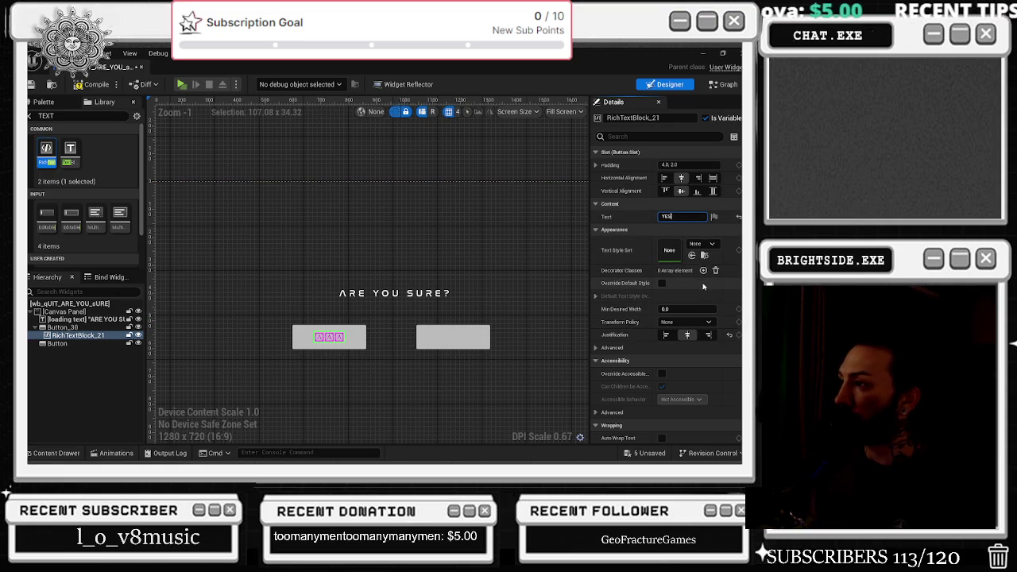
pyautogui.scroll(-3, 704, 287)
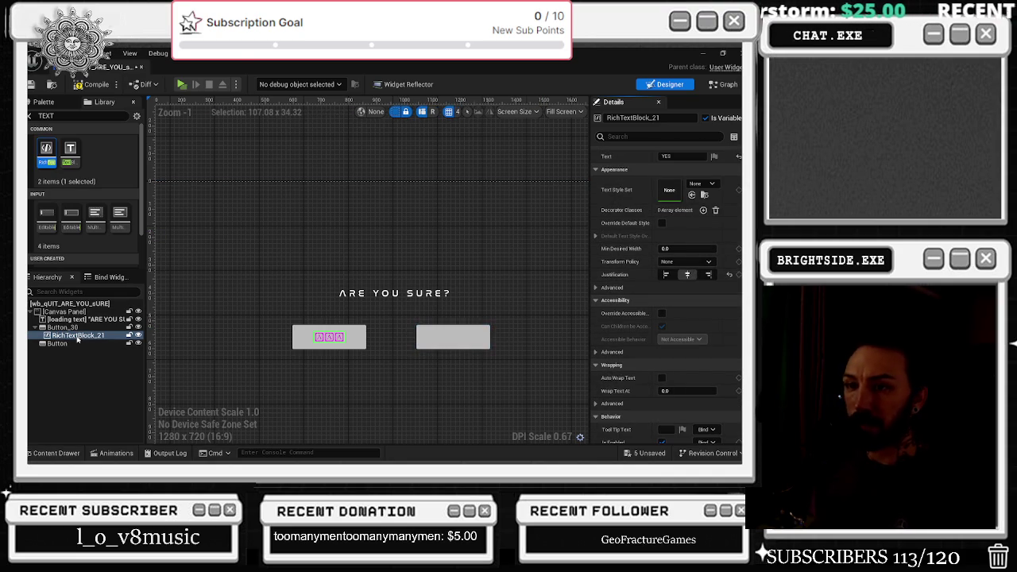
# Replace the rich text block with a plain Text widget labelled YES
pyautogui.click(80, 337)
pyautogui.press('Delete')
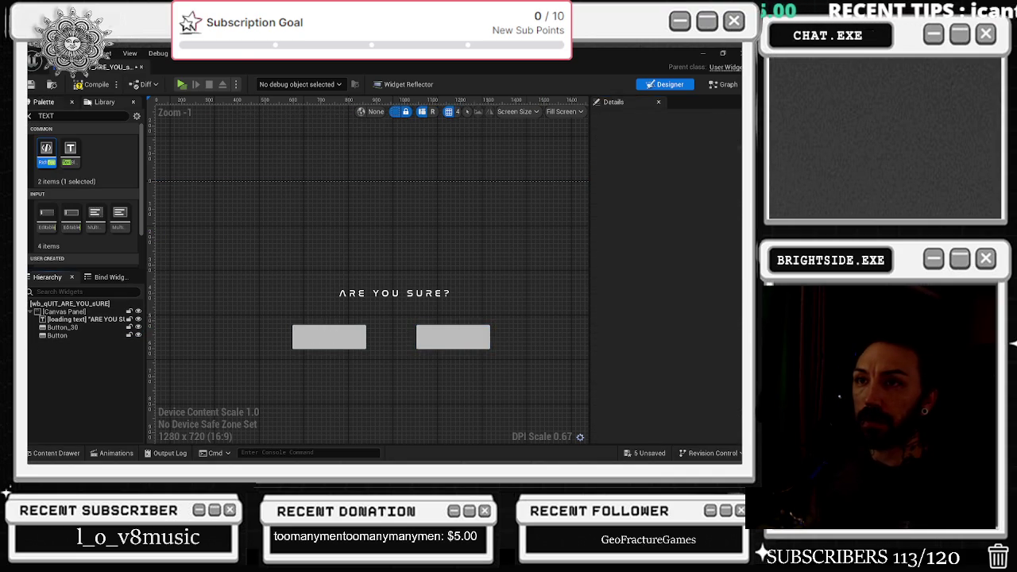
pyautogui.moveTo(70, 148); pyautogui.dragTo(75, 330)
pyautogui.click(666, 156)
pyautogui.write('YeS')
pyautogui.press('Return')
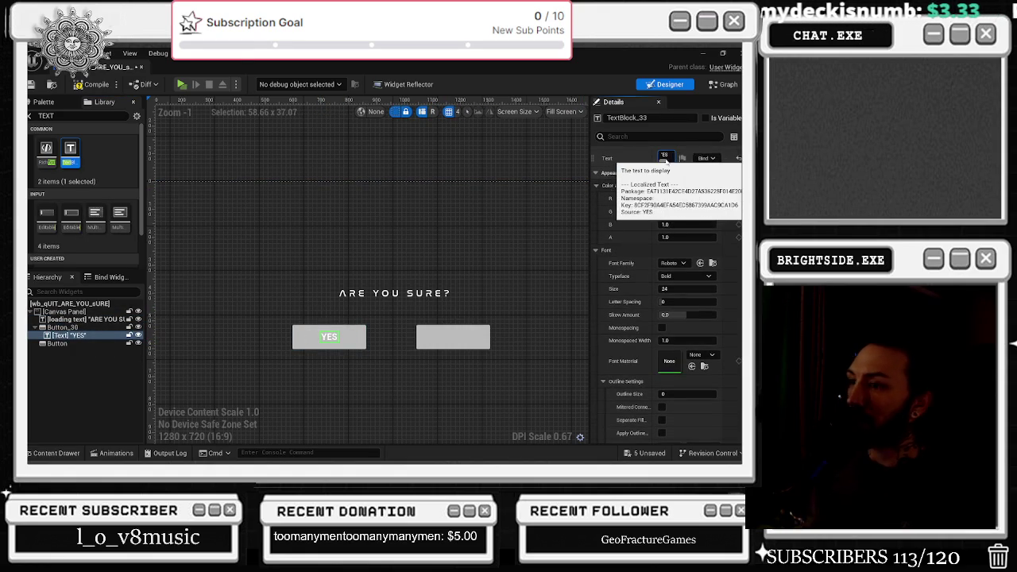
# Add a Text widget inside the right button and set its label to FUGGEDABOUTIT
pyautogui.click(65, 344)
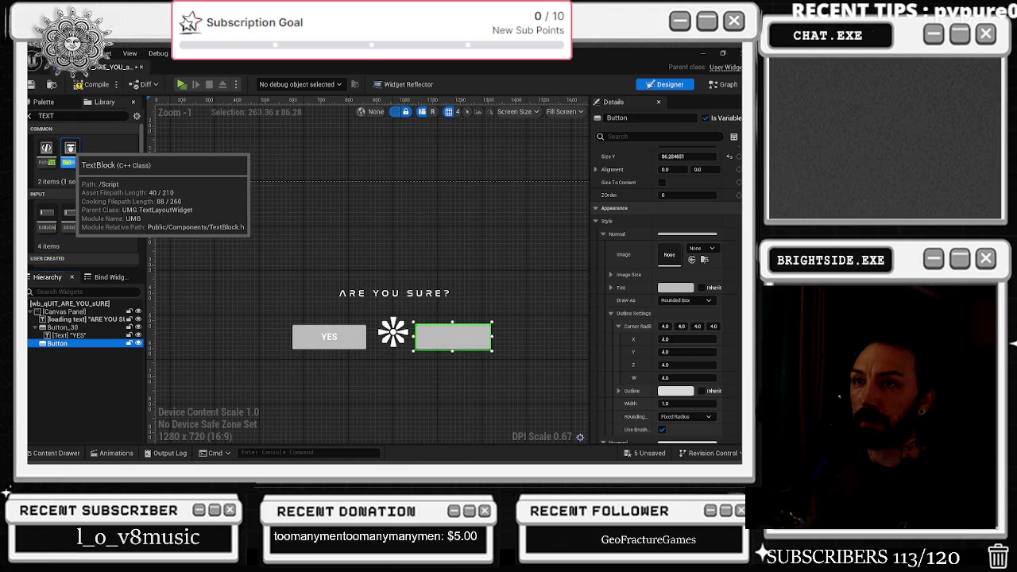
pyautogui.moveTo(70, 151)
pyautogui.mouseDown()
pyautogui.moveTo(80, 348)
pyautogui.moveTo(72, 345)
pyautogui.mouseUp()
pyautogui.click(79, 351)
pyautogui.click(668, 159)
pyautogui.write('G')
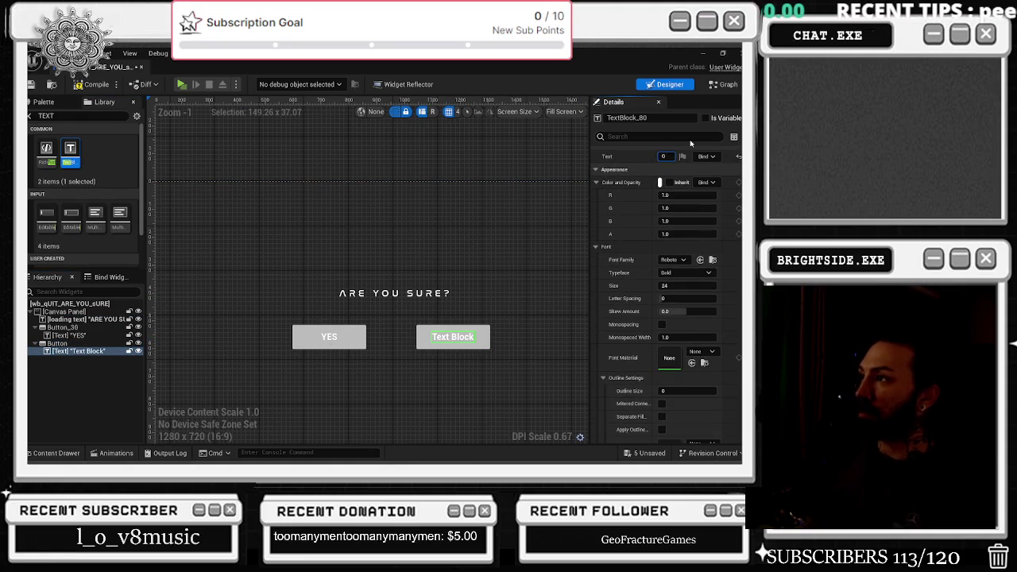
pyautogui.write('ll')
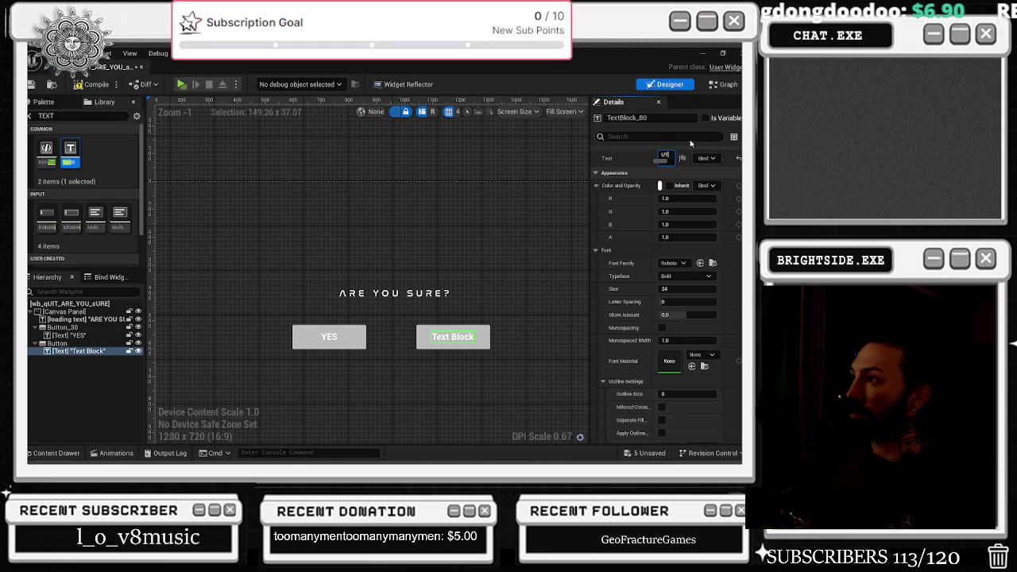
pyautogui.write('IT')
pyautogui.press('Return')
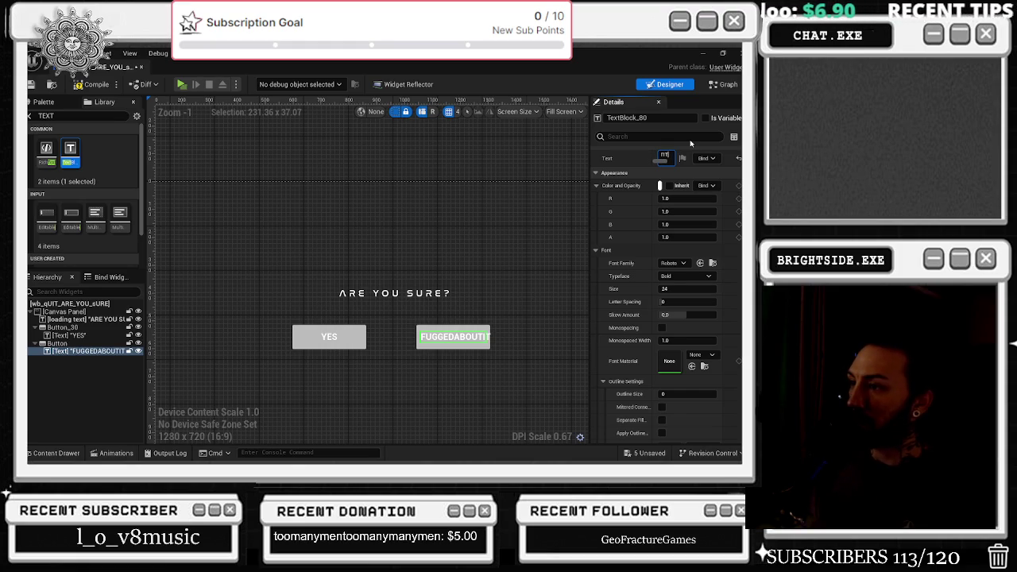
pyautogui.click(491, 337)
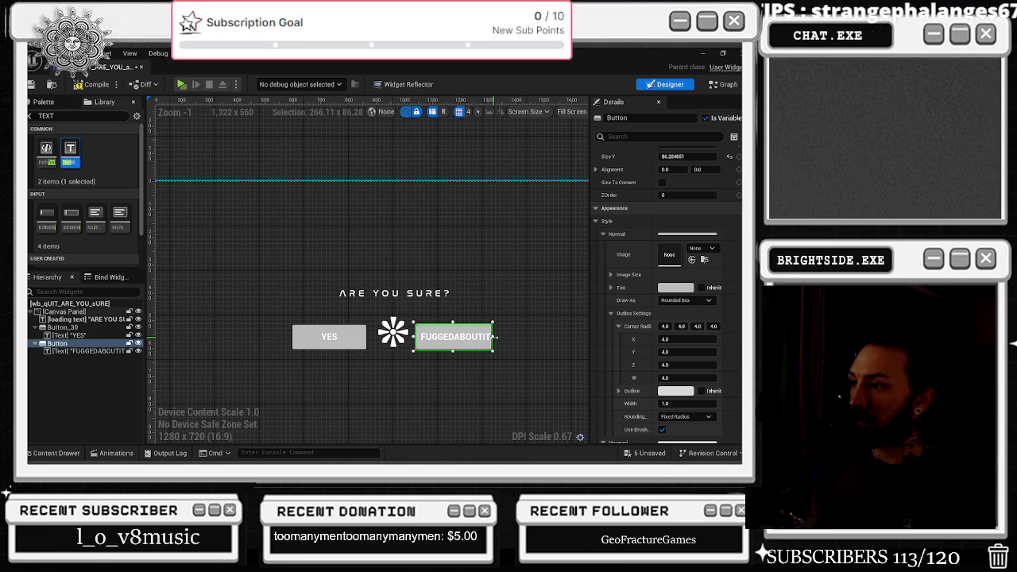
pyautogui.click(478, 341)
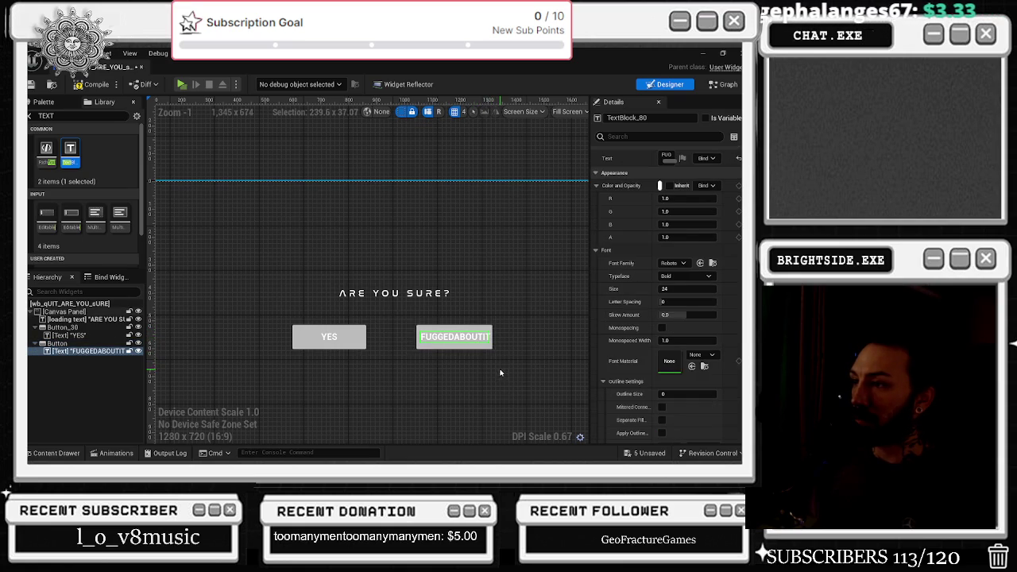
pyautogui.click(464, 199)
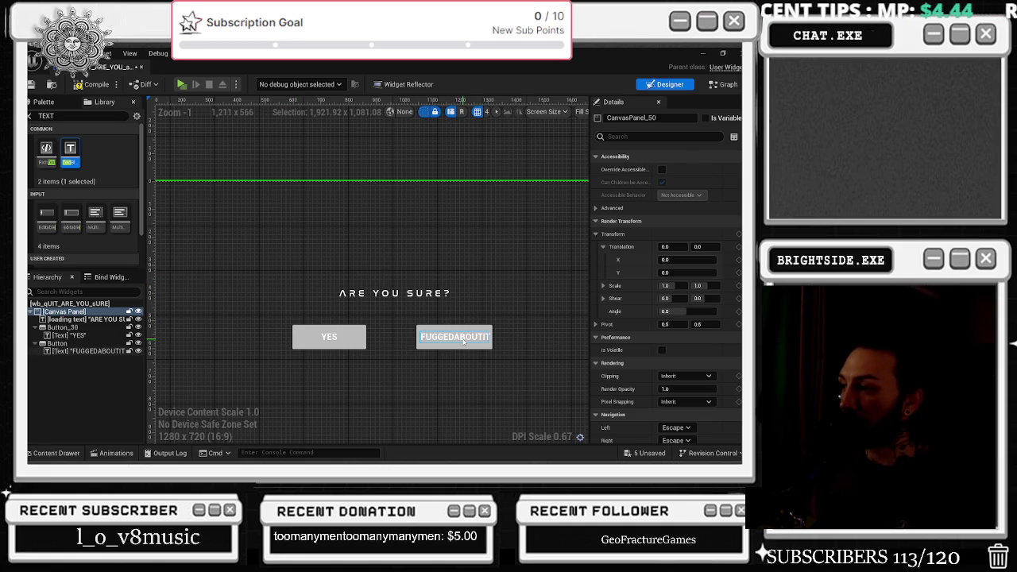
# Rename the FUGGEDABOUTIT text widget to UPPER
pyautogui.click(464, 340)
pyautogui.click(666, 155)
pyautogui.click(660, 117)
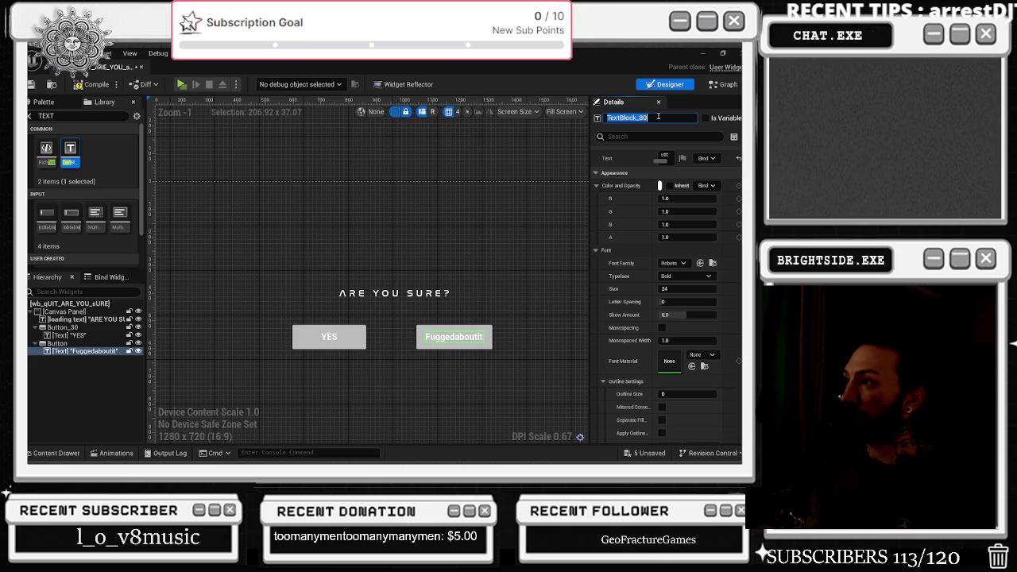
pyautogui.write('UPPER')
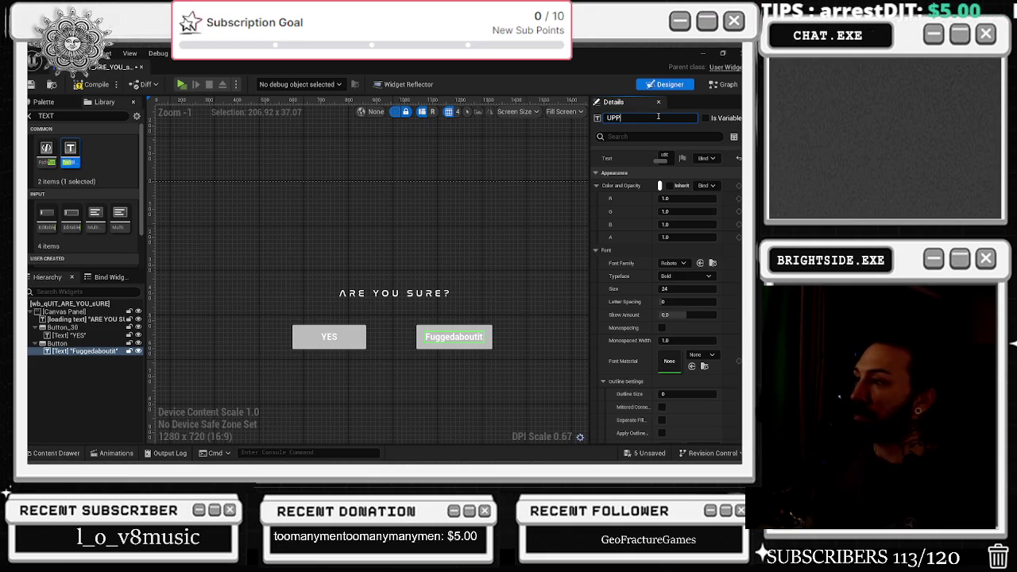
pyautogui.press('Return')
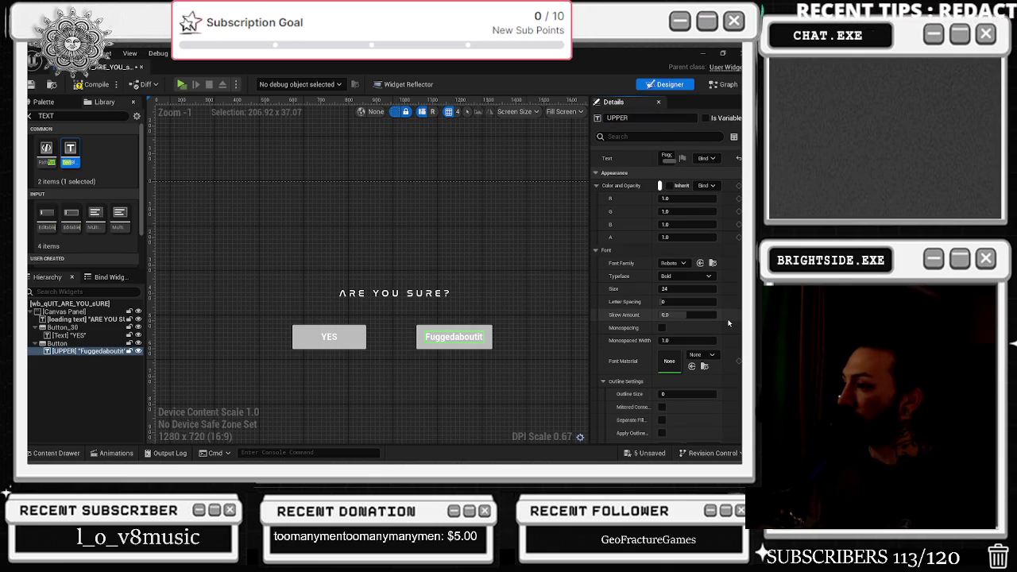
# Set the UPPER label's Transform Policy to To Upper, then select the YES button for recolouring
pyautogui.scroll(-5, 728, 323)
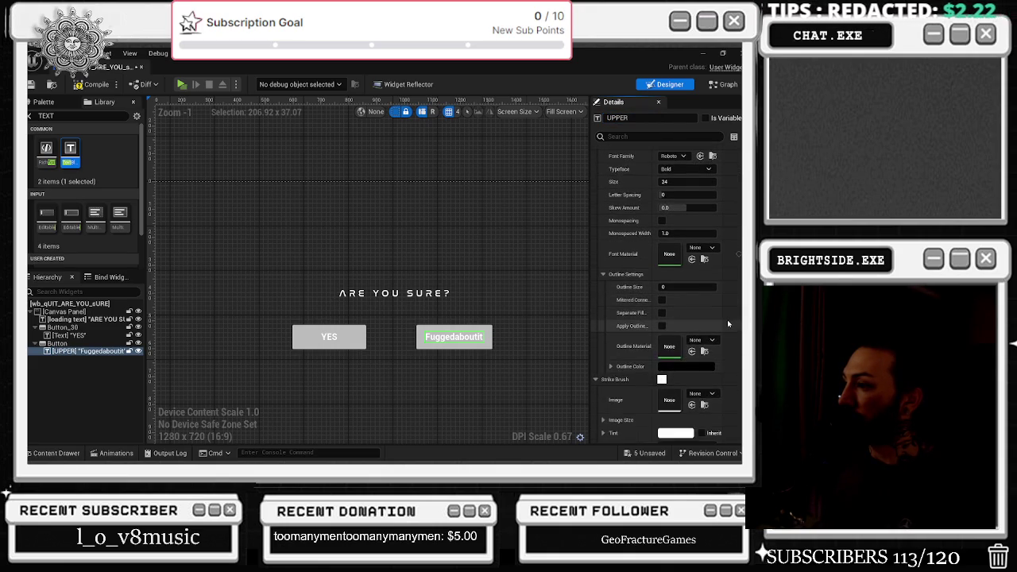
pyautogui.scroll(-1, 727, 320)
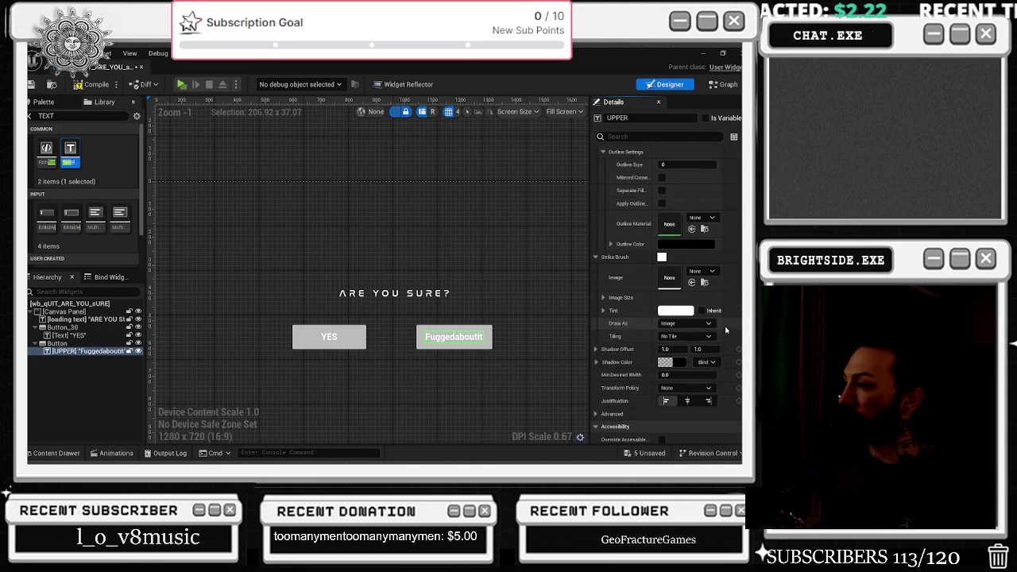
pyautogui.click(685, 388)
pyautogui.click(681, 413)
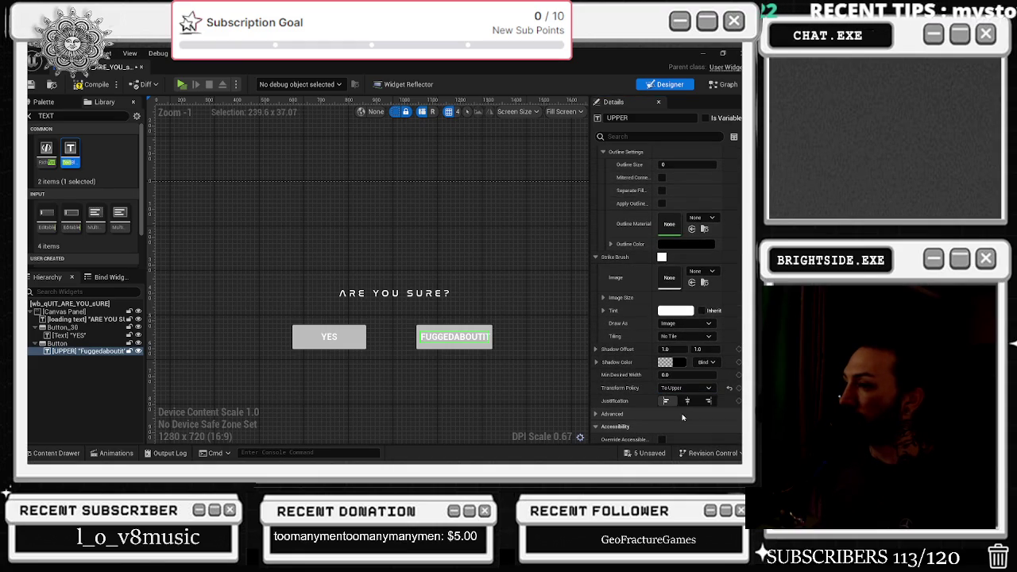
pyautogui.click(390, 322)
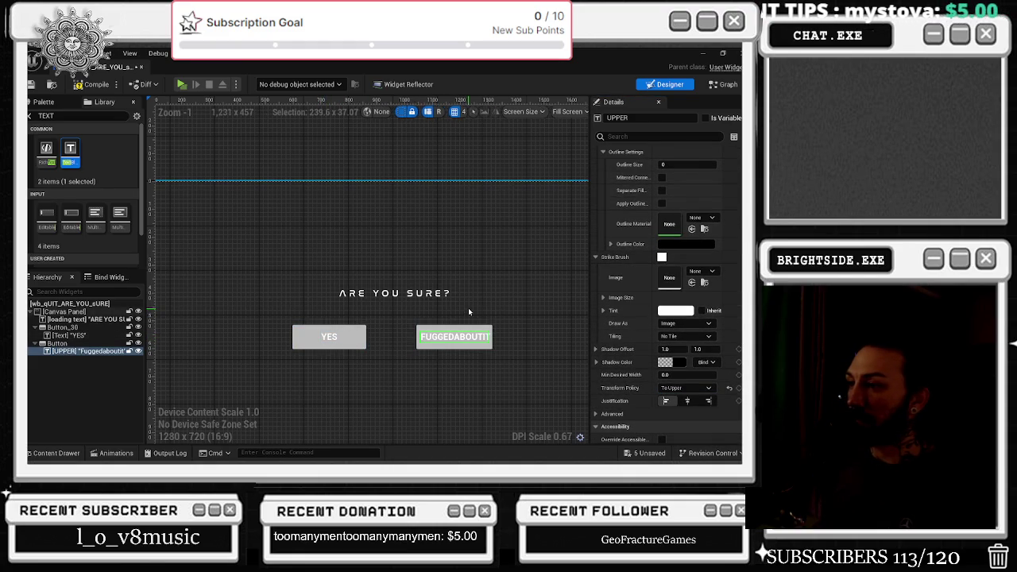
pyautogui.click(358, 334)
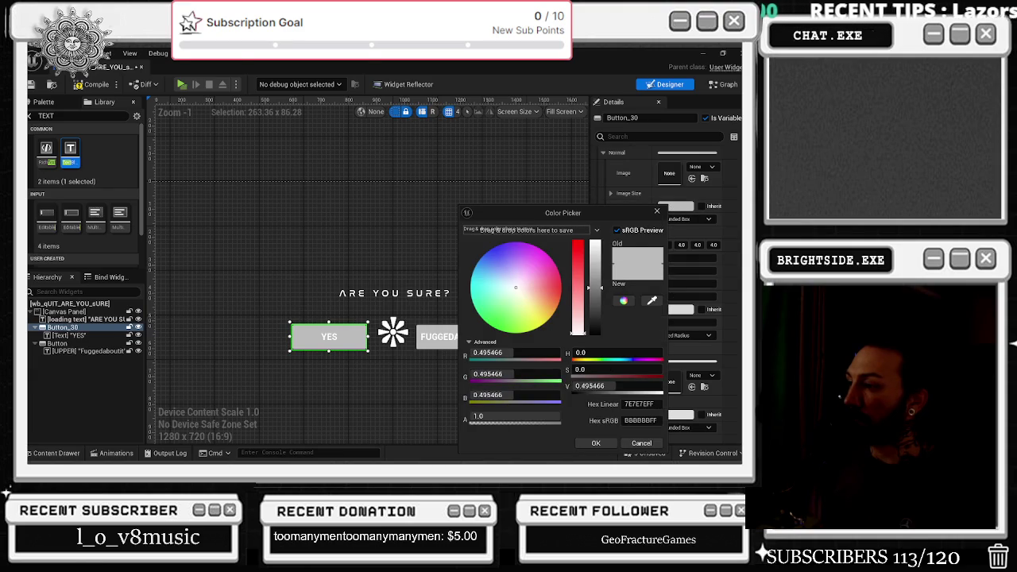
# Minimize the editor windows, close the browser's local login page, and bring Unreal Editor back
pyautogui.click(703, 51)
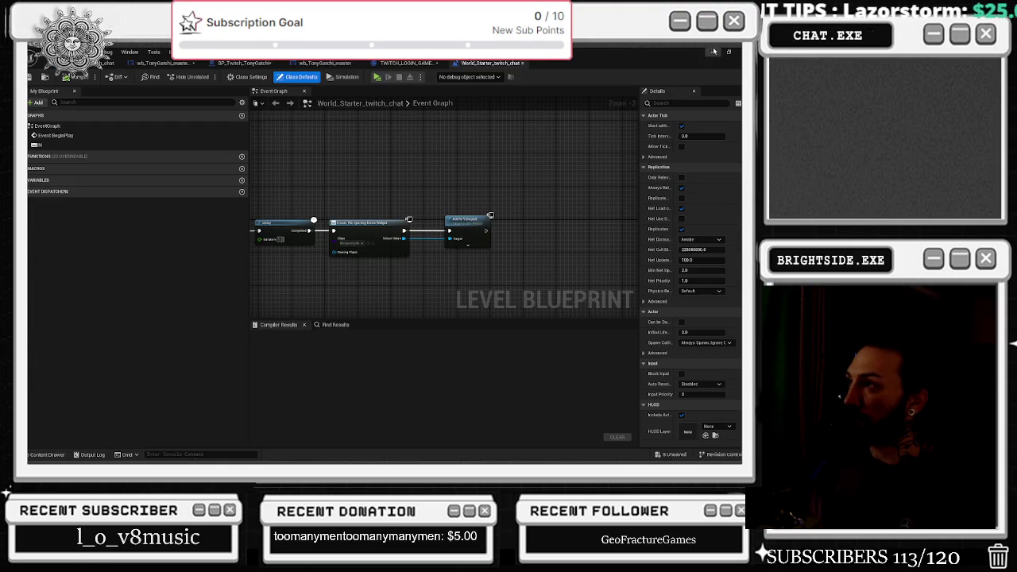
pyautogui.click(709, 52)
pyautogui.moveTo(730, 99); pyautogui.dragTo(600, 150)
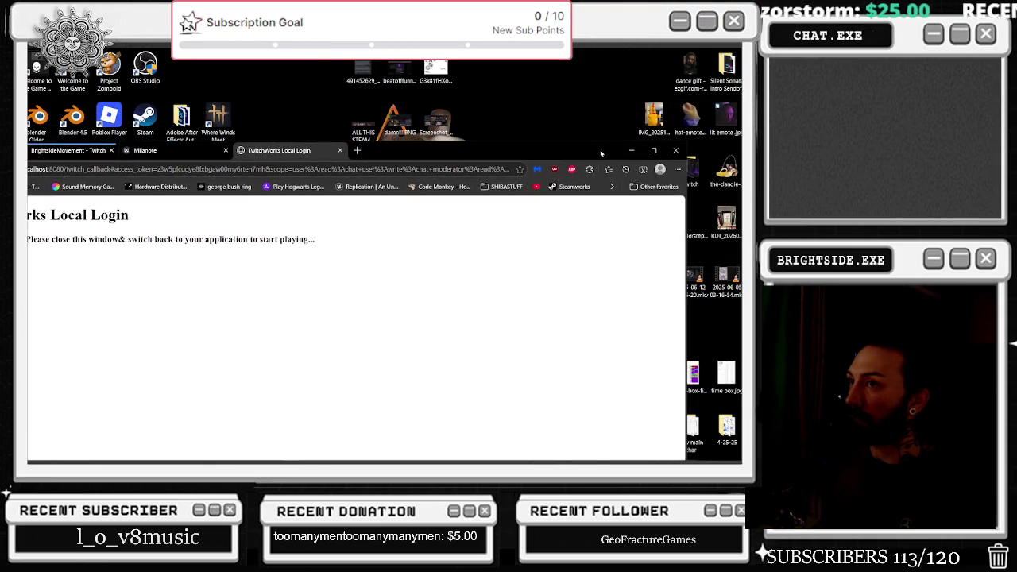
pyautogui.click(341, 150)
pyautogui.click(633, 150)
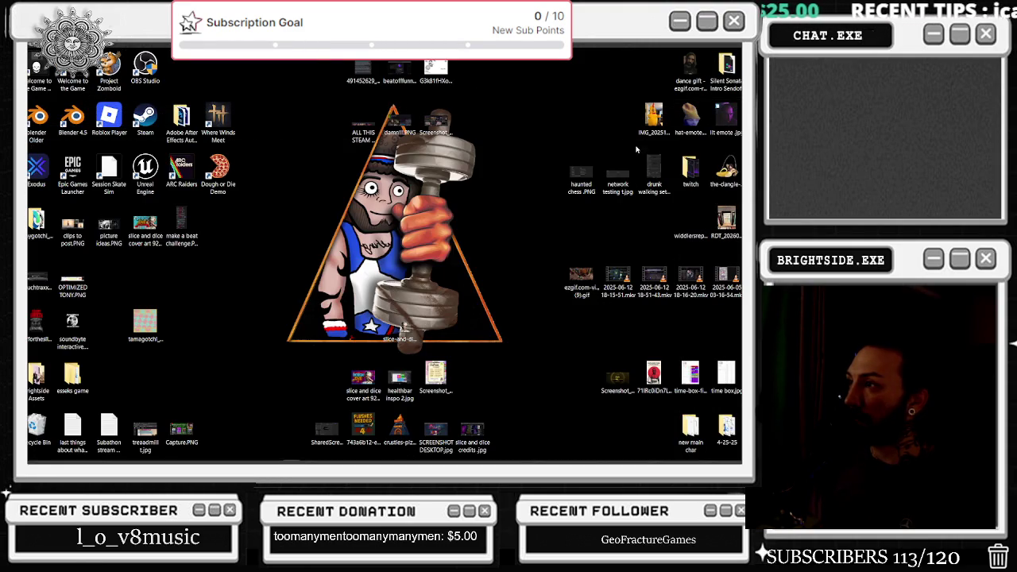
pyautogui.click(738, 458)
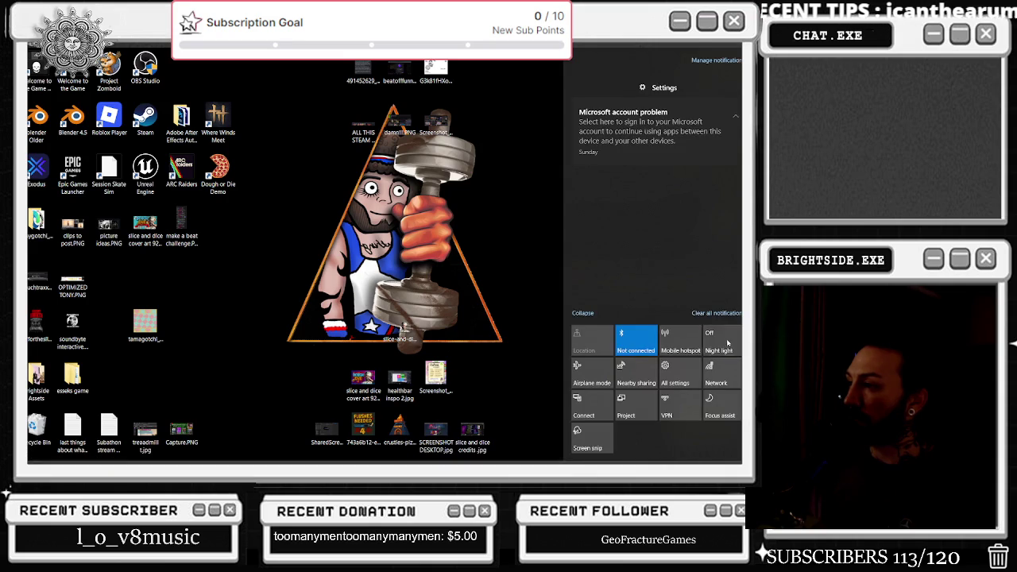
pyautogui.press('super+Tab')
pyautogui.click(386, 212)
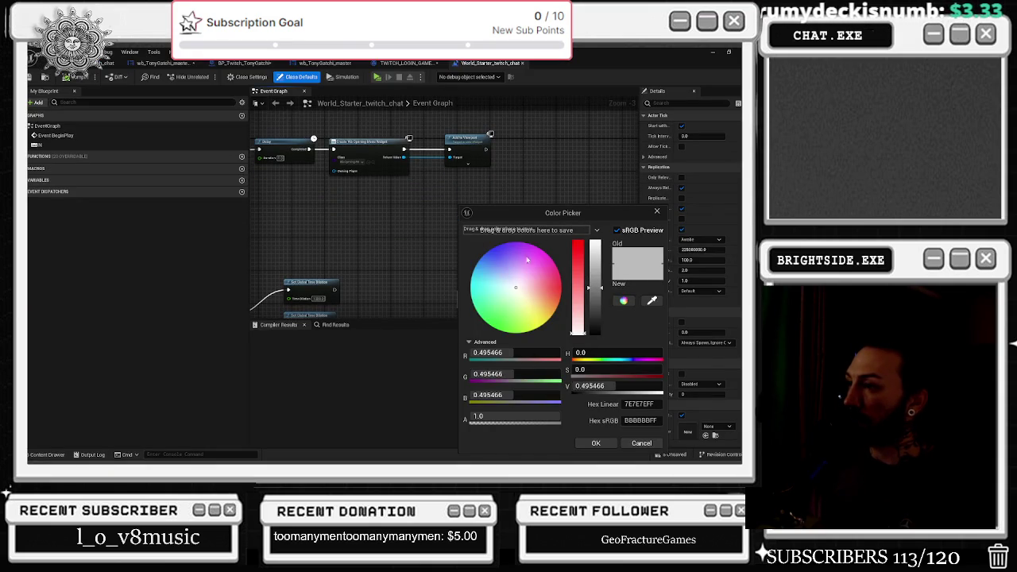
pyautogui.hotkey('alt', 'Tab')
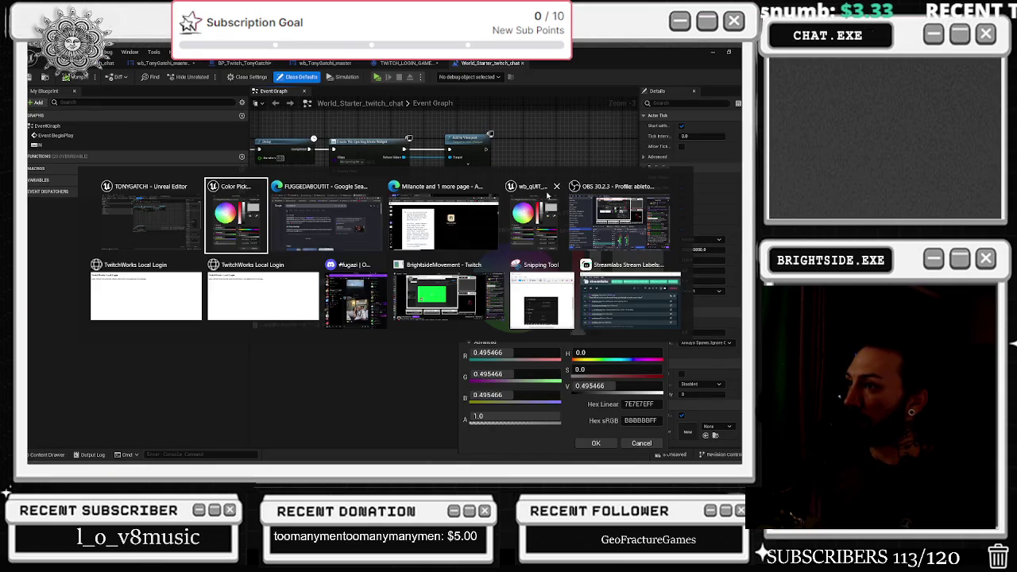
pyautogui.hotkey('alt', 'Tab')
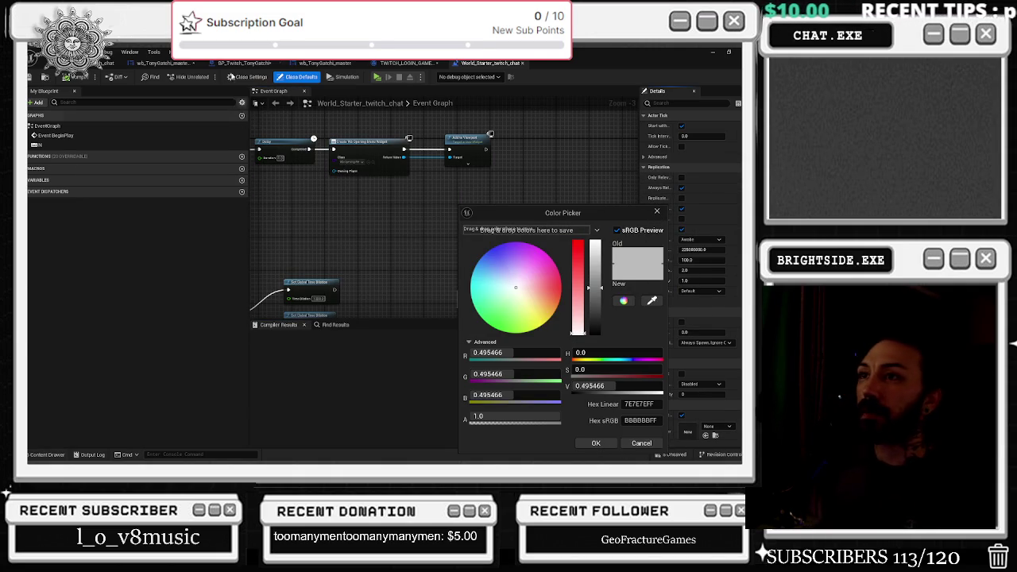
# Cycle through the BP_Twitch_TonyGatchi, level blueprint, Twitch login game instance and master widget tabs
pyautogui.click(106, 65)
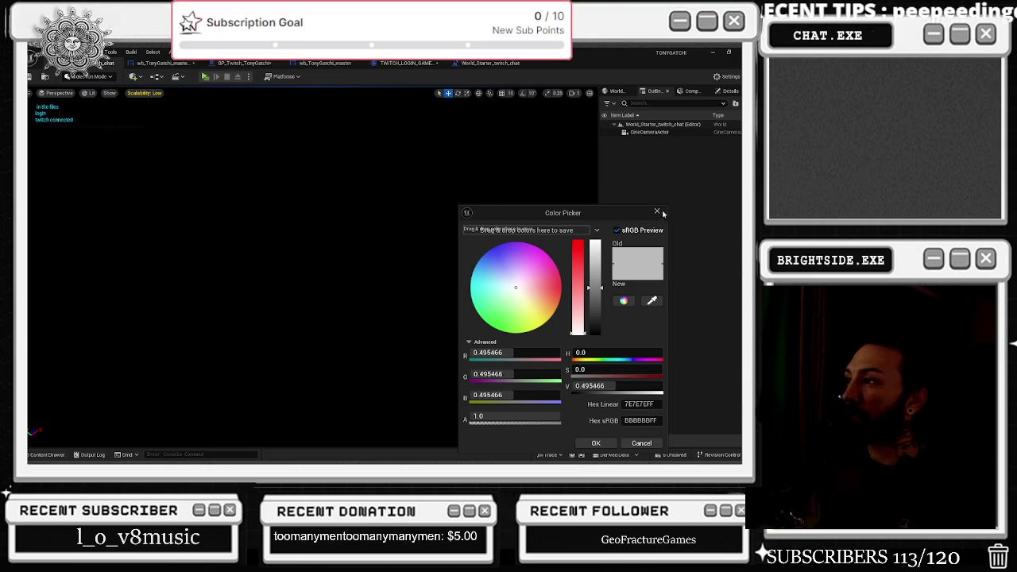
pyautogui.hotkey('alt', 'Tab')
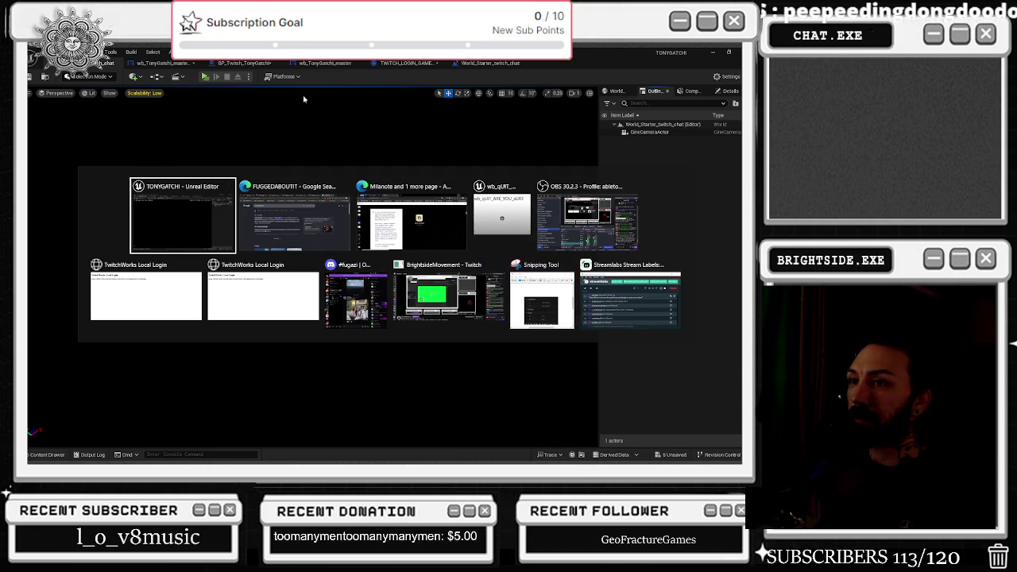
pyautogui.click(245, 64)
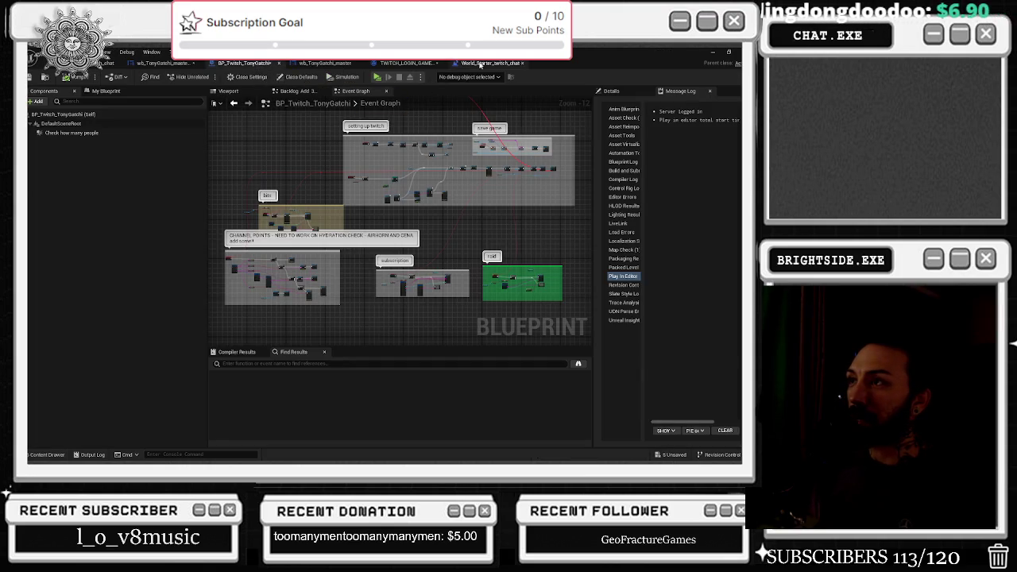
pyautogui.click(478, 63)
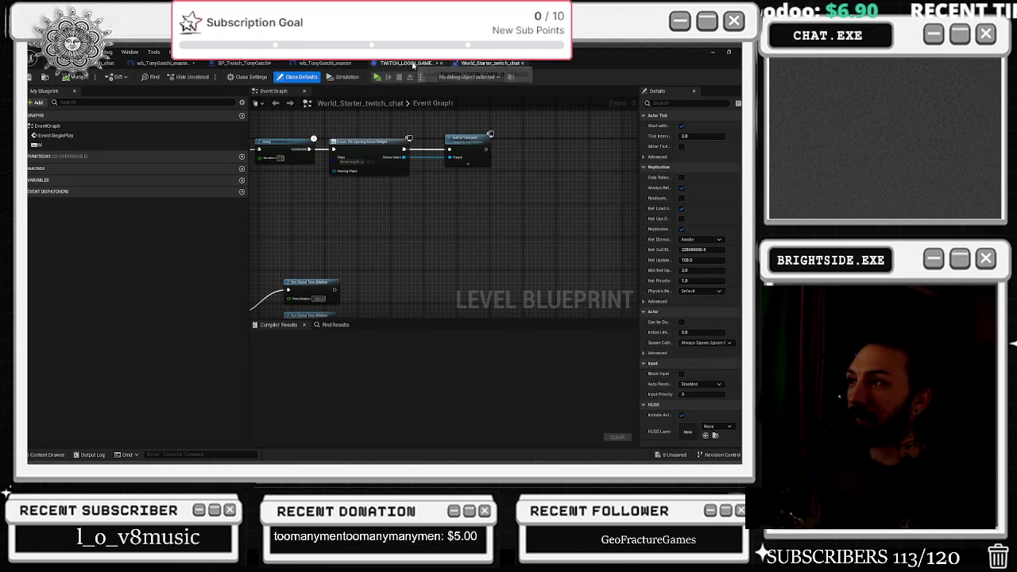
pyautogui.click(400, 64)
pyautogui.click(335, 64)
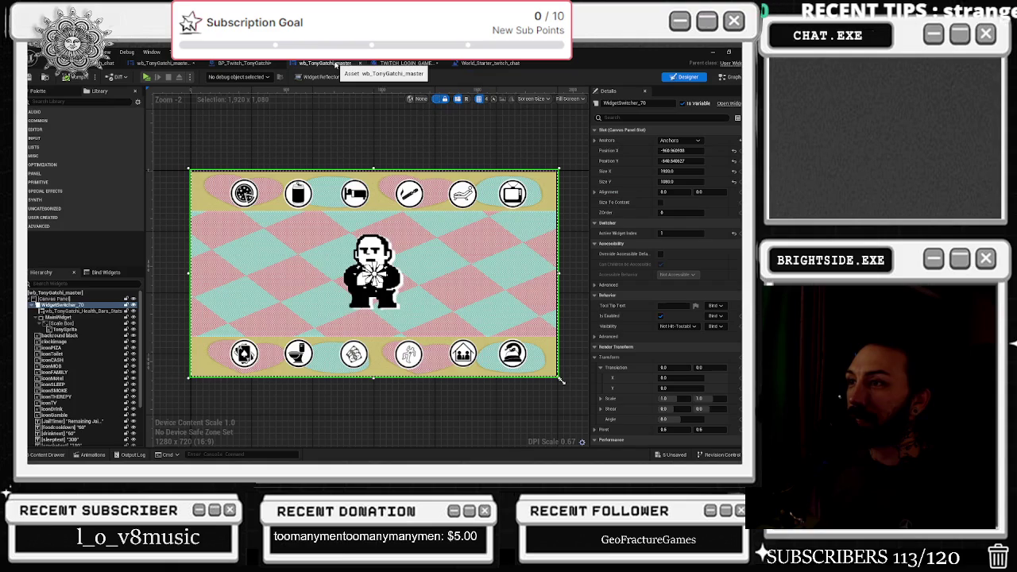
pyautogui.click(244, 63)
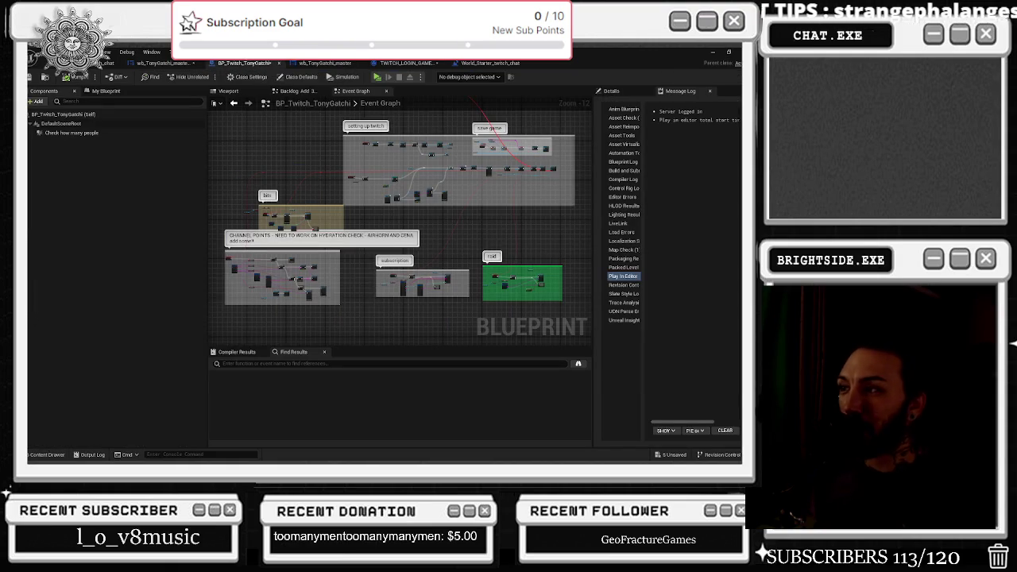
pyautogui.click(161, 63)
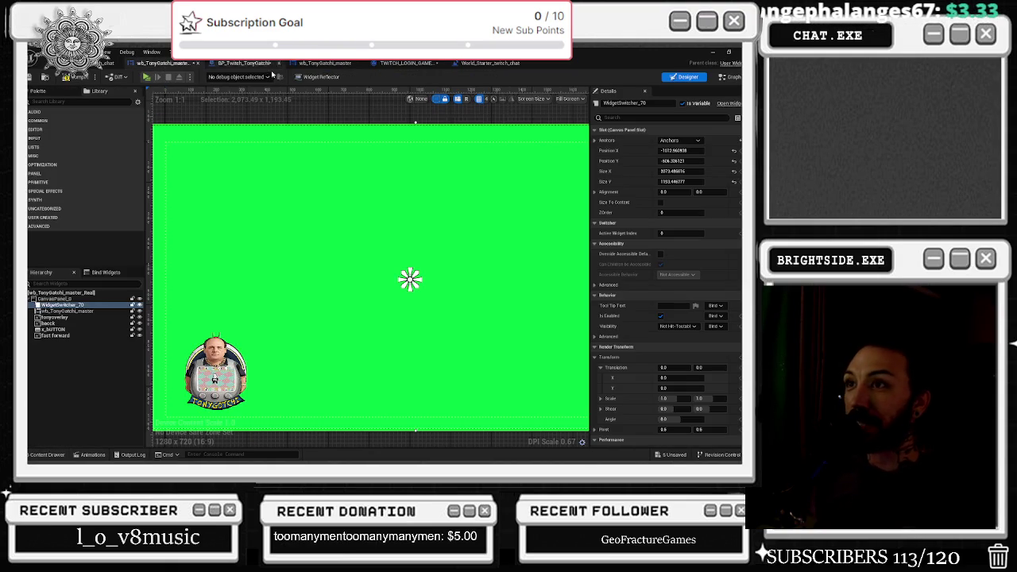
pyautogui.click(244, 63)
pyautogui.click(318, 64)
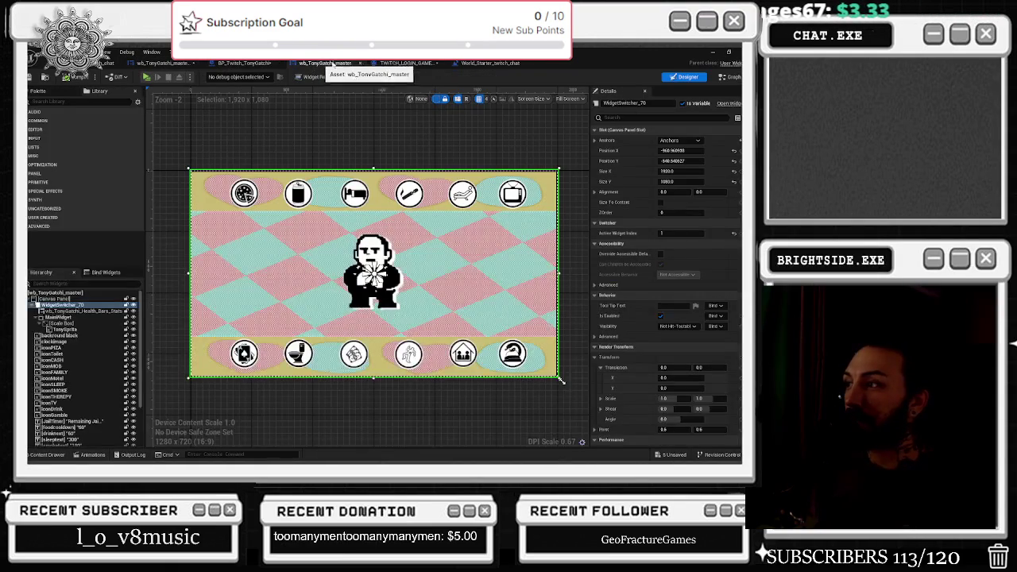
pyautogui.click(407, 63)
pyautogui.click(483, 64)
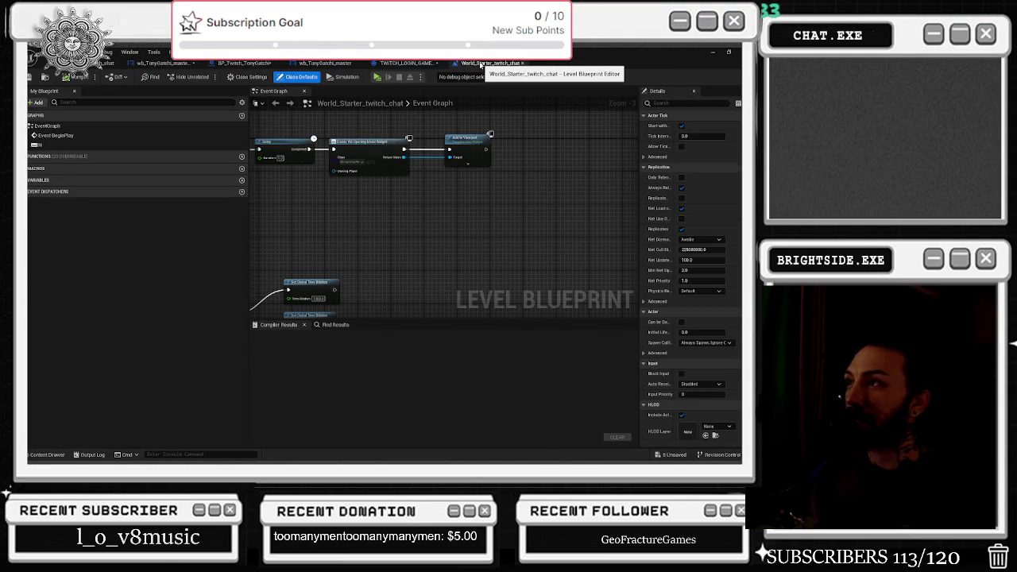
# Return to the green wb_TonyGatchi_master layout and reveal its Health Bars Stats panel
pyautogui.click(326, 62)
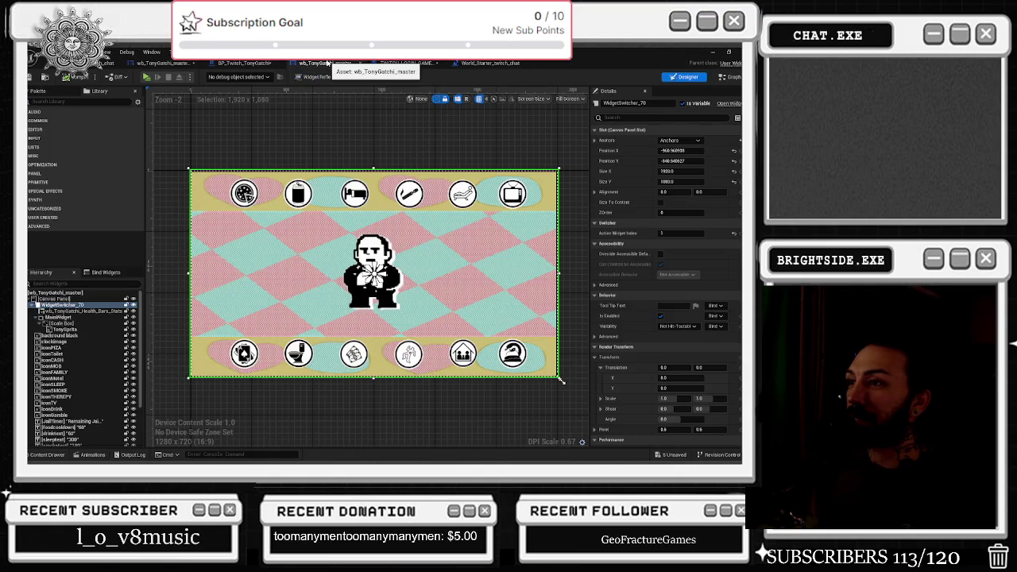
pyautogui.click(245, 63)
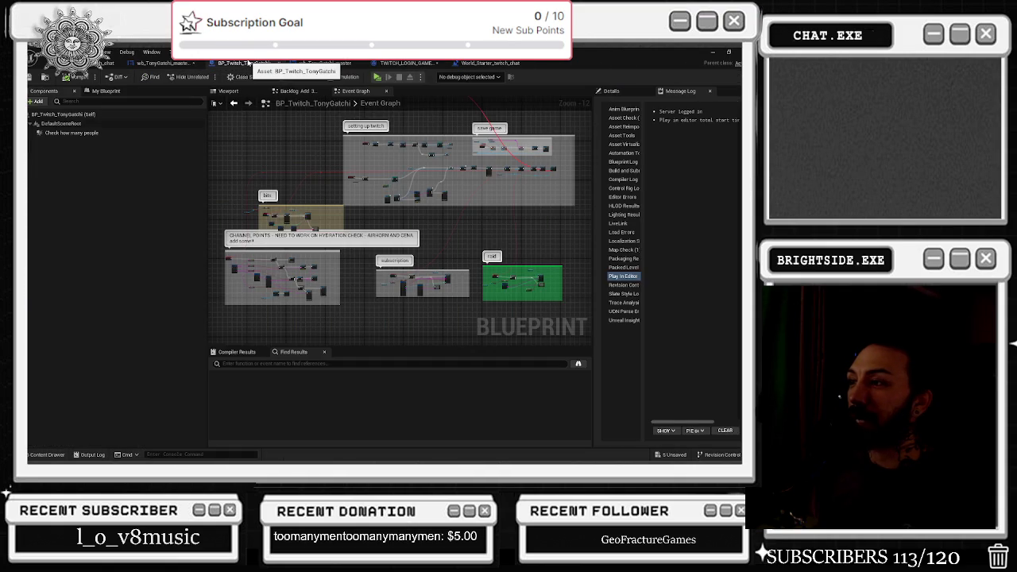
pyautogui.click(163, 62)
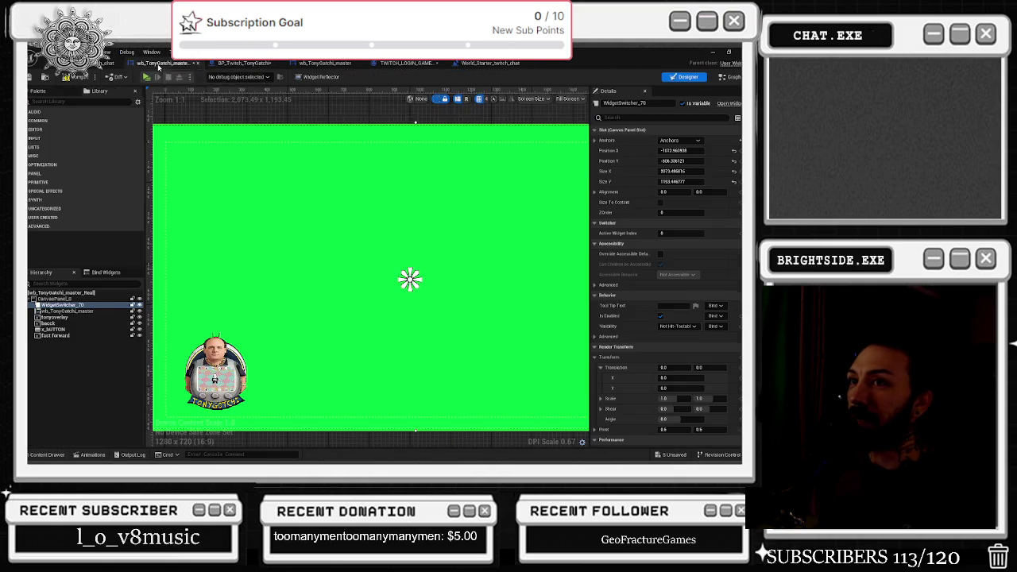
pyautogui.click(731, 78)
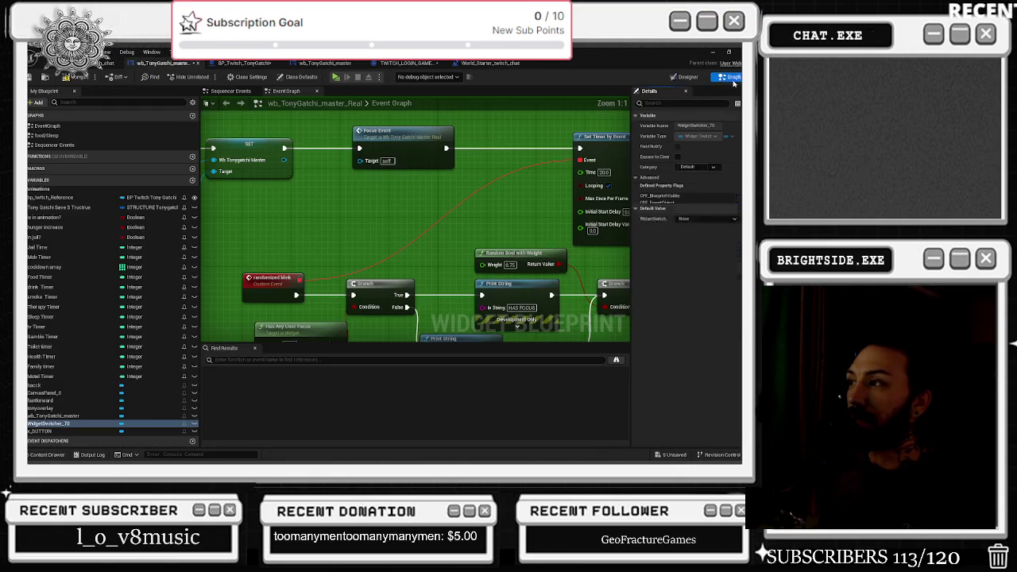
pyautogui.click(405, 63)
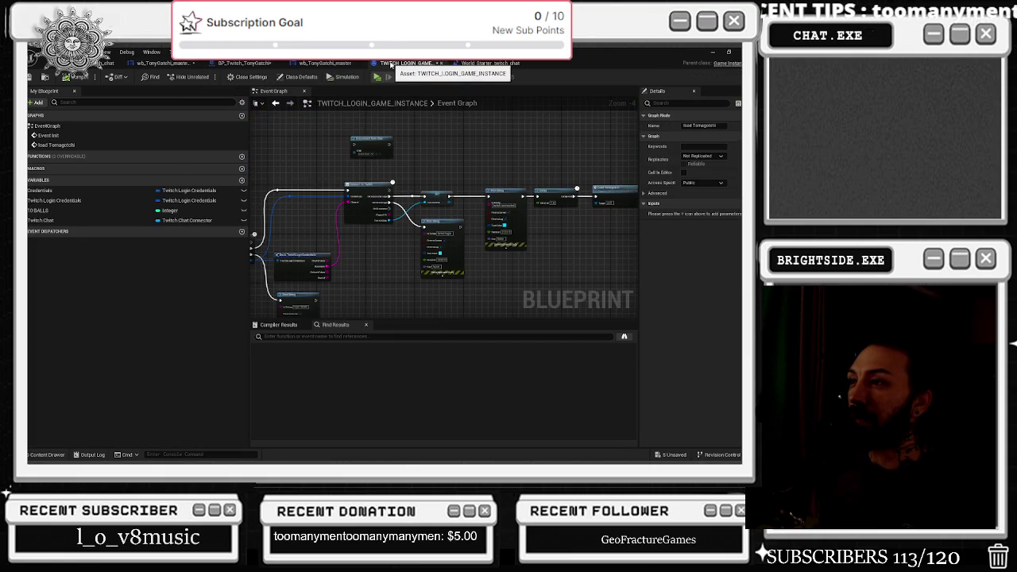
pyautogui.click(346, 62)
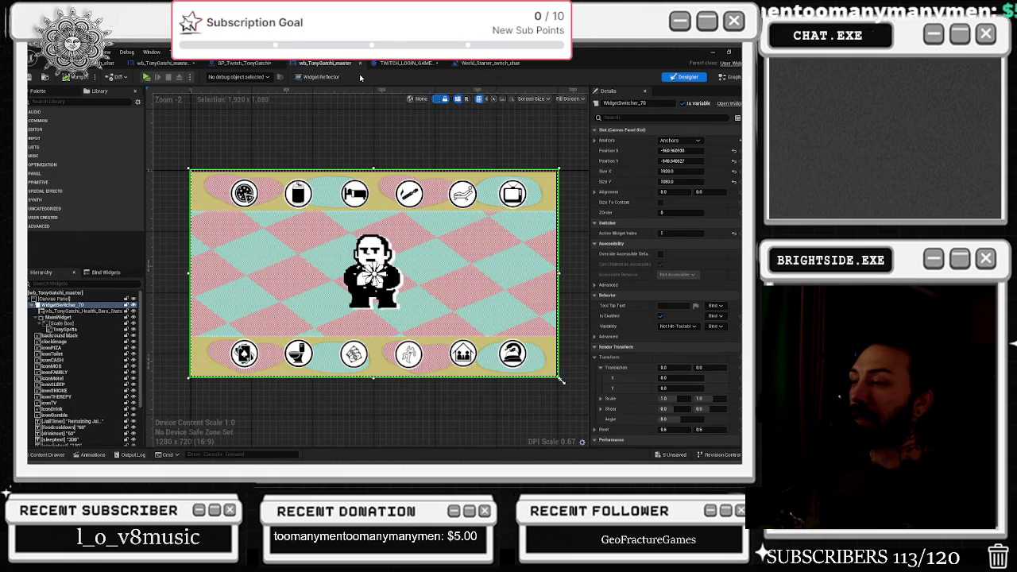
pyautogui.click(106, 313)
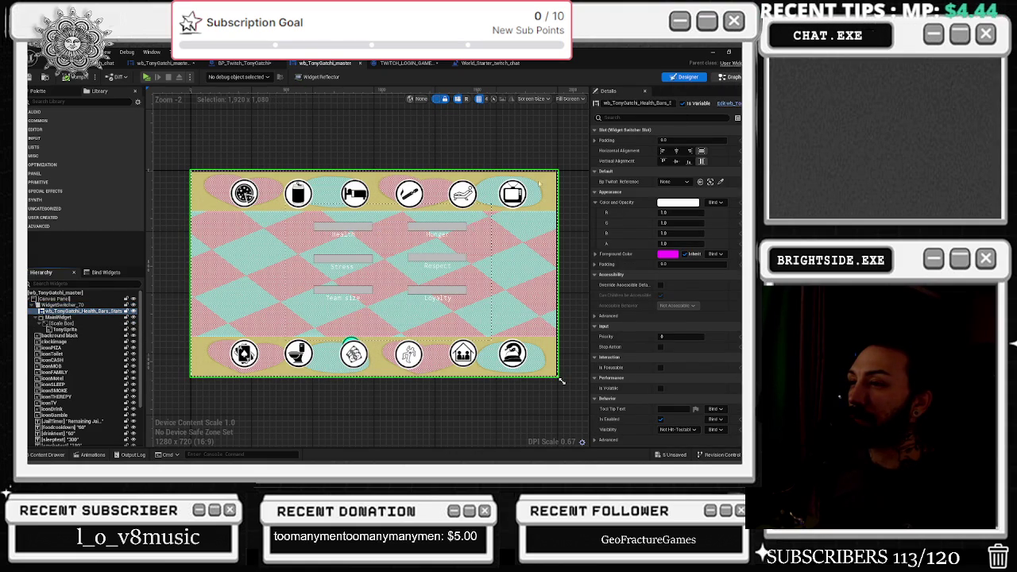
# Open wb_TonyGatchi_Health_Bars_Stats and move the cash icon about 13 px lower
pyautogui.click(730, 76)
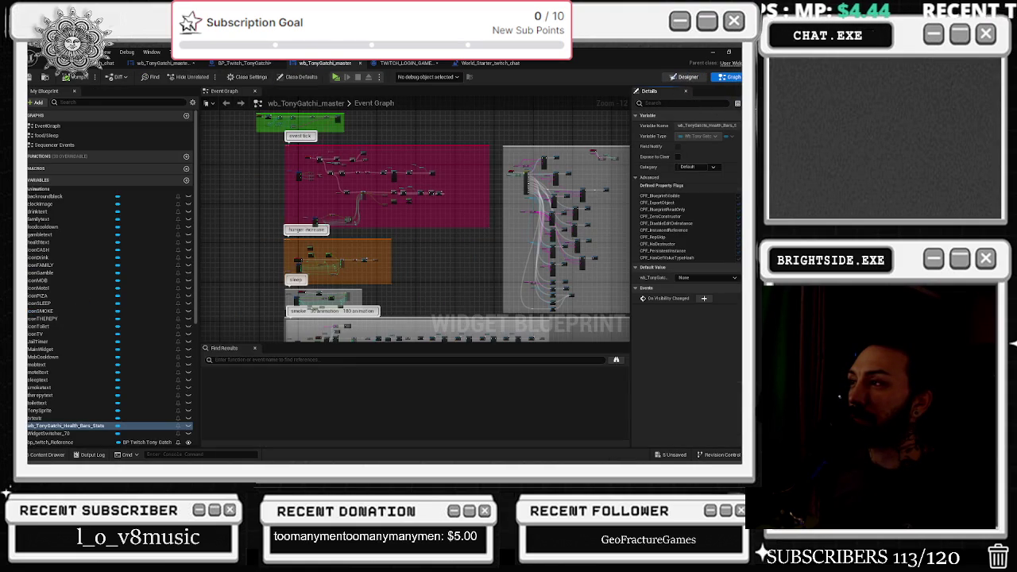
pyautogui.click(689, 76)
pyautogui.doubleClick(72, 425)
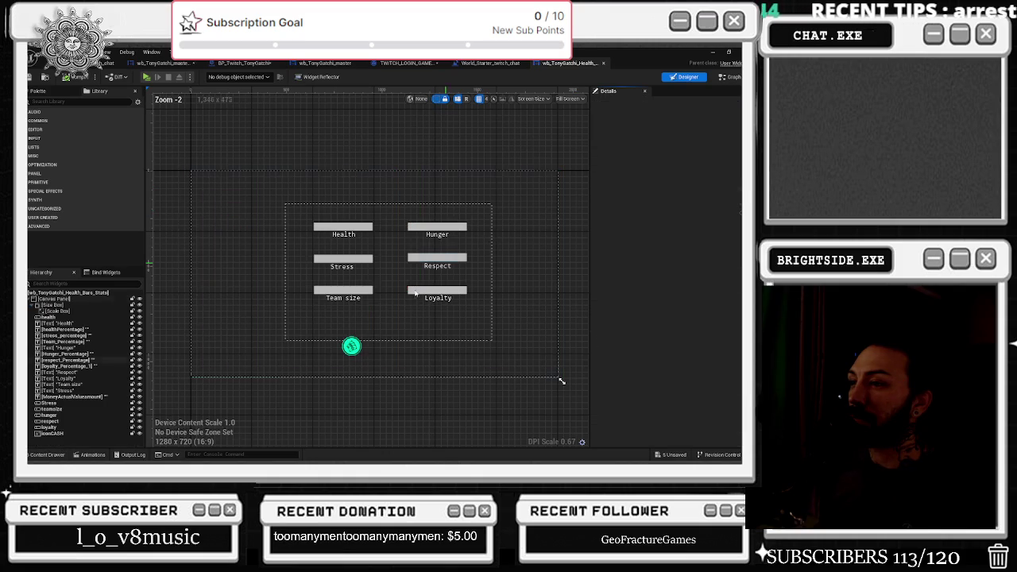
pyautogui.click(353, 346)
pyautogui.moveTo(352, 348); pyautogui.dragTo(353, 358)
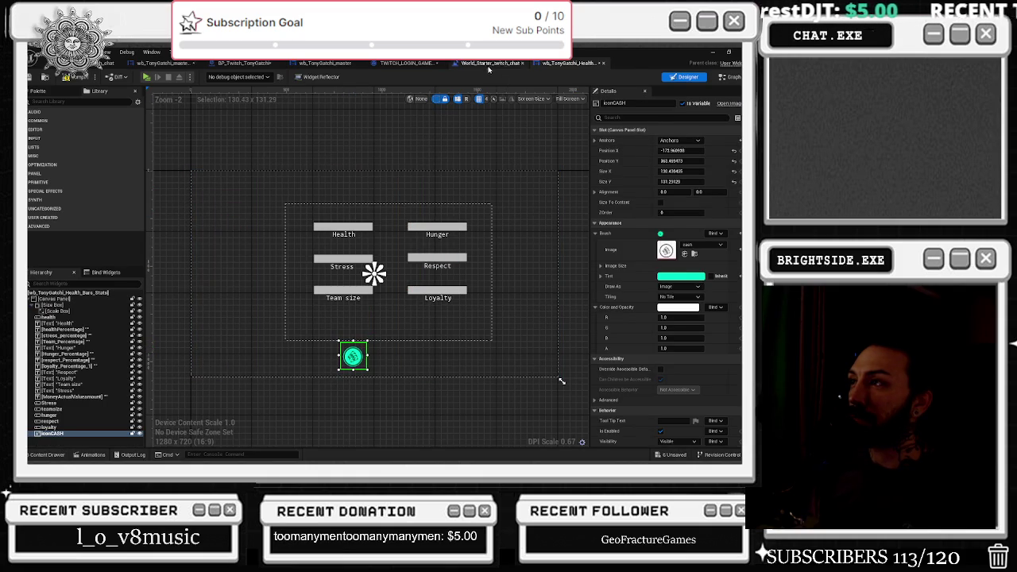
# Compare the cash icon position between the master layout and the Health Bars Stats widget
pyautogui.click(461, 63)
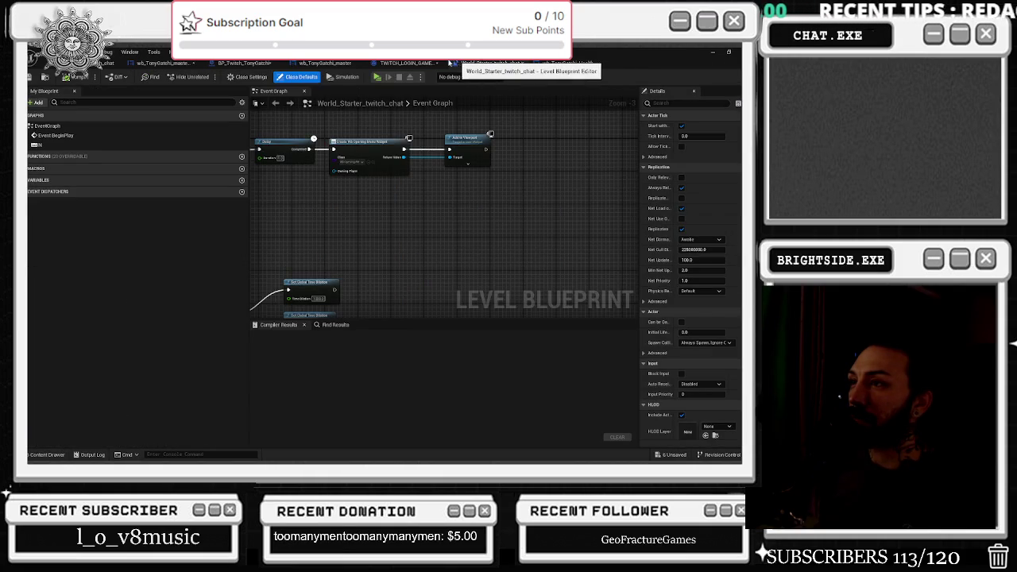
pyautogui.click(406, 63)
pyautogui.click(325, 63)
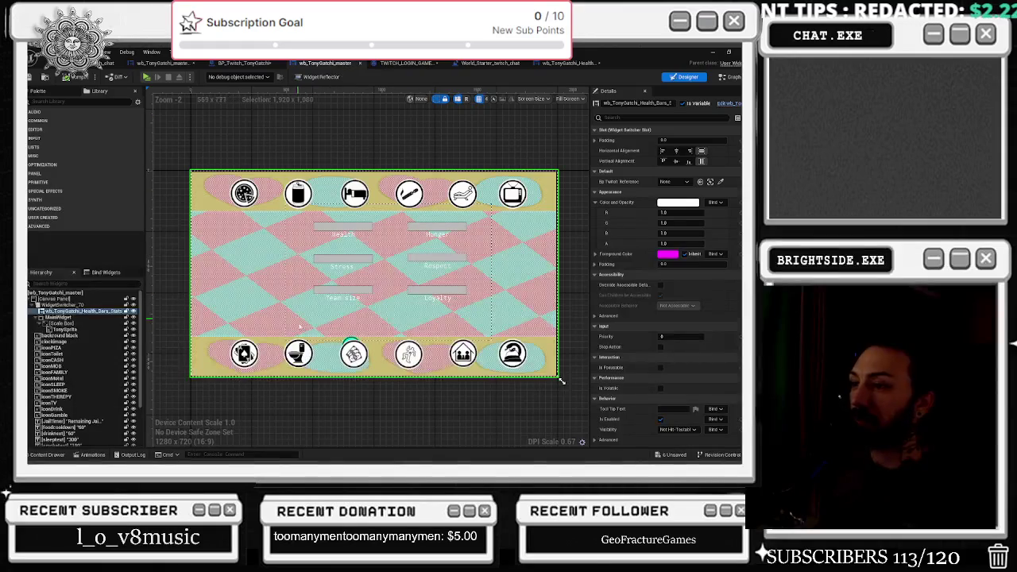
pyautogui.click(353, 354)
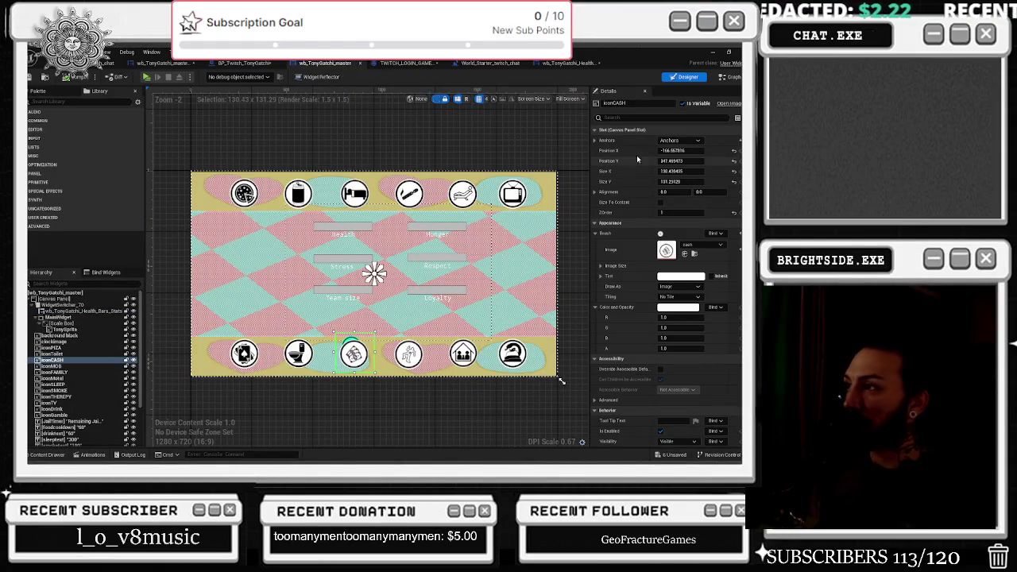
pyautogui.click(554, 63)
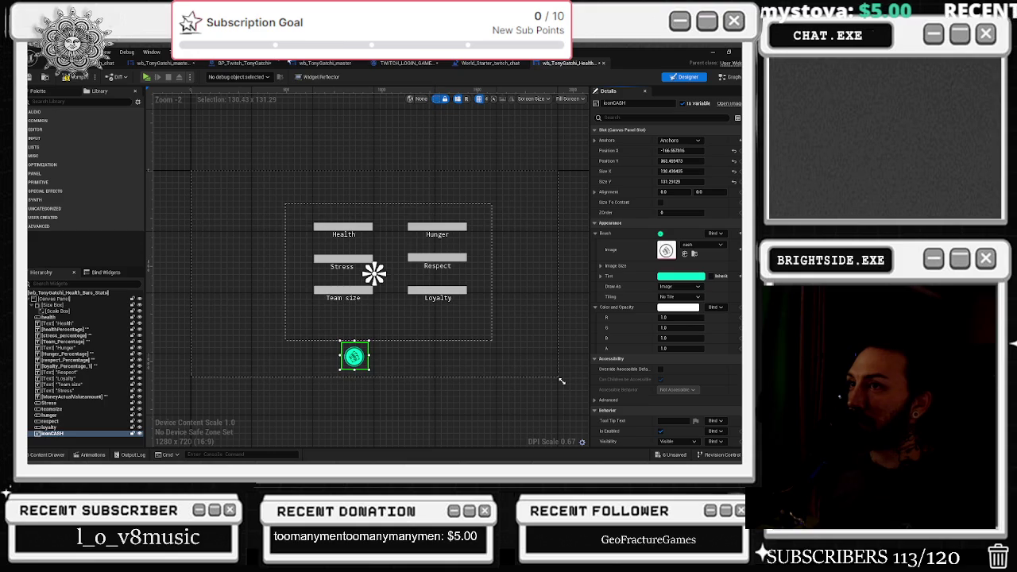
pyautogui.click(326, 63)
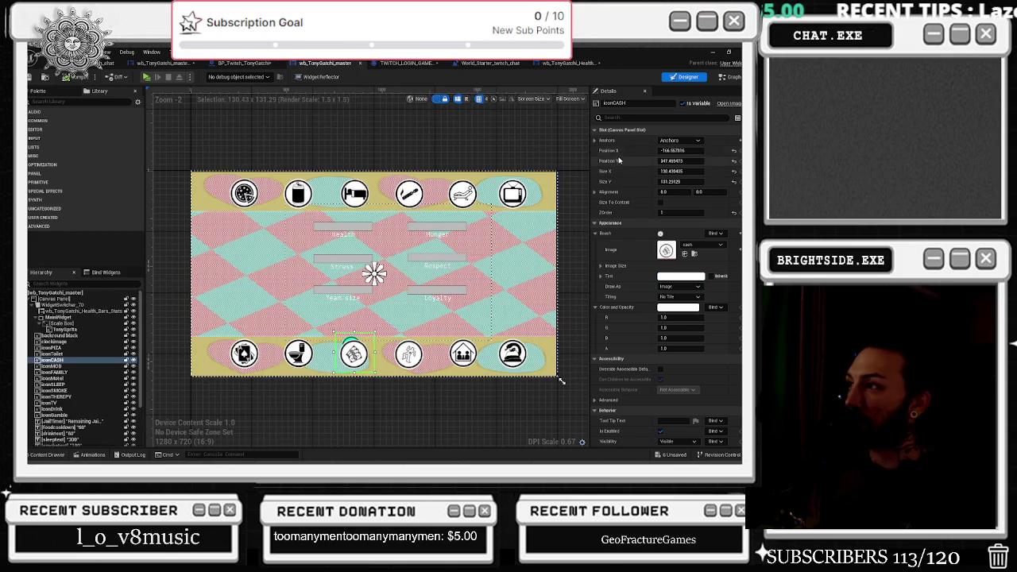
pyautogui.click(568, 65)
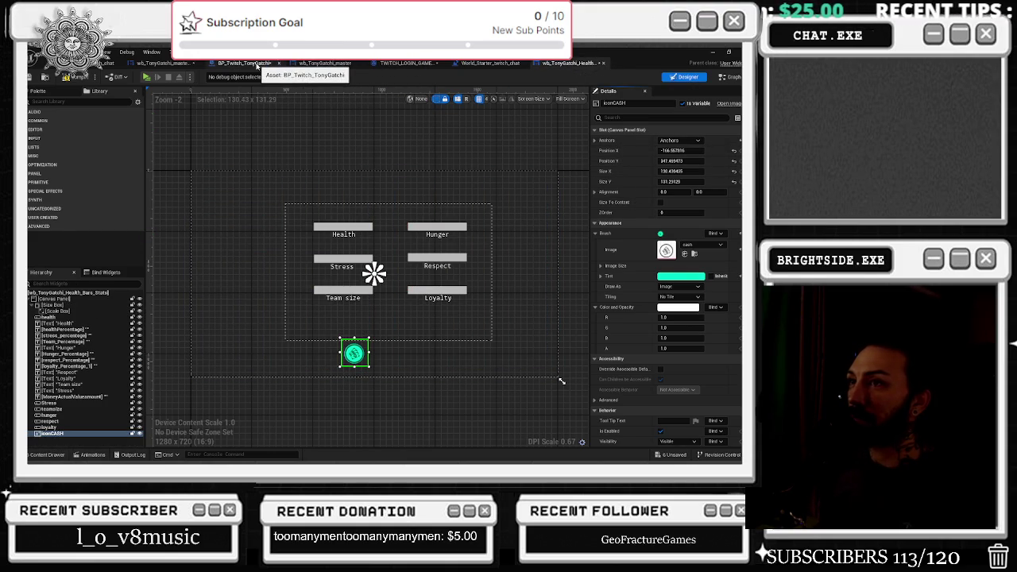
pyautogui.click(279, 62)
pyautogui.click(317, 65)
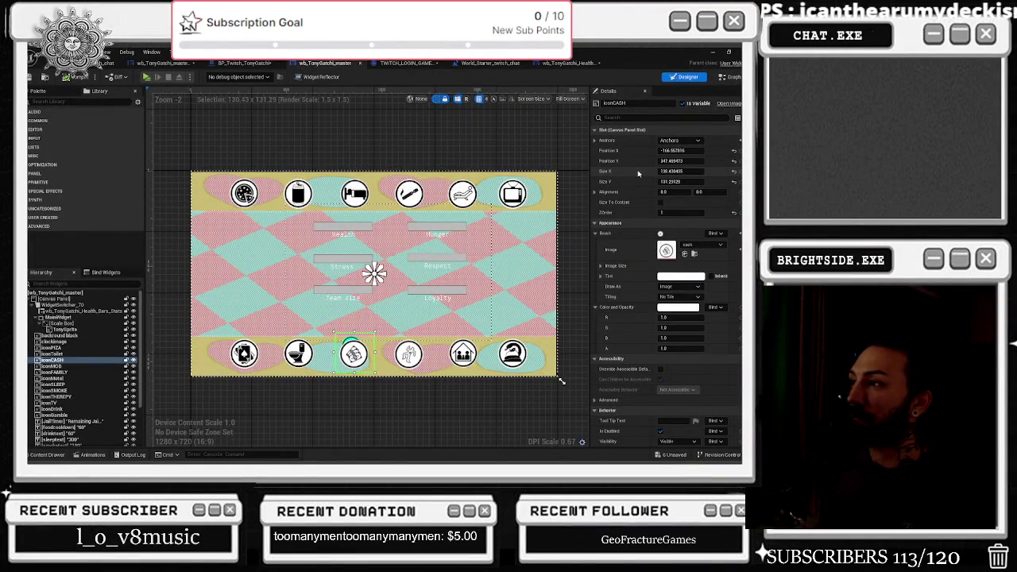
pyautogui.click(568, 63)
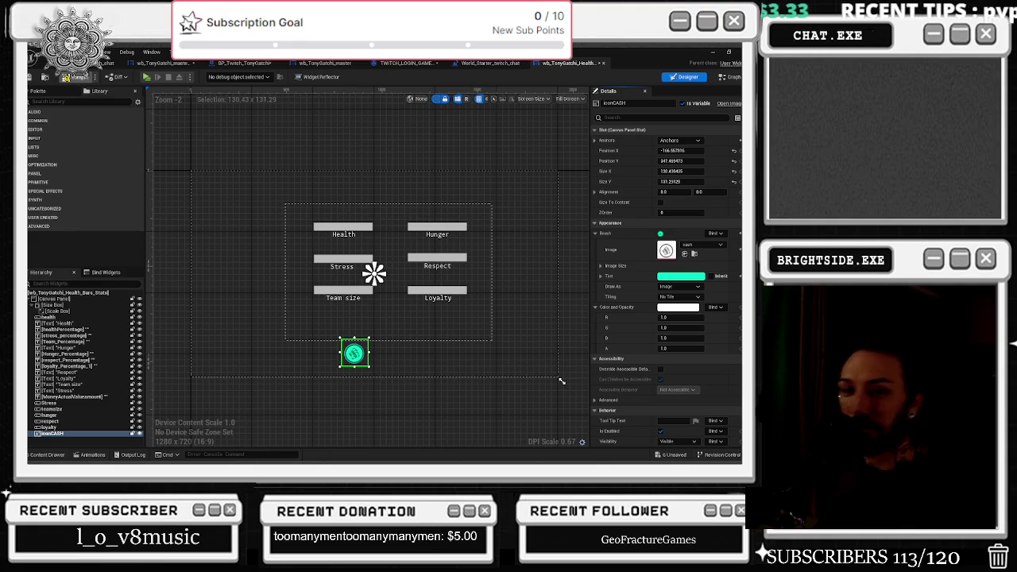
# Compile wb_TonyGatchi_Health_Bars_Stats and go back to the level viewport
pyautogui.press('F7')
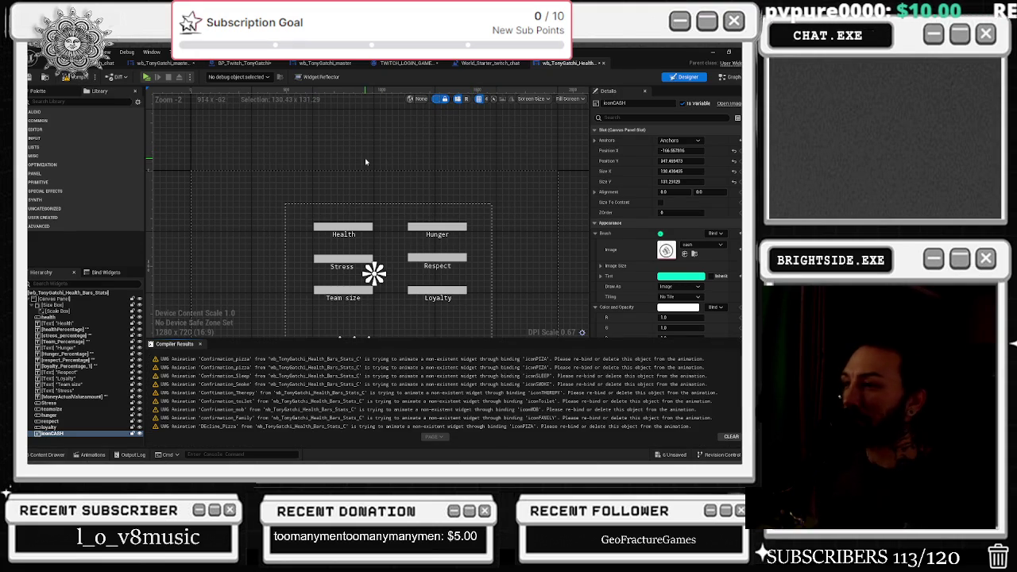
pyautogui.scroll(-1, 365, 163)
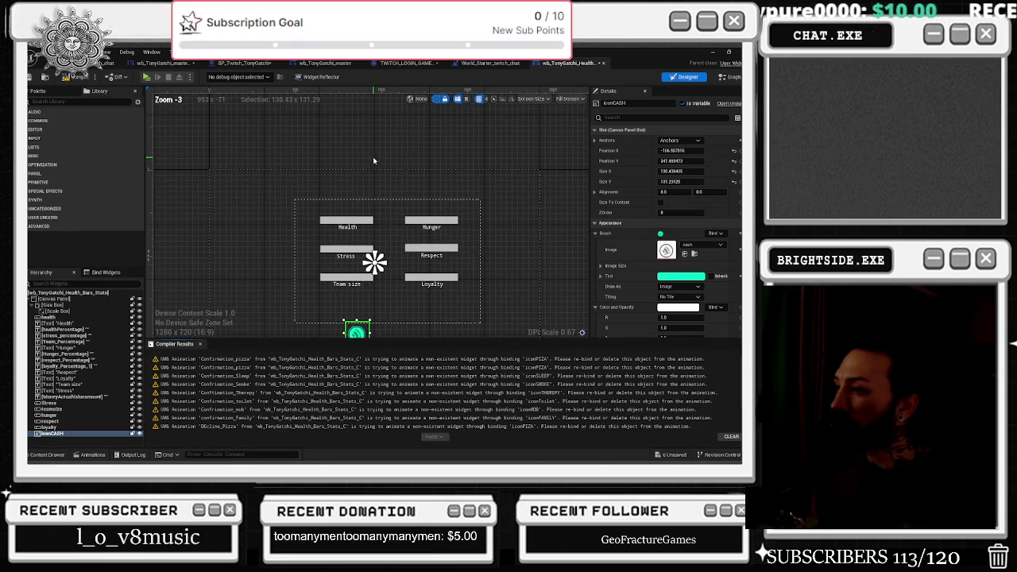
pyautogui.click(80, 80)
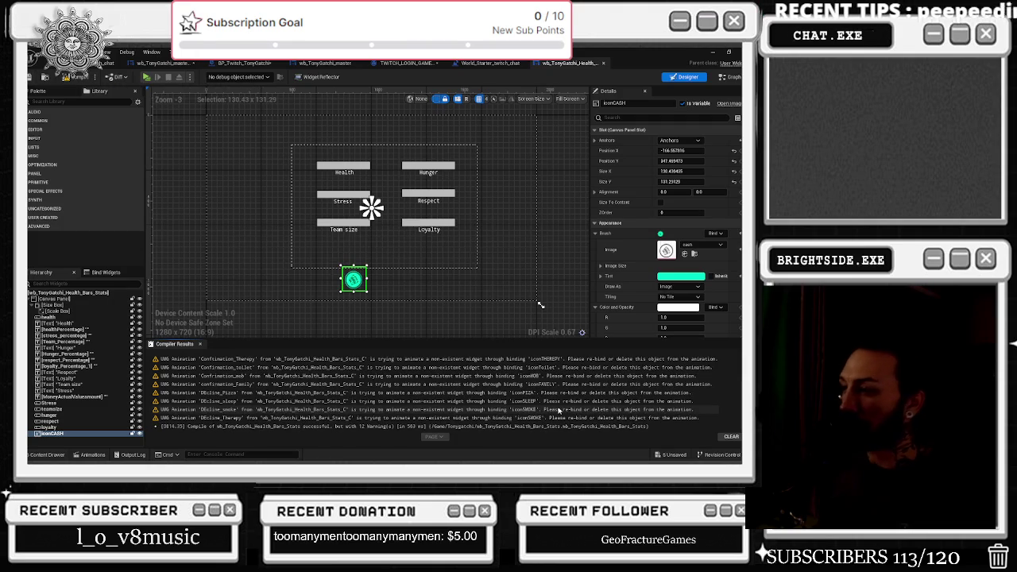
pyautogui.click(491, 63)
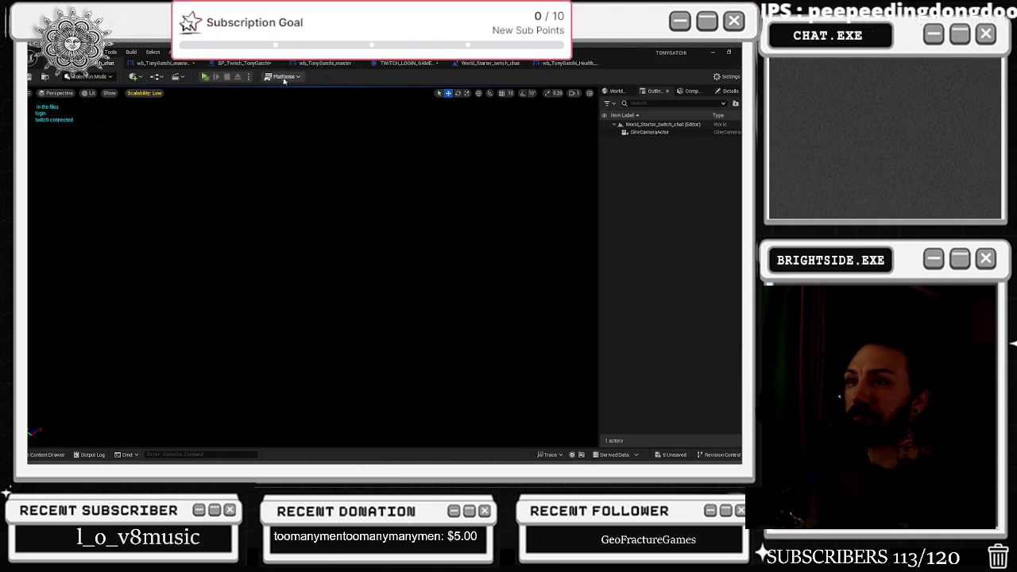
# Test-play the Tonygotchi game in a separate window, stop it, and reopen wb_TonyGatchi_master_Real
pyautogui.click(205, 77)
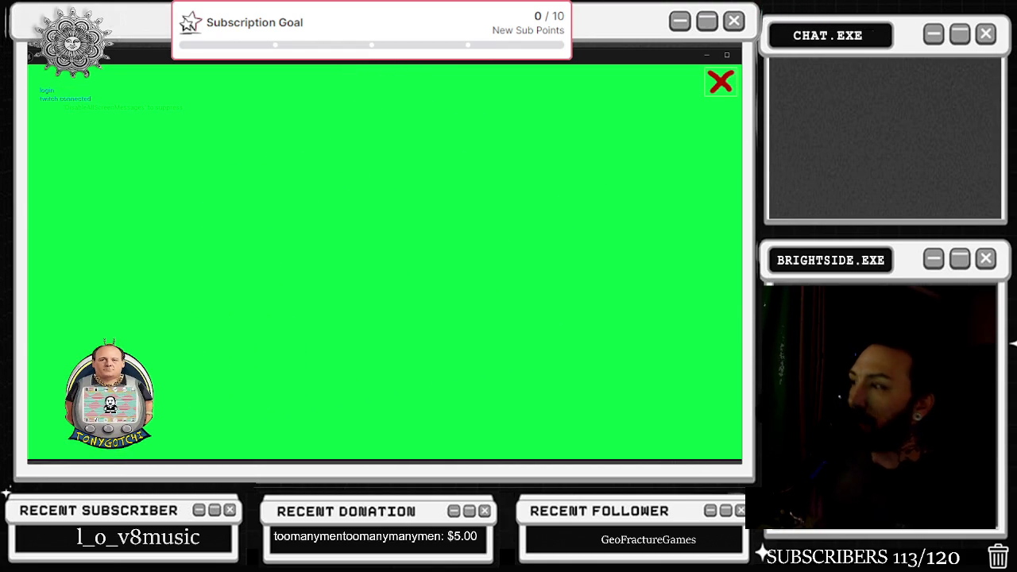
pyautogui.press('Escape')
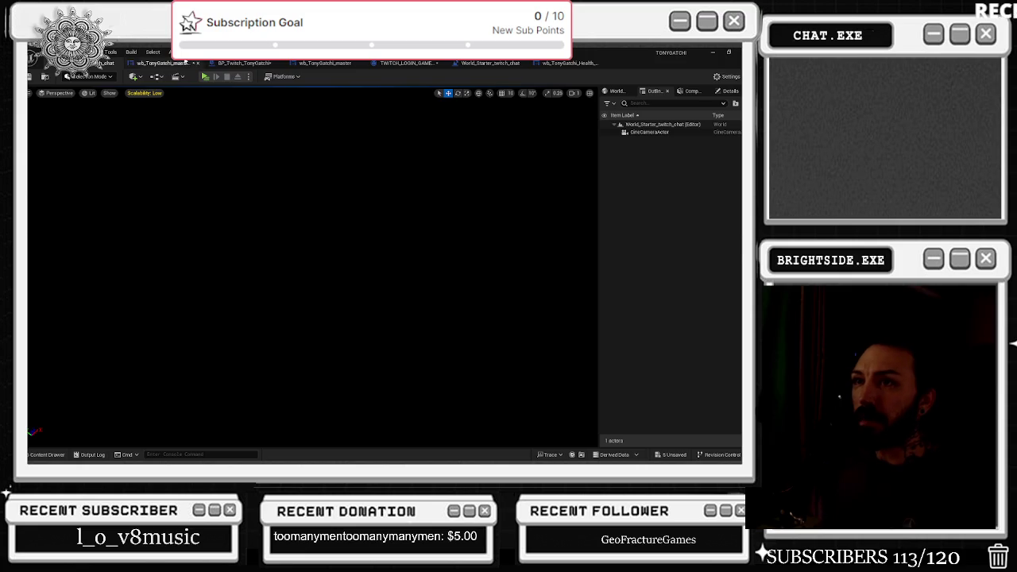
pyautogui.click(161, 63)
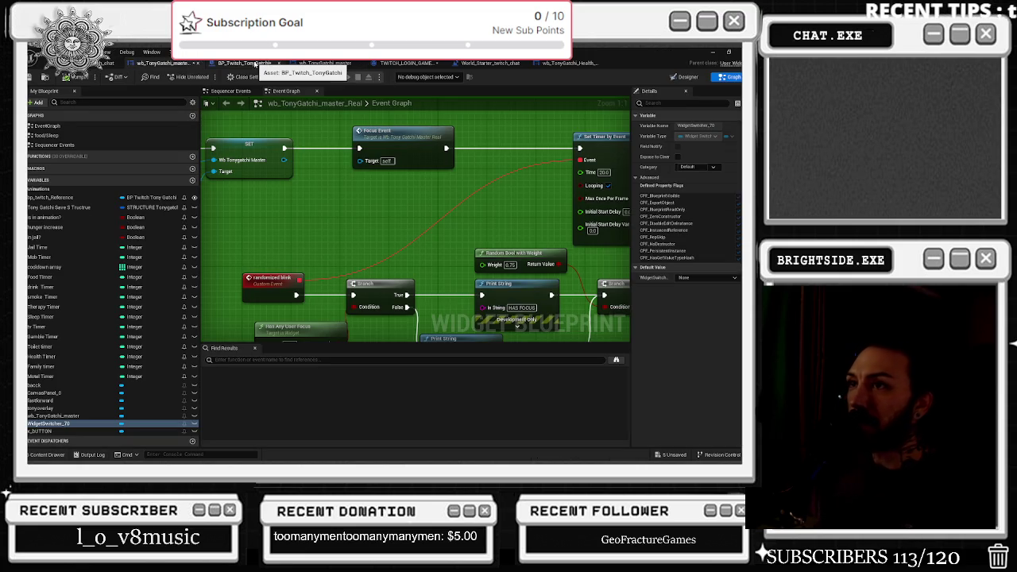
# Select x_BUTTON in wb_TonyGatchi_master_Real and jump to its On Pressed event in the graph
pyautogui.click(253, 64)
pyautogui.click(302, 63)
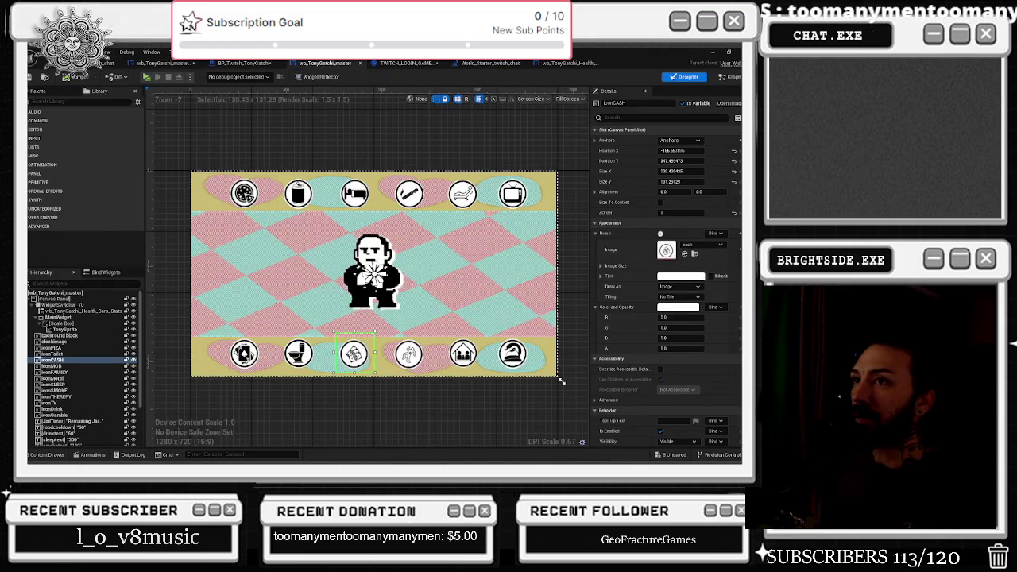
pyautogui.click(167, 63)
pyautogui.click(686, 77)
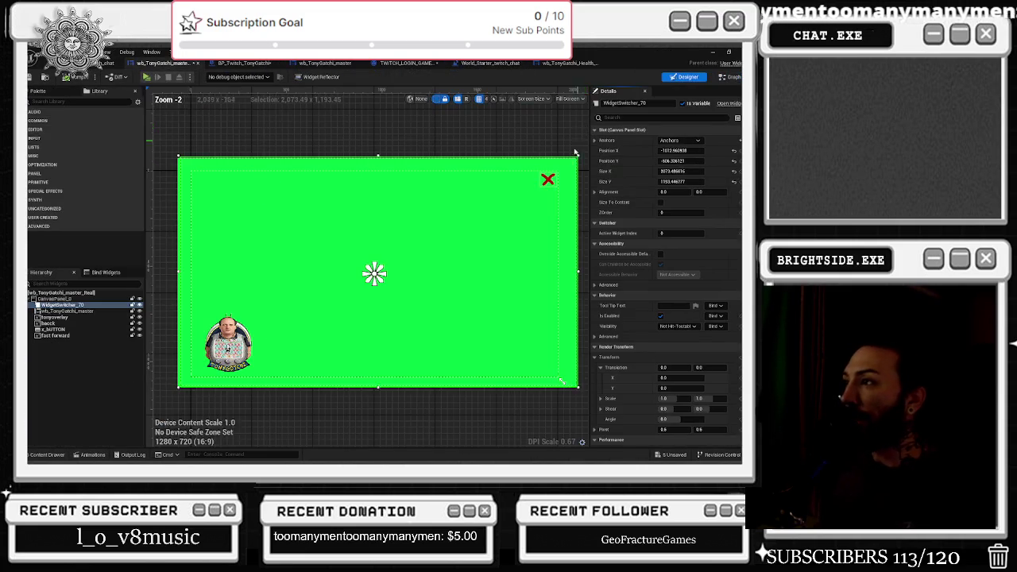
pyautogui.scroll(-10, 676, 410)
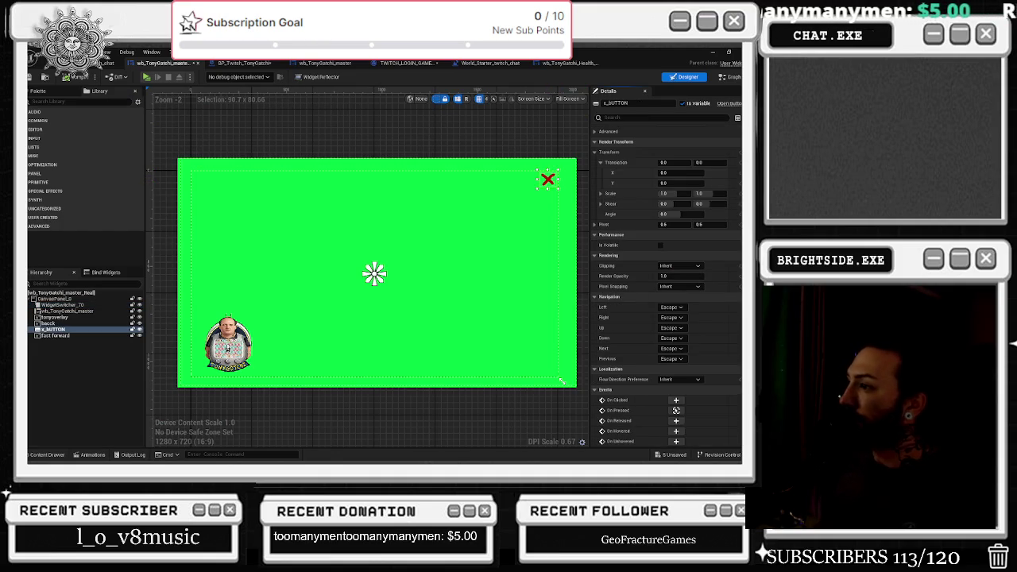
pyautogui.click(676, 410)
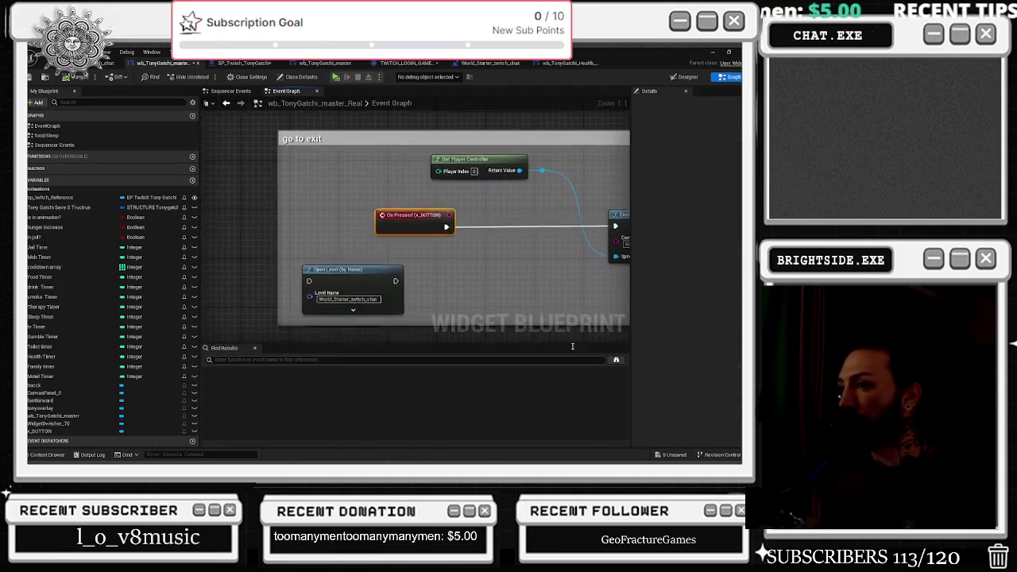
# Space out the On Pressed, Execute Console Command, Get Player Controller and Open Level nodes, then return to Designer
pyautogui.moveTo(546, 253); pyautogui.dragTo(365, 254)
pyautogui.click(457, 239)
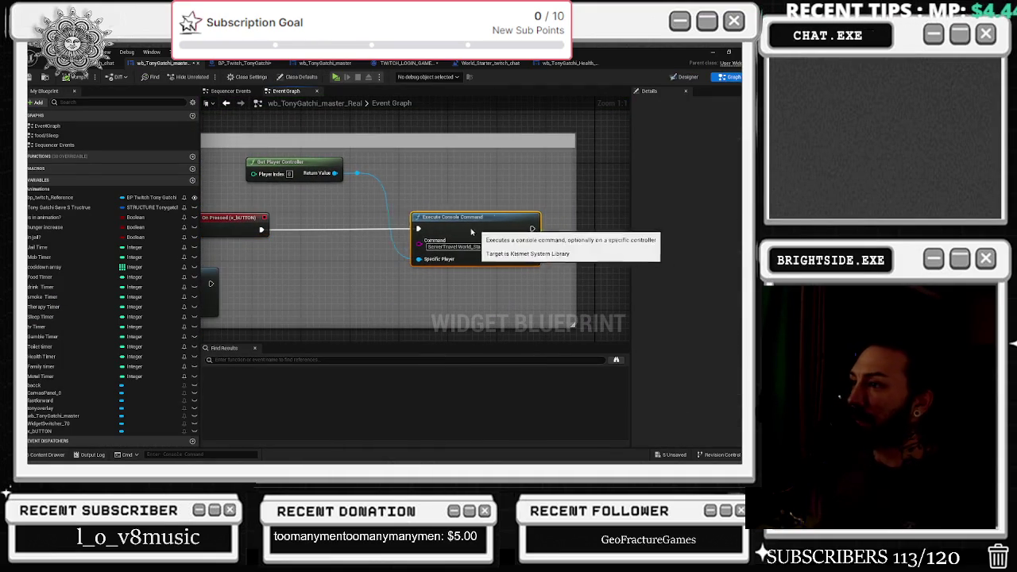
pyautogui.keyDown('ctrl'); pyautogui.click(318, 162); pyautogui.keyUp('ctrl')
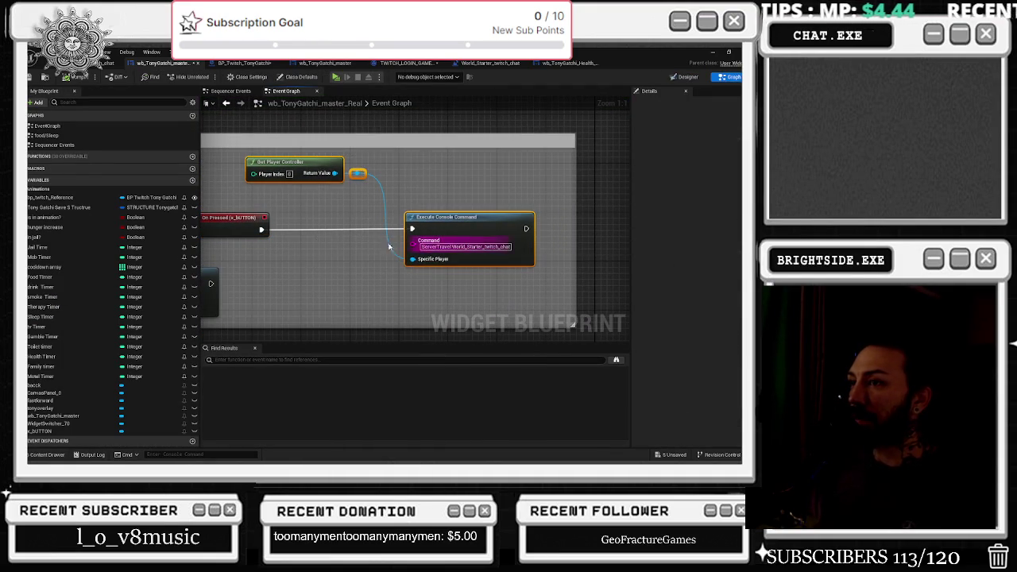
pyautogui.moveTo(529, 230)
pyautogui.mouseDown()
pyautogui.moveTo(431, 224)
pyautogui.moveTo(476, 228)
pyautogui.moveTo(480, 217)
pyautogui.moveTo(462, 222)
pyautogui.moveTo(567, 237)
pyautogui.moveTo(610, 222)
pyautogui.mouseUp()
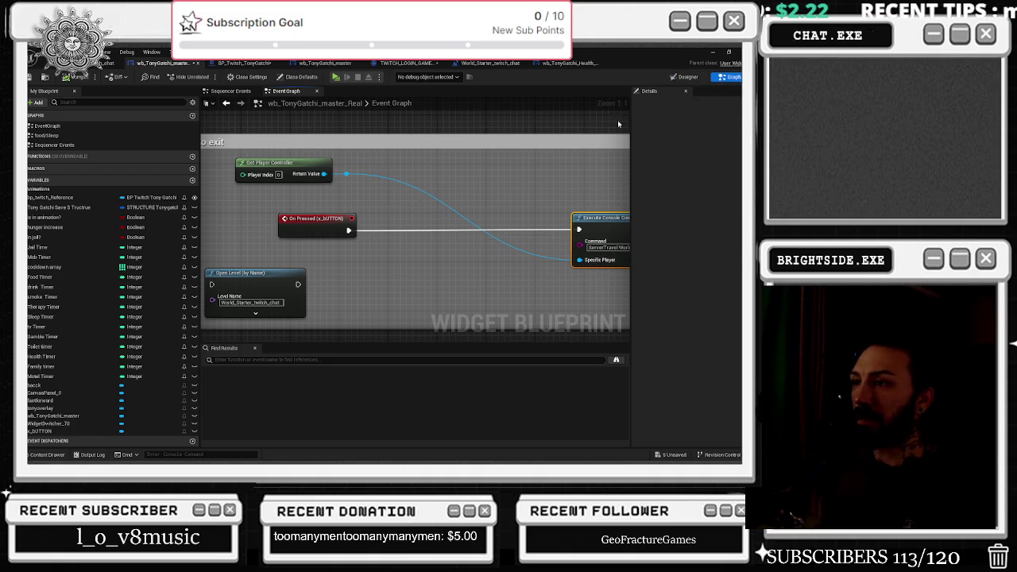
pyautogui.moveTo(334, 221); pyautogui.dragTo(303, 222)
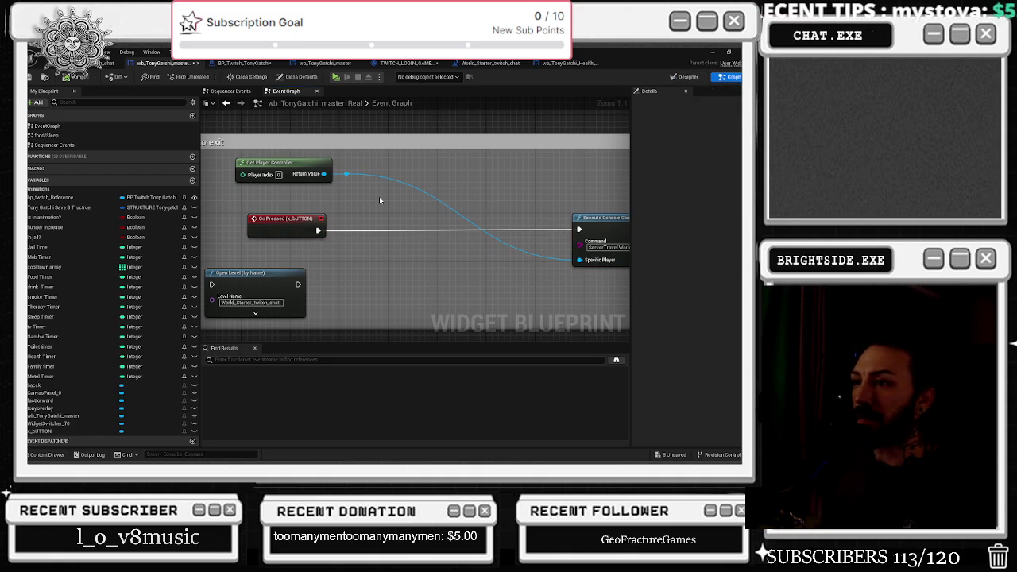
pyautogui.moveTo(295, 279); pyautogui.dragTo(308, 291)
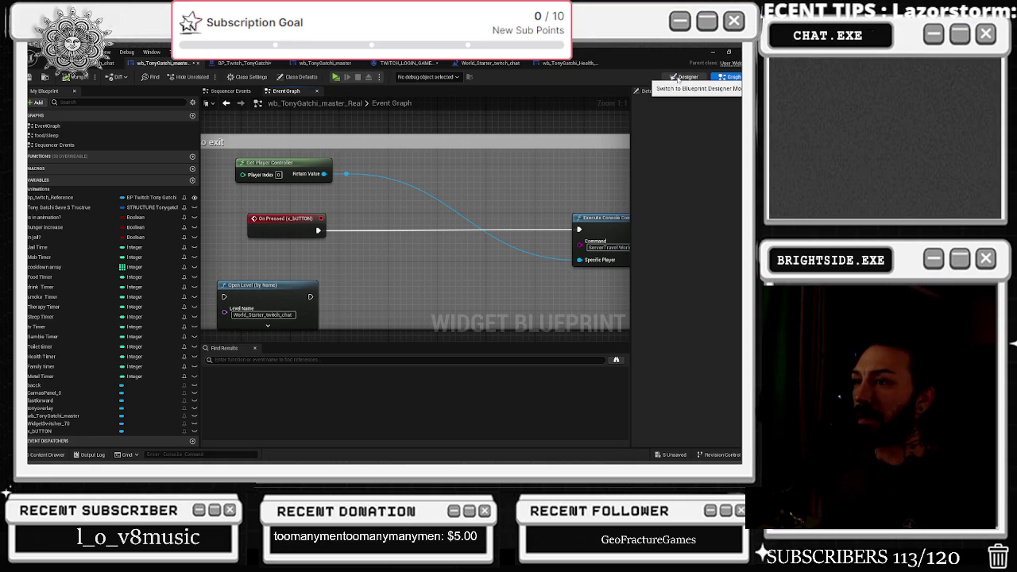
pyautogui.click(680, 77)
pyautogui.click(92, 306)
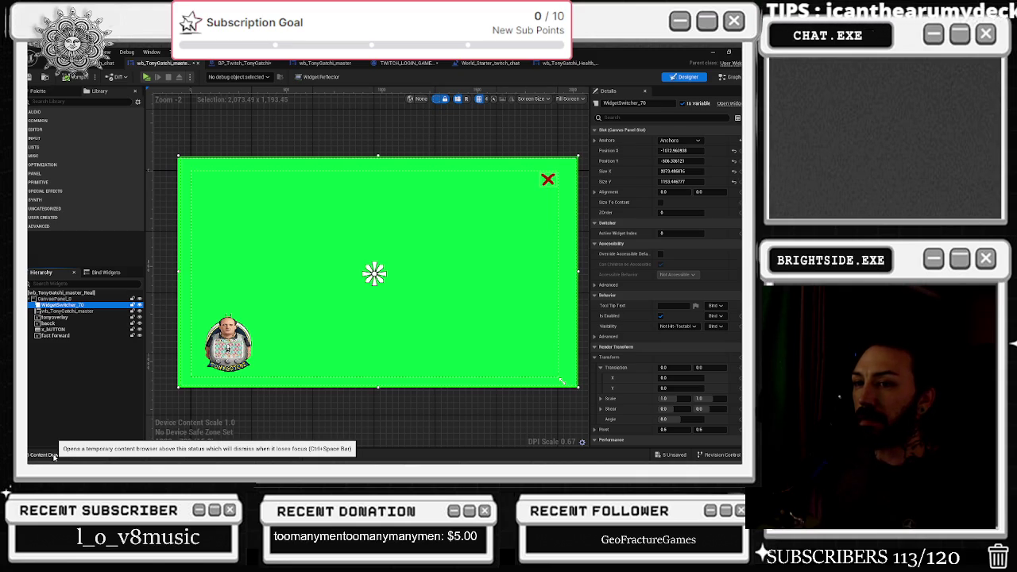
# Drag wb_QUIT_ARE_YOU_SURE from the Content Drawer into WidgetSwitcher_70 in the Hierarchy
pyautogui.click(44, 455)
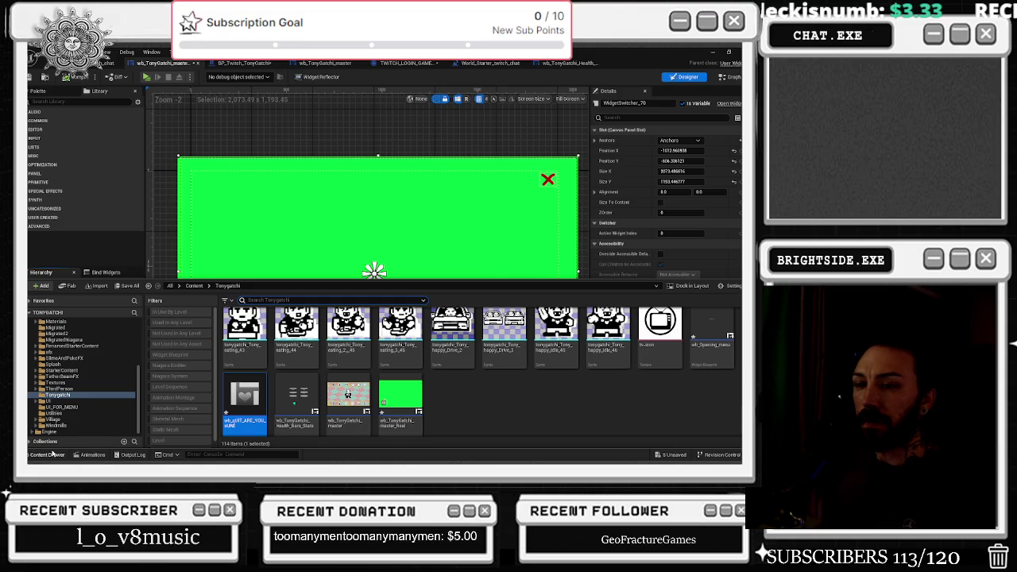
pyautogui.moveTo(143, 277); pyautogui.dragTo(148, 338)
pyautogui.moveTo(235, 429)
pyautogui.mouseDown()
pyautogui.moveTo(159, 346)
pyautogui.moveTo(77, 310)
pyautogui.mouseUp()
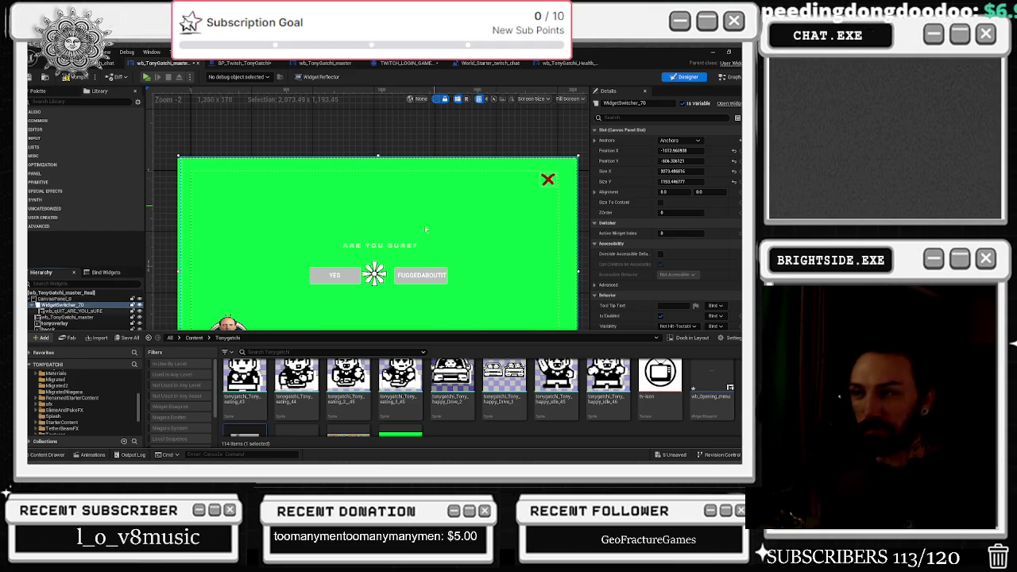
# Reorder the widget tree, moving wb_TonyGatchi_master below the tonyoverlay image
pyautogui.click(81, 299)
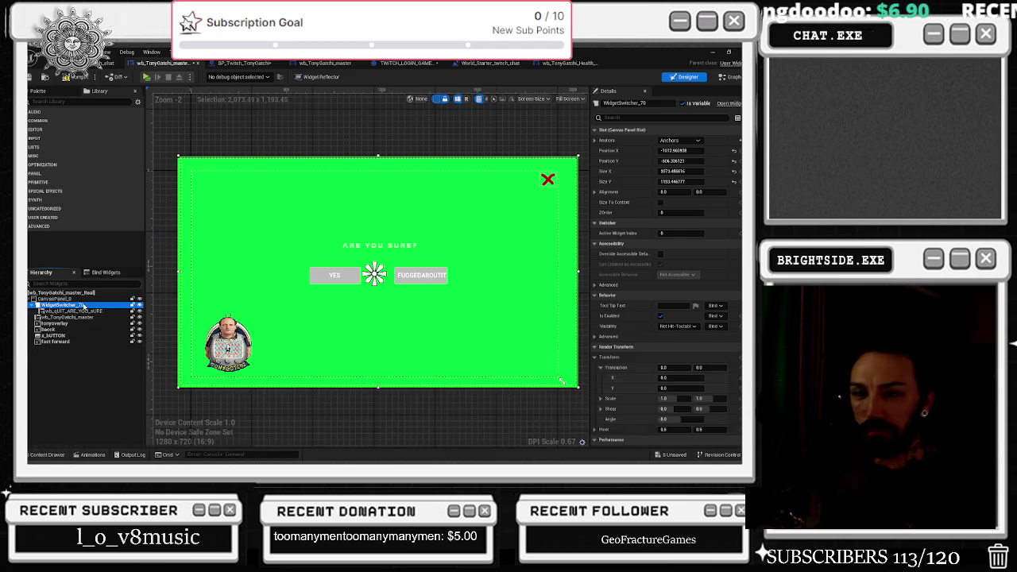
pyautogui.click(81, 311)
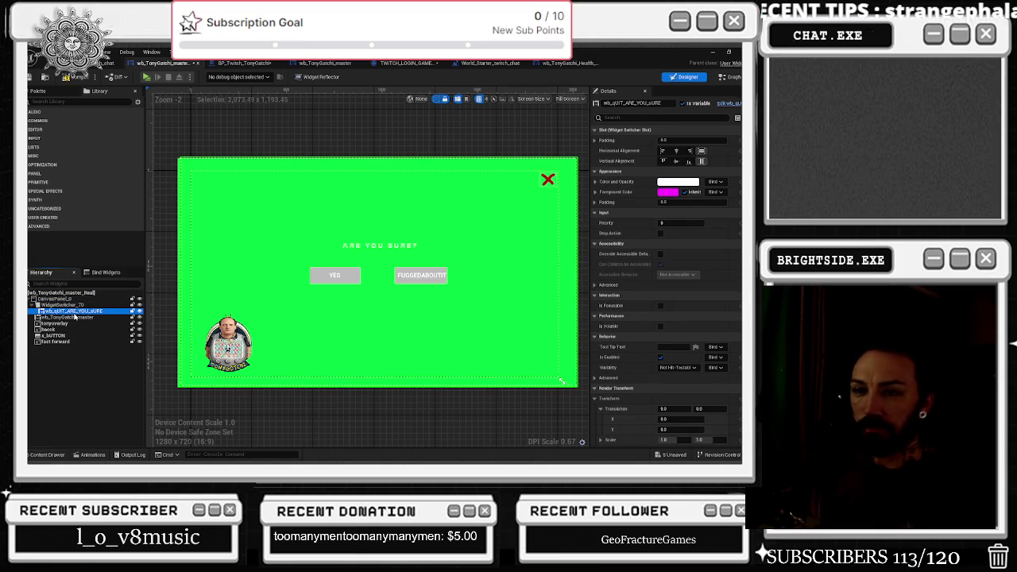
pyautogui.click(68, 317)
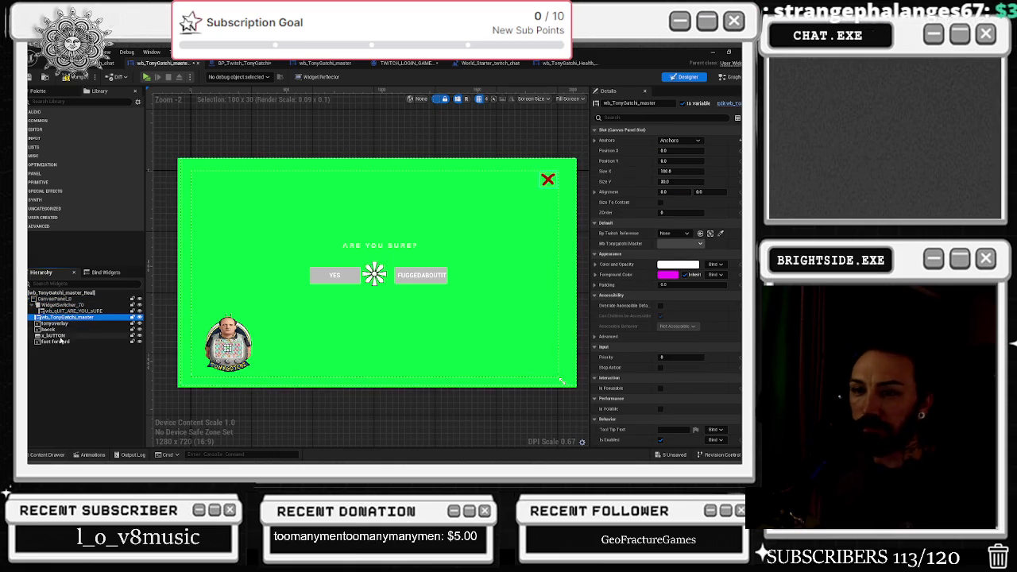
pyautogui.keyDown('shift'); pyautogui.click(59, 342); pyautogui.keyUp('shift')
pyautogui.click(57, 323)
pyautogui.keyDown('shift'); pyautogui.click(58, 342); pyautogui.keyUp('shift')
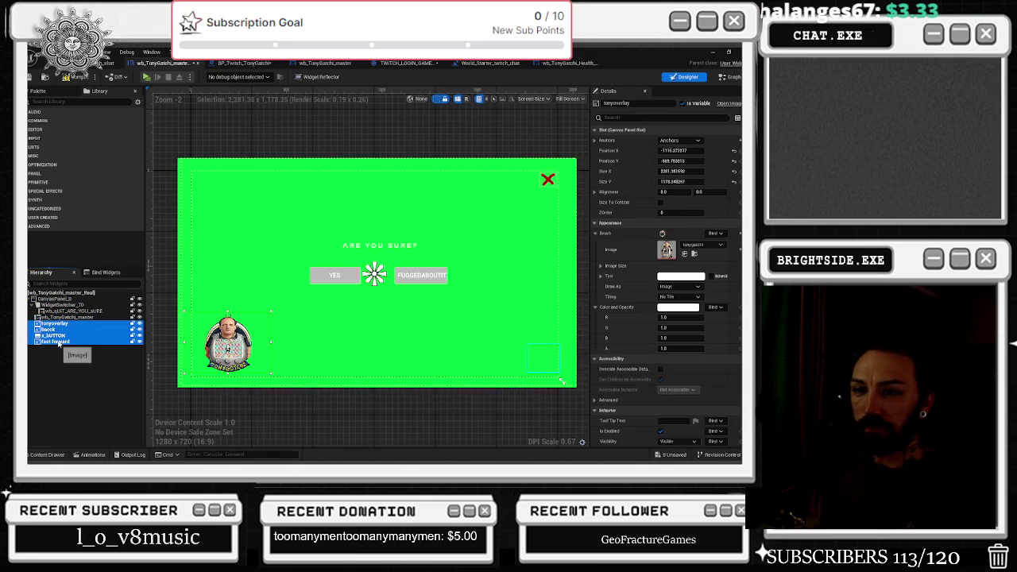
pyautogui.click(57, 324)
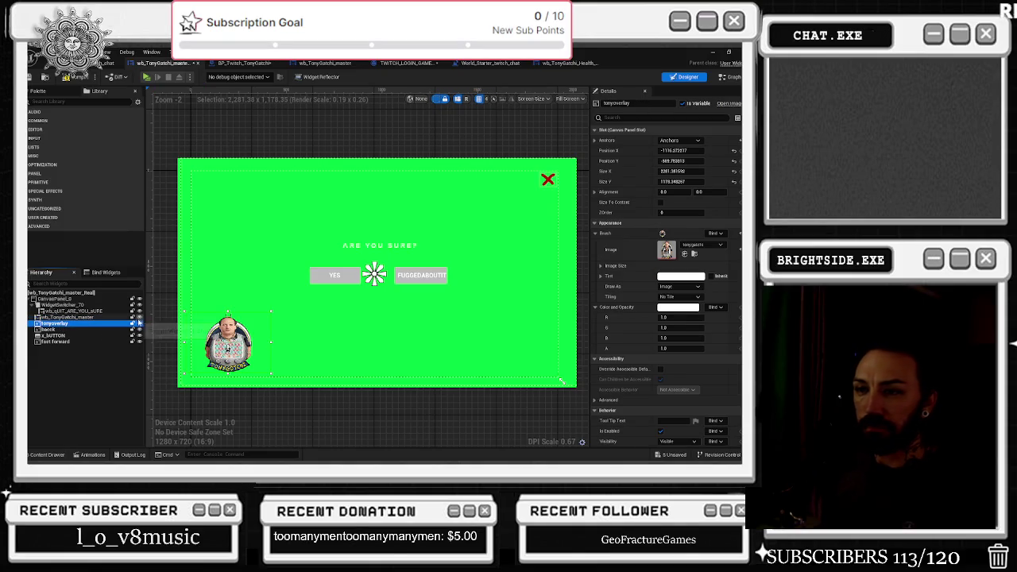
pyautogui.click(94, 318)
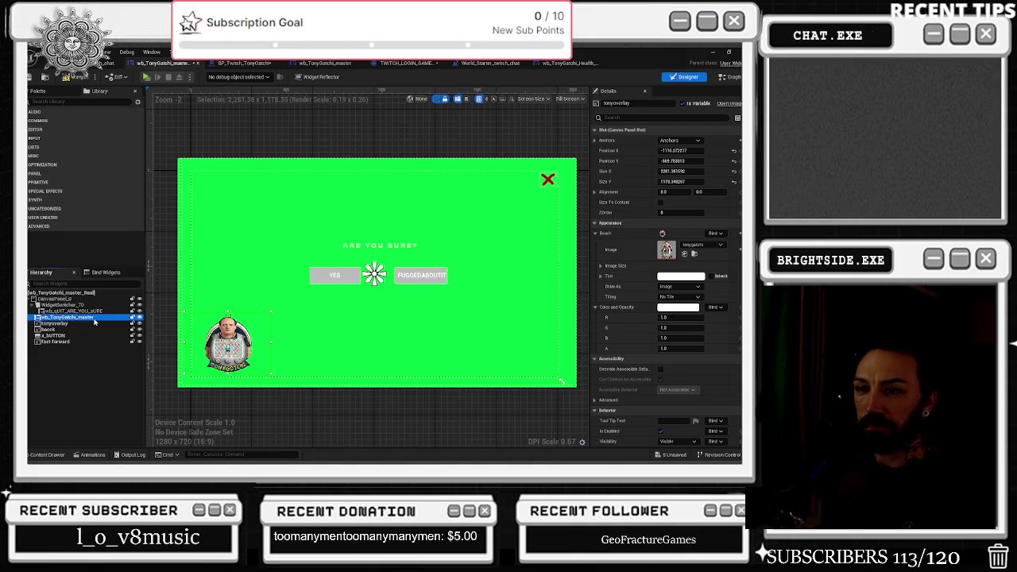
pyautogui.click(107, 330)
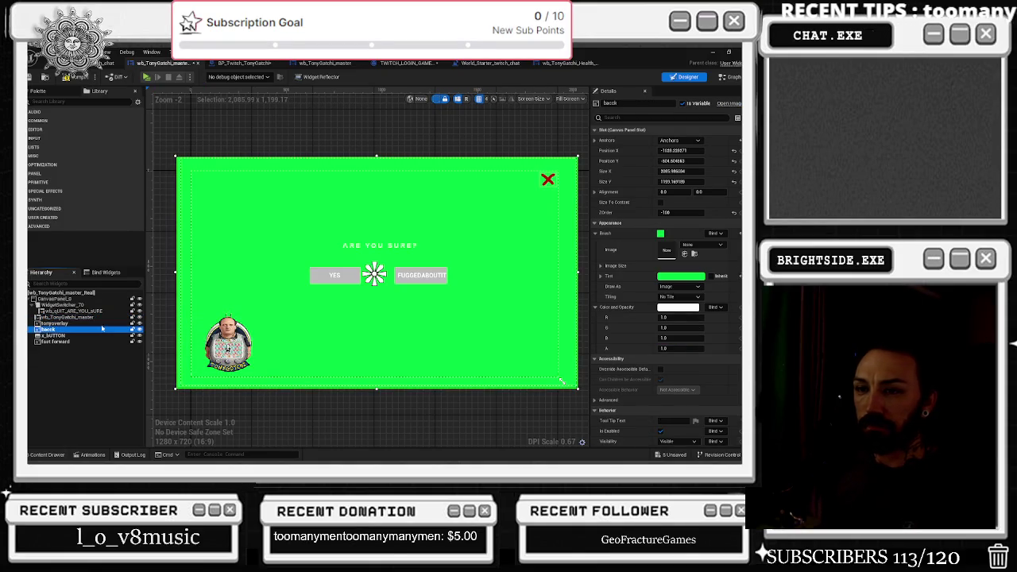
pyautogui.moveTo(88, 318)
pyautogui.mouseDown()
pyautogui.moveTo(87, 339)
pyautogui.moveTo(75, 322)
pyautogui.mouseUp()
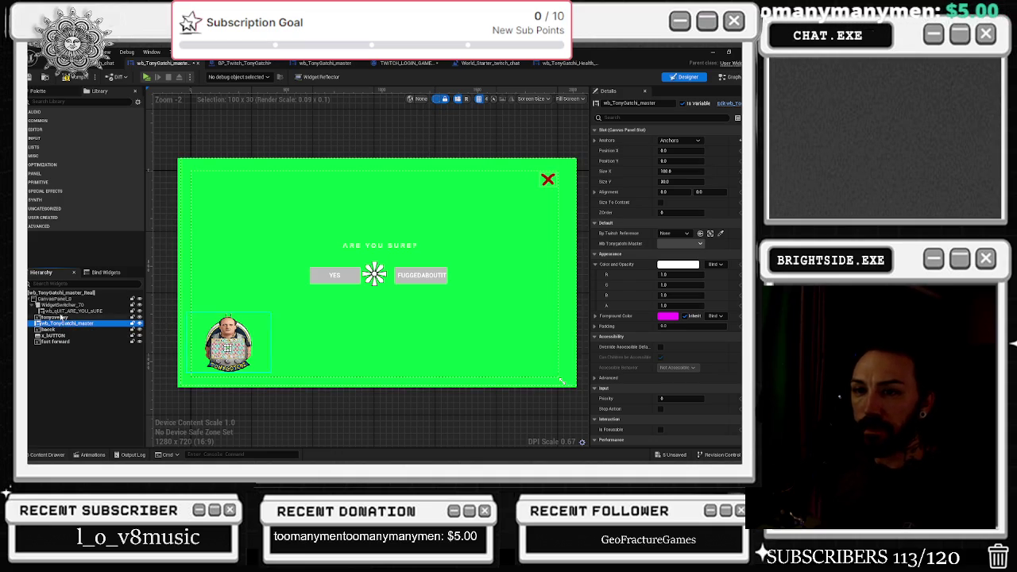
# Try moving tonyoverlay through fast forward into WidgetSwitcher_70, then undo the move
pyautogui.click(57, 317)
pyautogui.keyDown('shift'); pyautogui.click(61, 343); pyautogui.keyUp('shift')
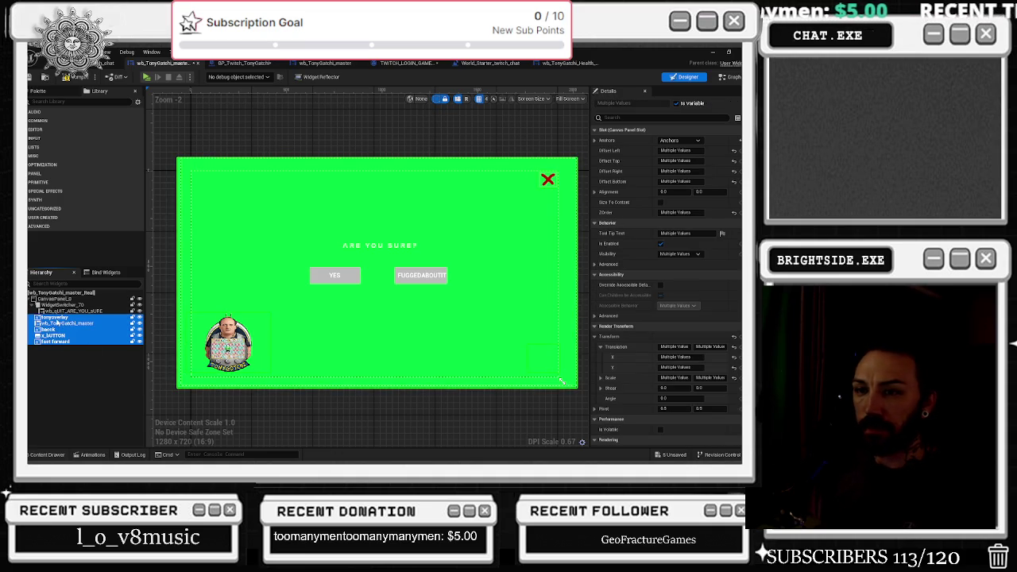
pyautogui.moveTo(61, 312); pyautogui.dragTo(58, 309)
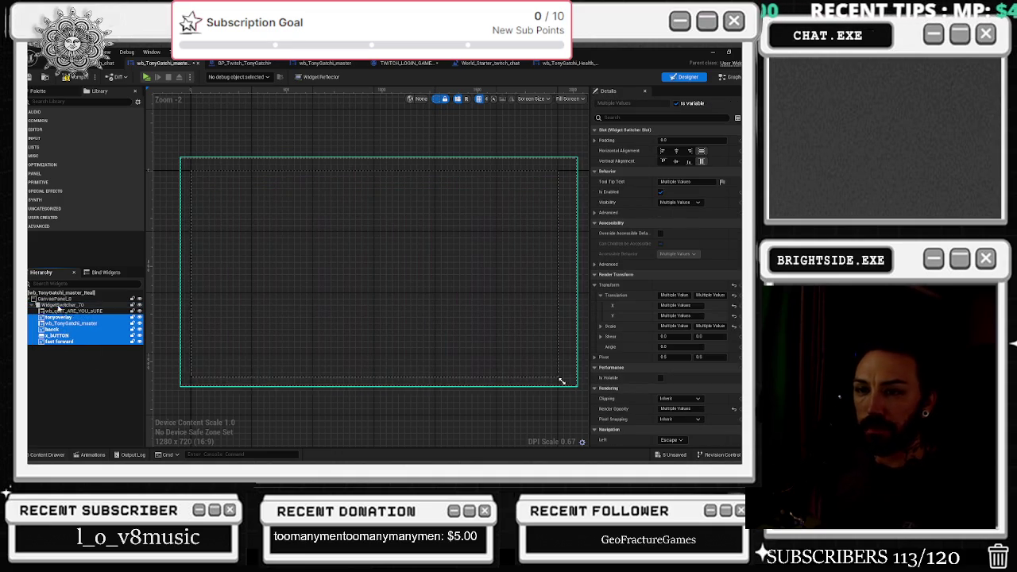
pyautogui.click(63, 311)
pyautogui.click(60, 317)
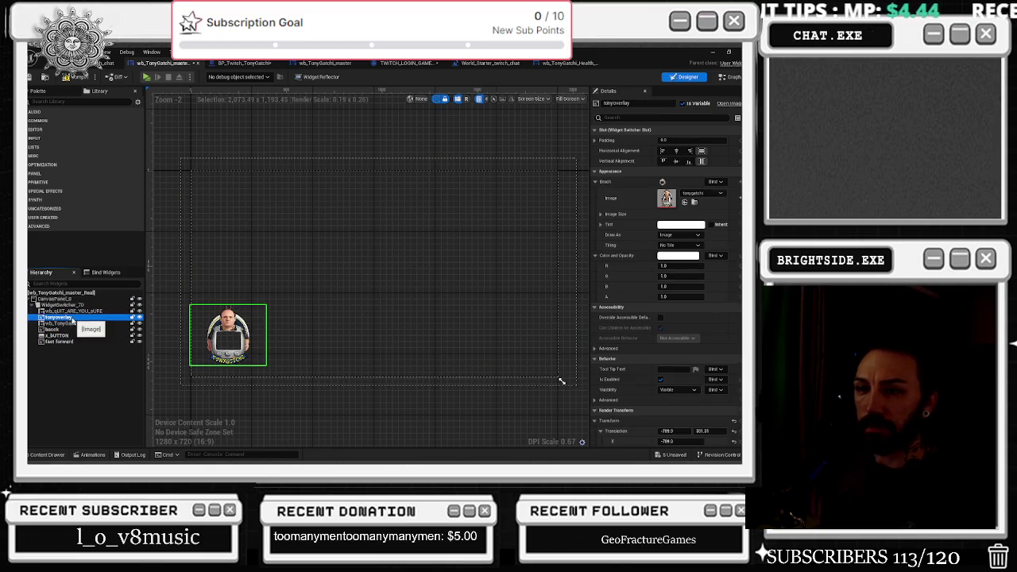
pyautogui.click(76, 324)
pyautogui.click(56, 330)
pyautogui.click(57, 336)
pyautogui.click(72, 311)
pyautogui.click(71, 324)
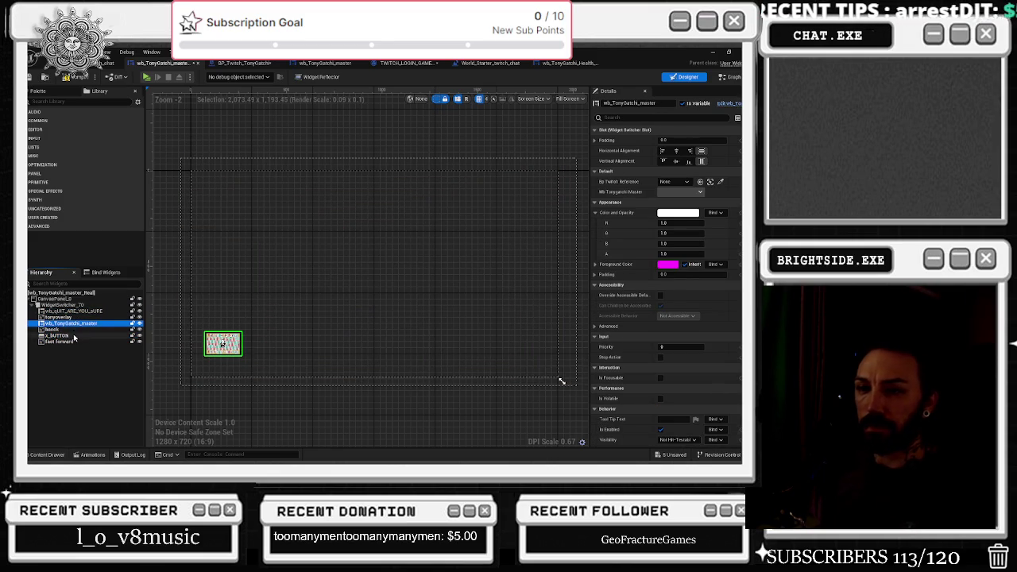
pyautogui.click(76, 318)
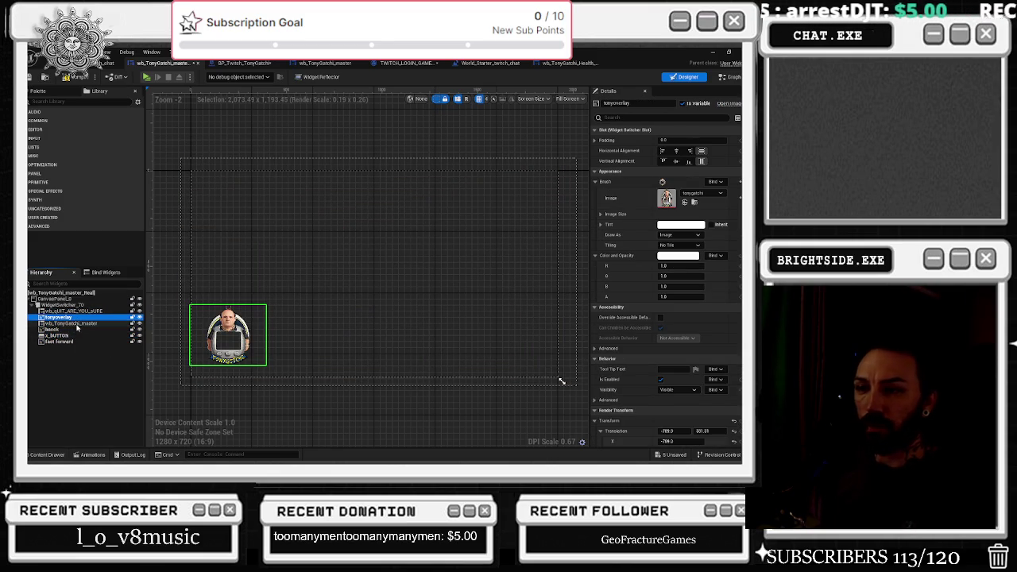
pyautogui.click(76, 325)
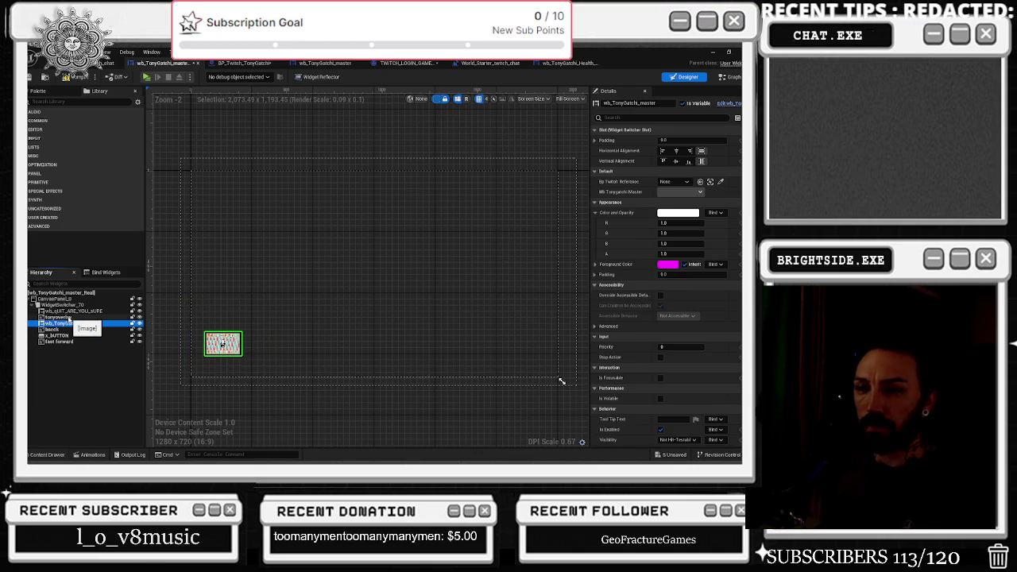
pyautogui.hotkey('ctrl', 'z')
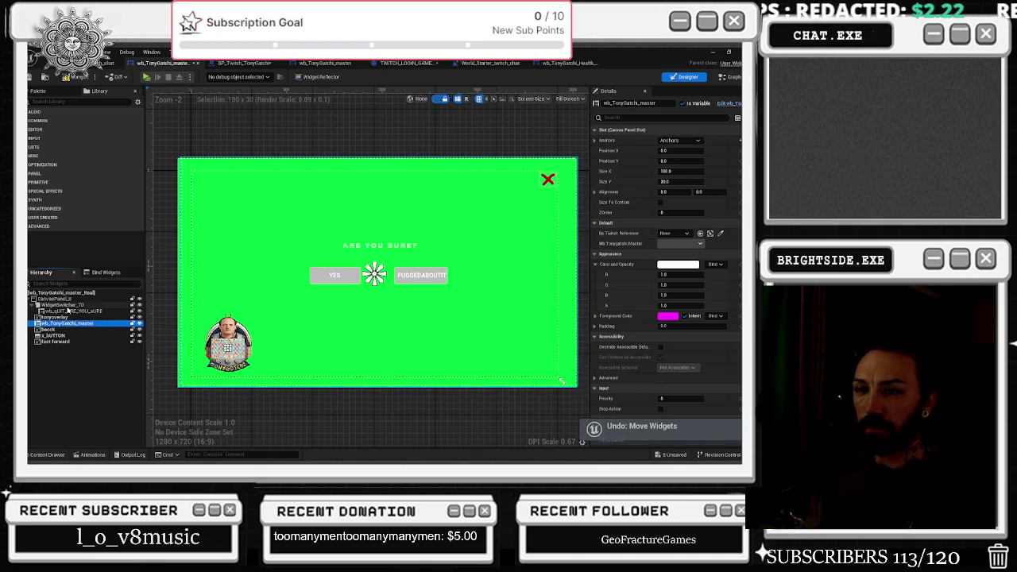
# Delete WidgetSwitcher_70 and its quit widget, save master_Real, and select the nested wb_TonyGatchi_master
pyautogui.click(71, 311)
pyautogui.keyDown('ctrl'); pyautogui.click(64, 304); pyautogui.keyUp('ctrl')
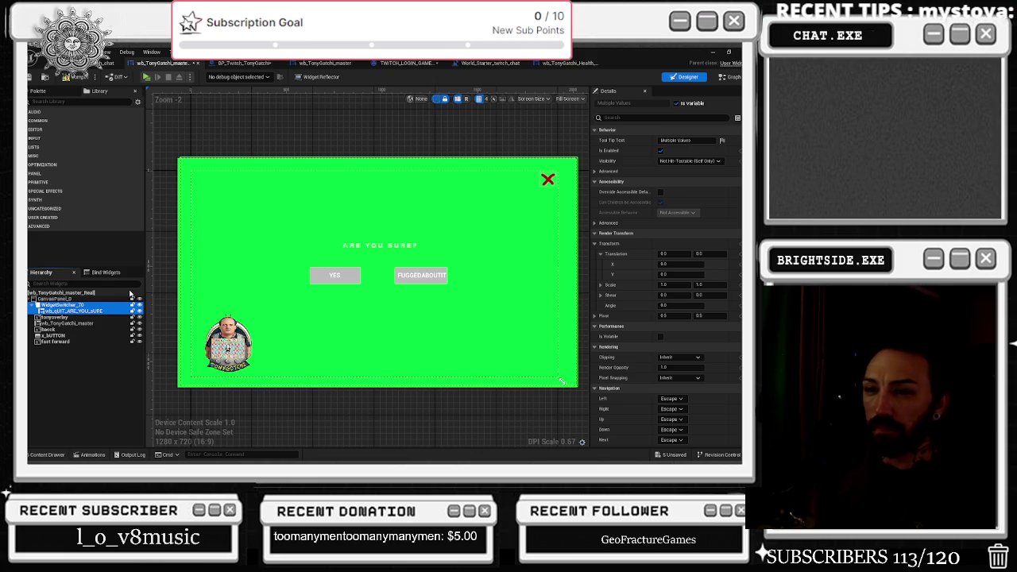
pyautogui.press('Delete')
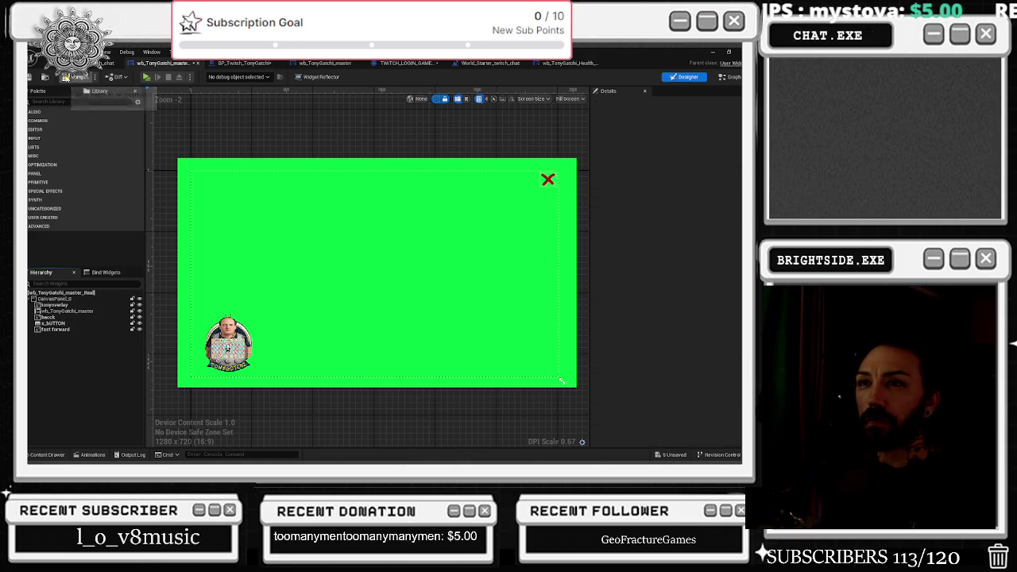
pyautogui.click(31, 76)
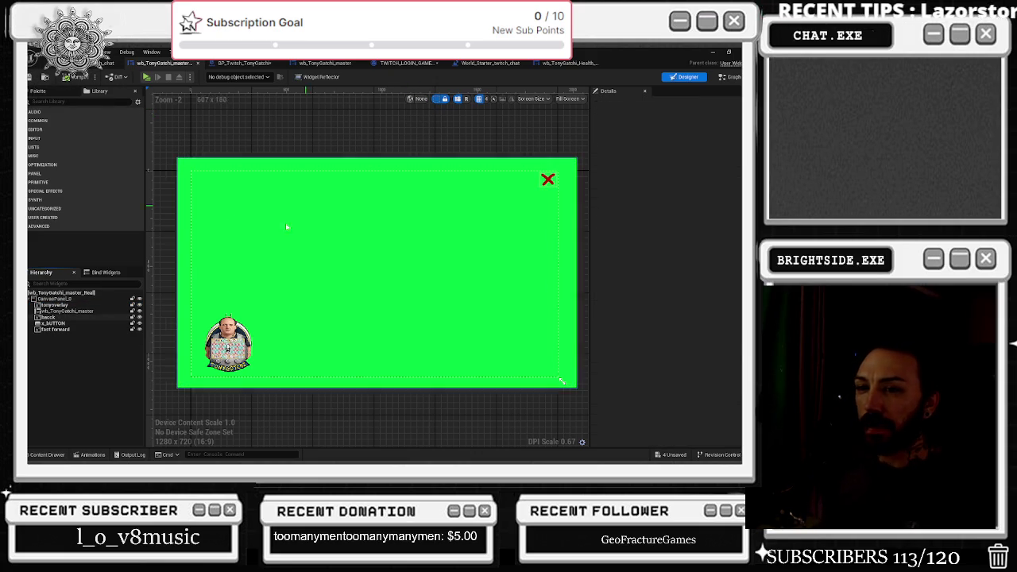
pyautogui.click(95, 311)
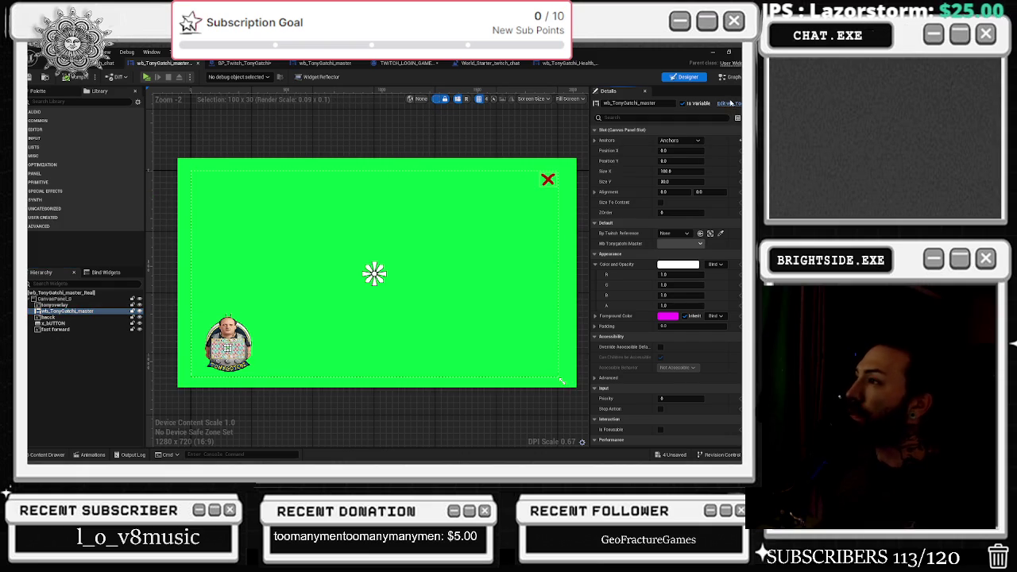
pyautogui.click(729, 103)
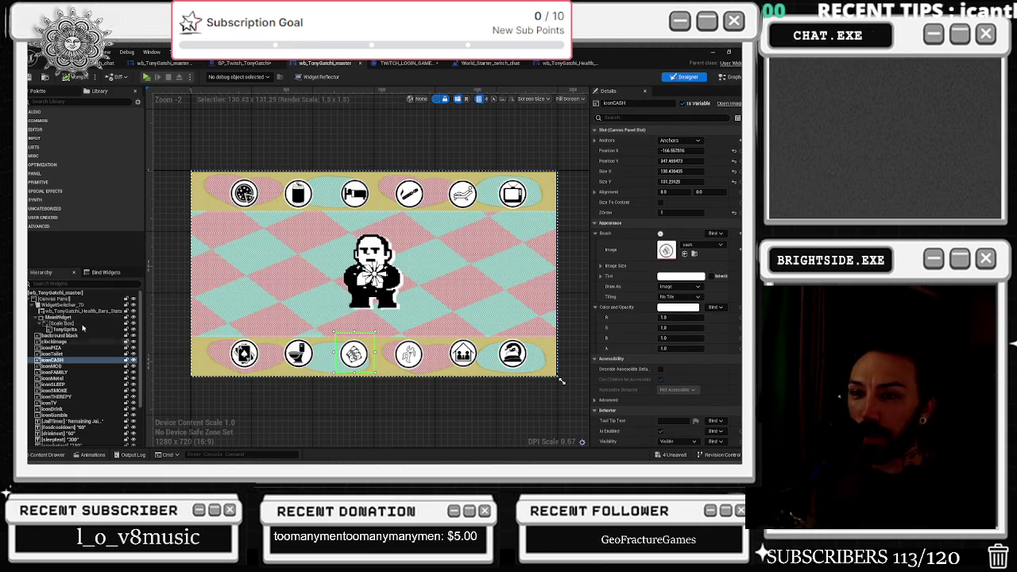
# Add wb_QUIT_ARE_YOU_SURE under WidgetSwitcher_70 in wb_TonyGatchi_master, redoing a misplaced drop
pyautogui.click(35, 317)
pyautogui.click(68, 324)
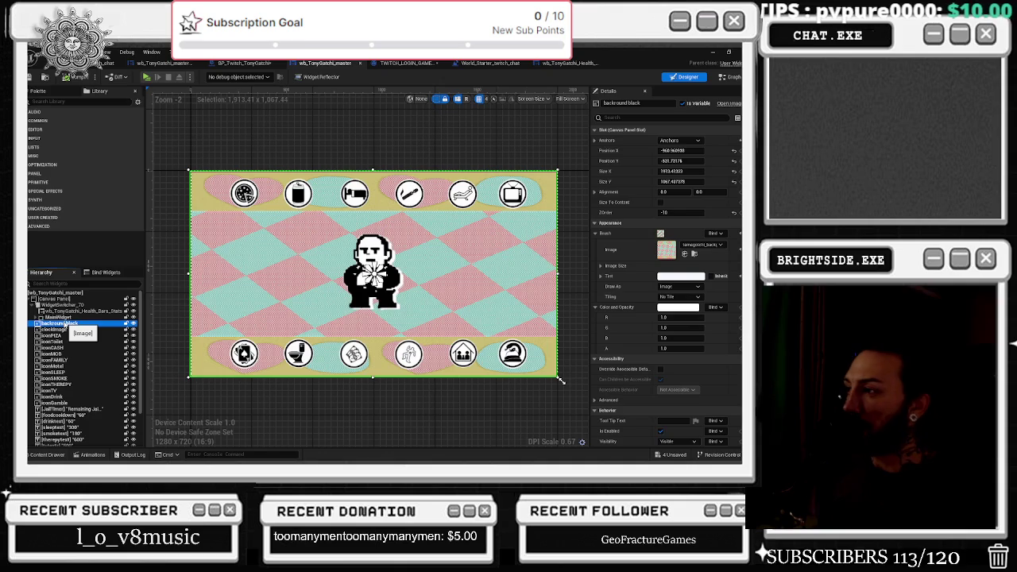
pyautogui.click(64, 306)
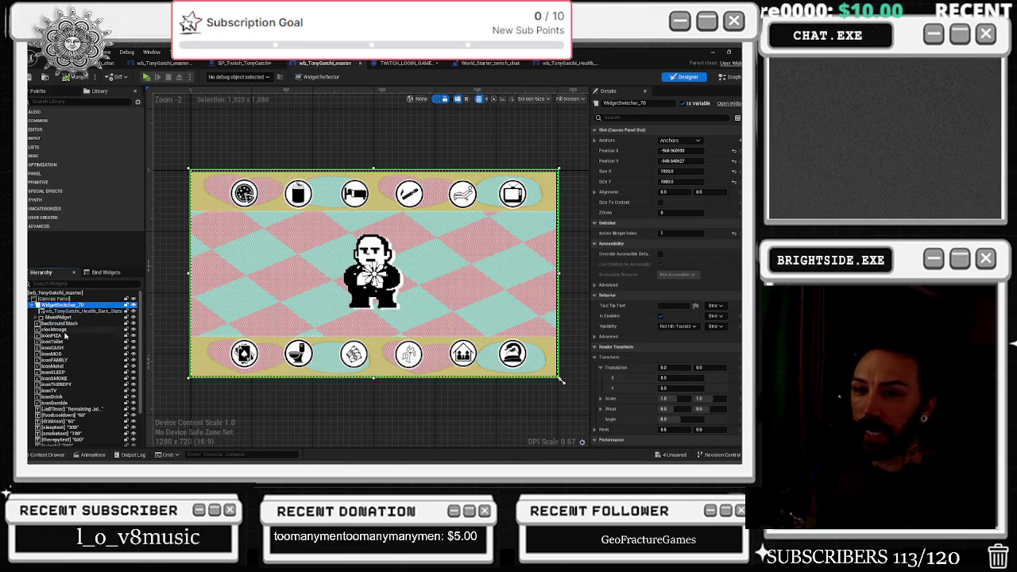
pyautogui.click(46, 454)
pyautogui.moveTo(230, 430); pyautogui.dragTo(78, 311)
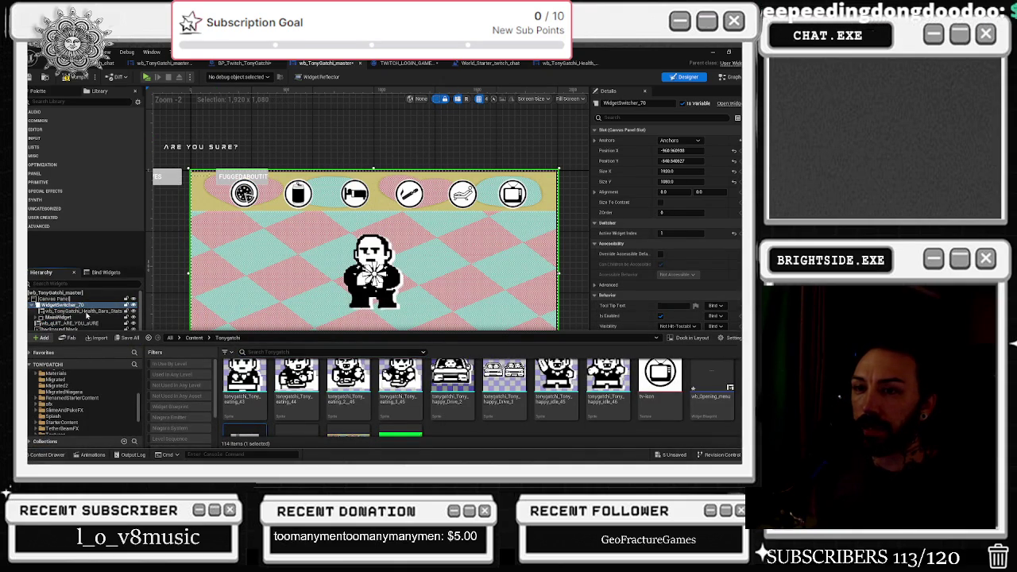
pyautogui.hotkey('ctrl', 'z')
pyautogui.moveTo(243, 429); pyautogui.dragTo(63, 307)
pyautogui.scroll(-5, 328, 271)
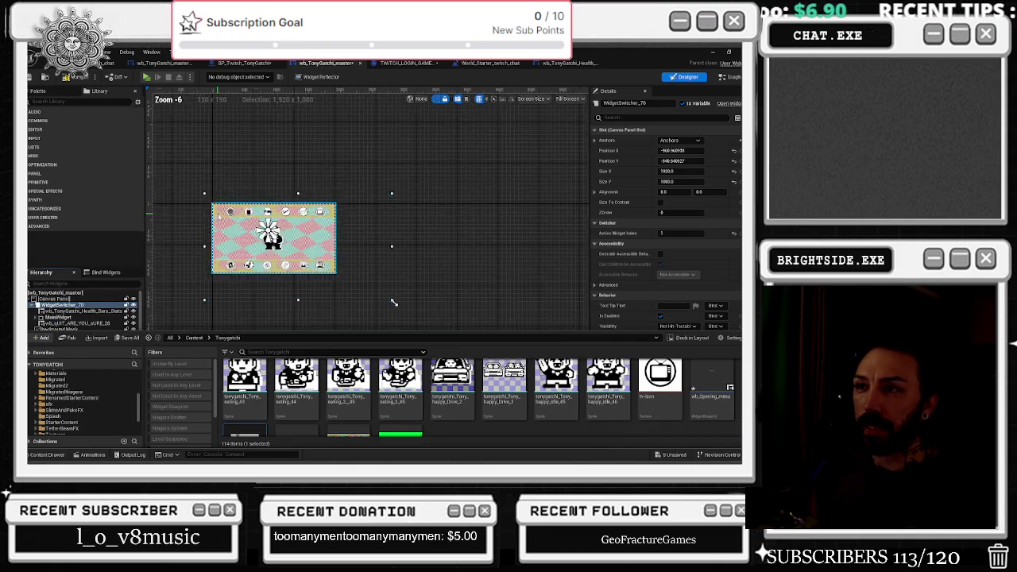
pyautogui.scroll(3, 263, 233)
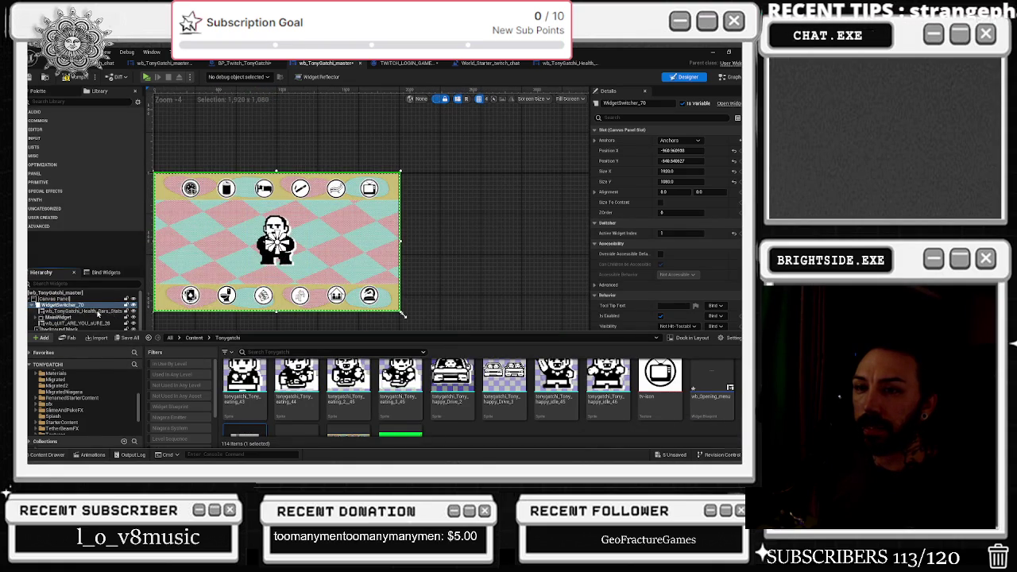
# Scale the quit confirmation widget to 1.55 and shift its translation X to about -110
pyautogui.click(97, 323)
pyautogui.click(96, 312)
pyautogui.click(100, 324)
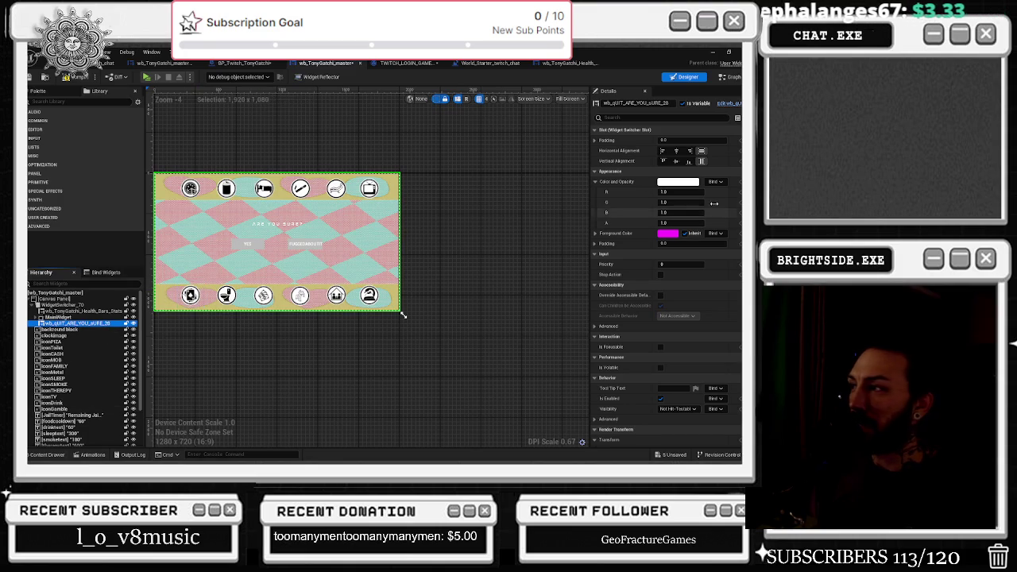
pyautogui.scroll(-5, 684, 238)
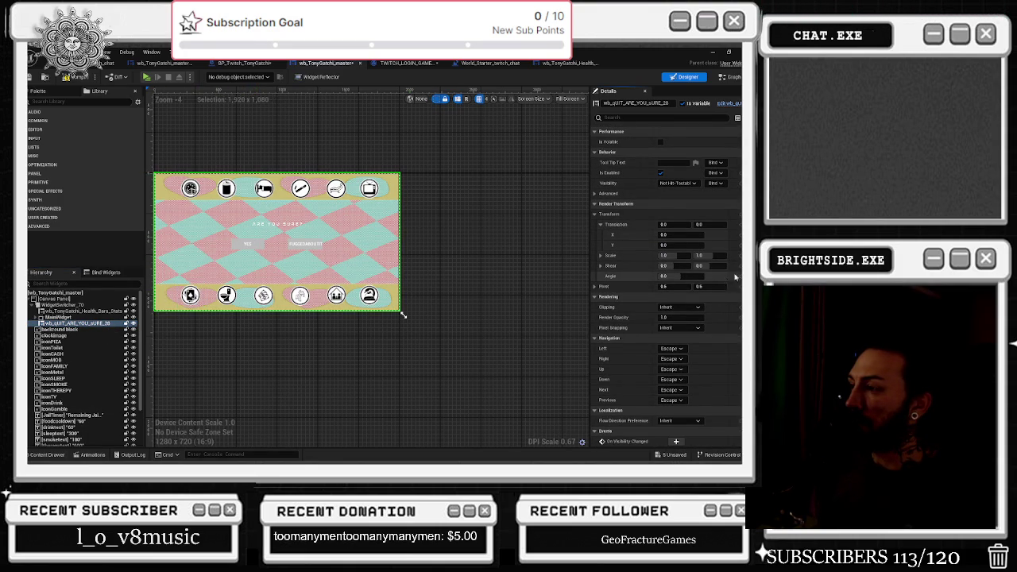
pyautogui.scroll(3, 732, 283)
pyautogui.moveTo(672, 316); pyautogui.dragTo(724, 317)
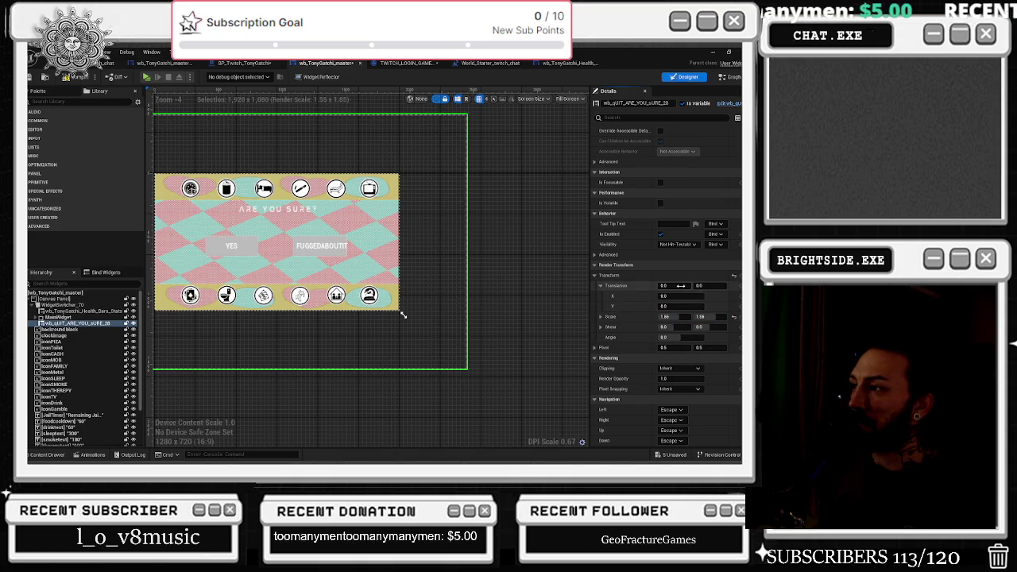
pyautogui.write('10')
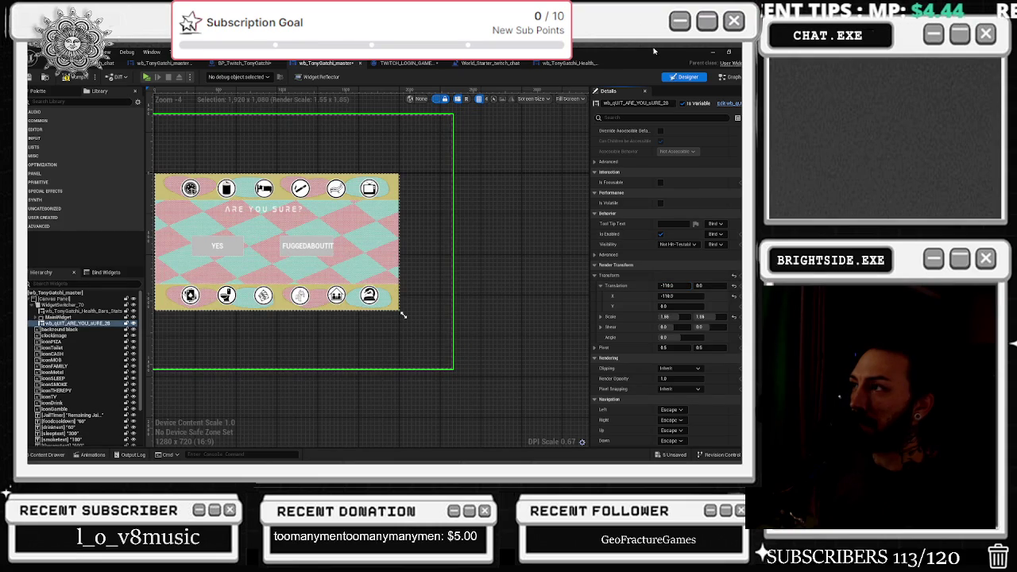
pyautogui.click(569, 63)
# Cycle through the editor tabs back to wb_TonyGatchi_master, then open wb_QUIT_ARE_YOU_SURE from the Content Drawer
pyautogui.click(490, 63)
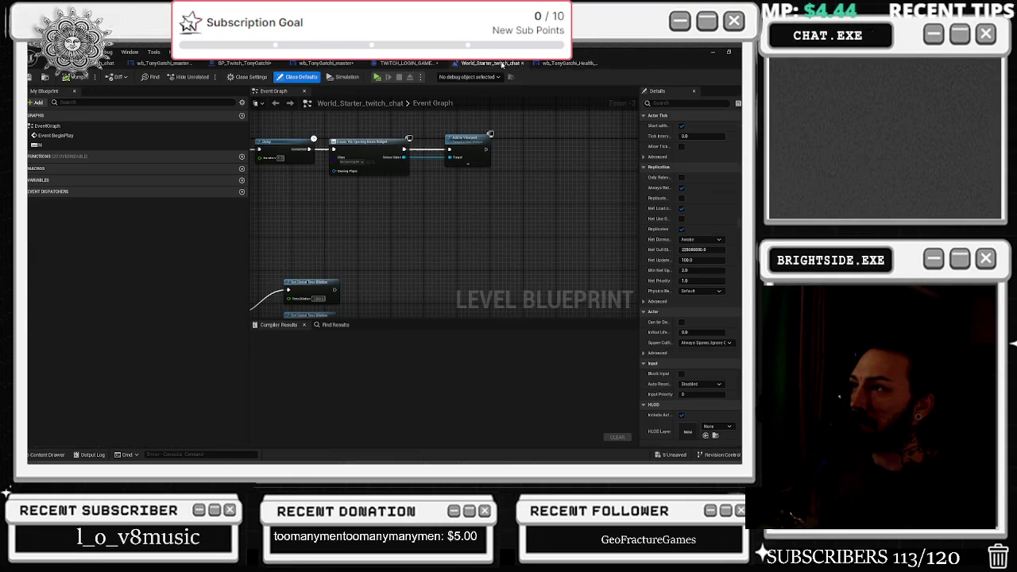
pyautogui.click(408, 63)
pyautogui.click(327, 62)
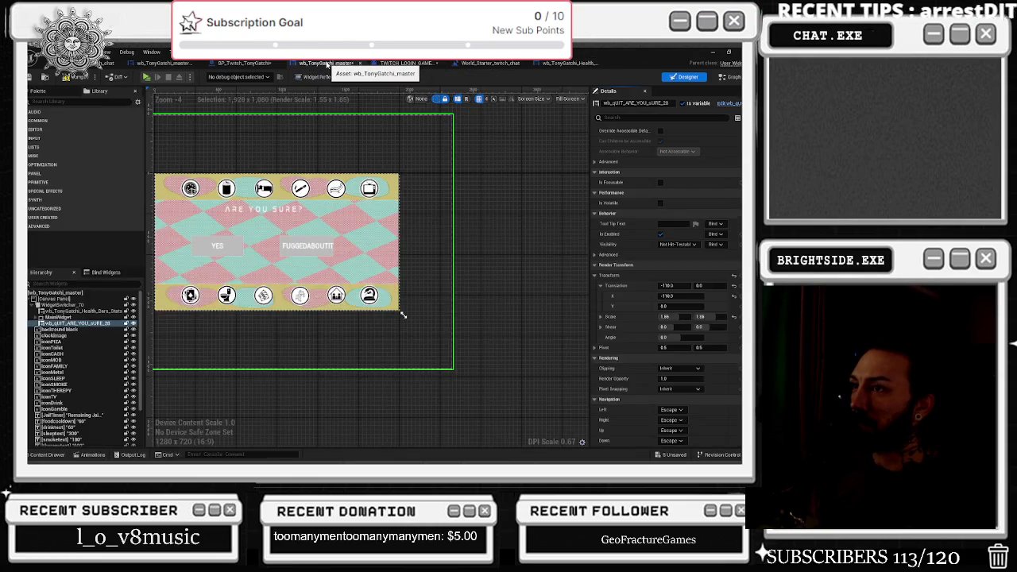
pyautogui.click(244, 62)
pyautogui.click(163, 63)
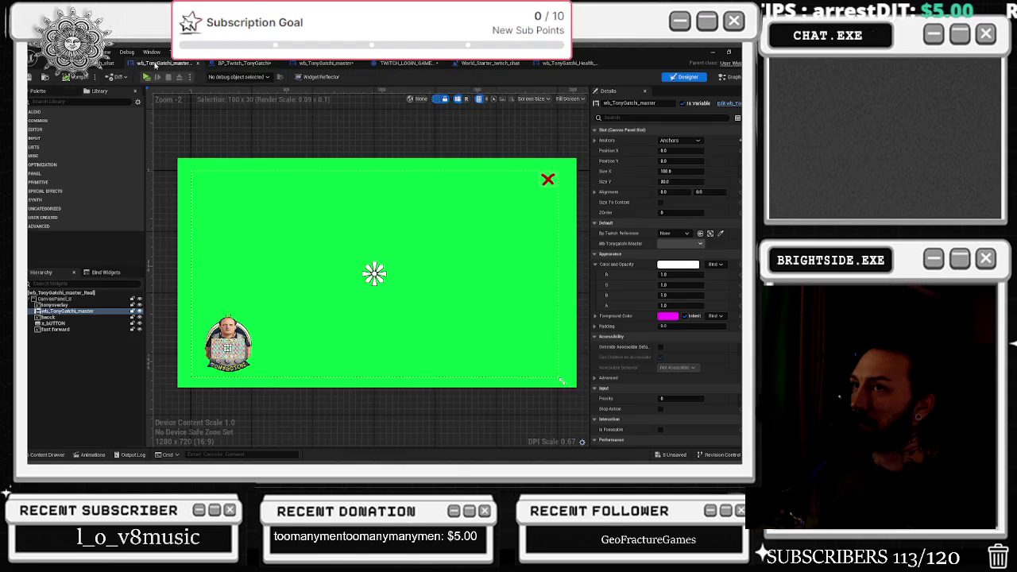
pyautogui.click(244, 63)
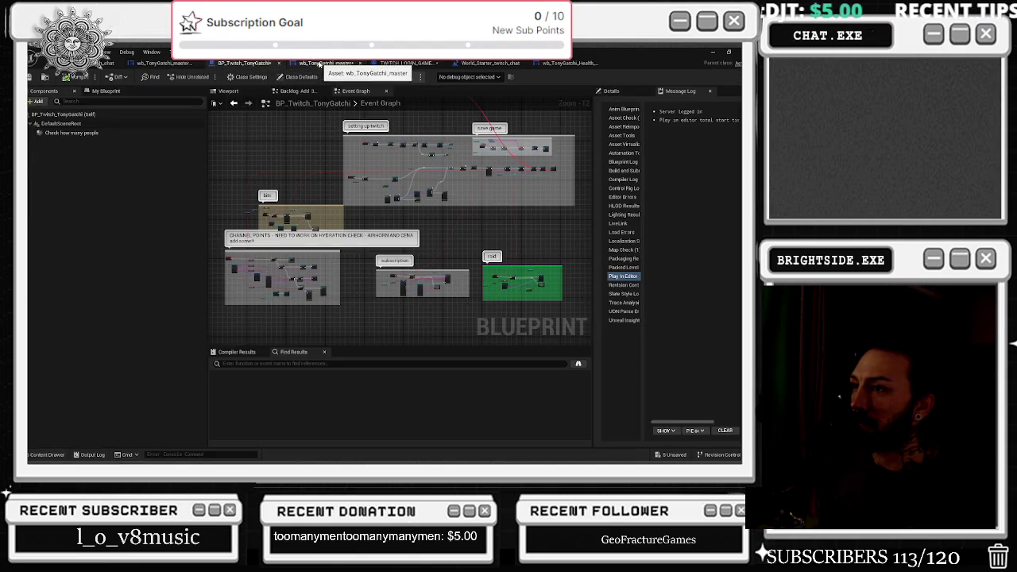
pyautogui.click(327, 63)
pyautogui.click(47, 454)
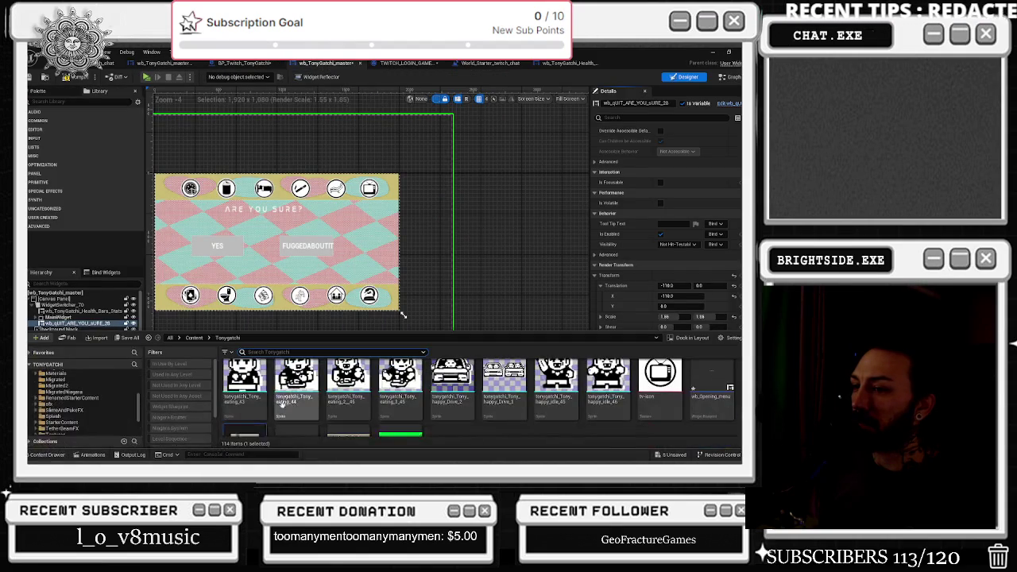
pyautogui.doubleClick(255, 431)
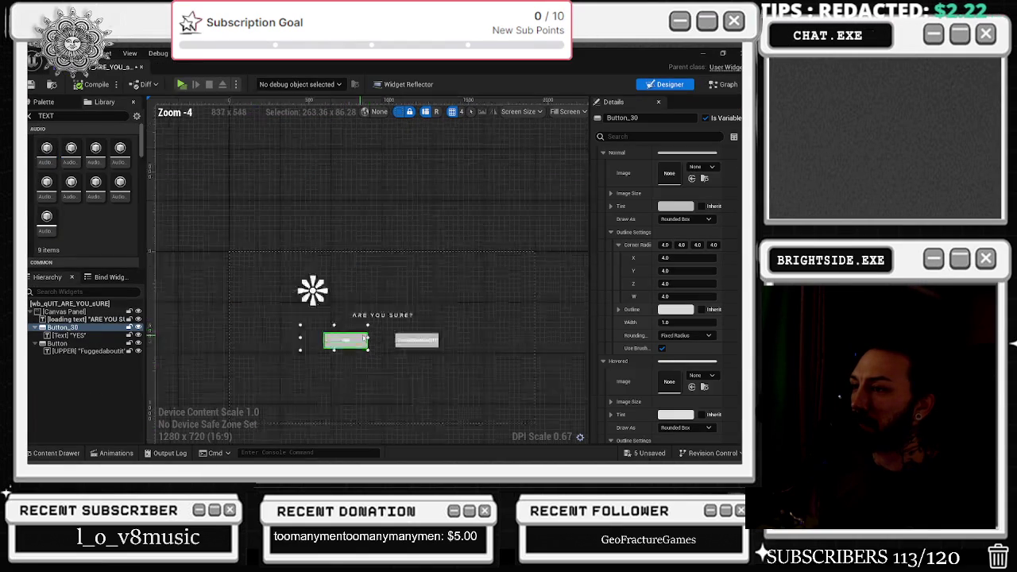
# Set the ARE YOU SURE? heading and FUGGEDABOUTIT label text colours to black
pyautogui.click(349, 292)
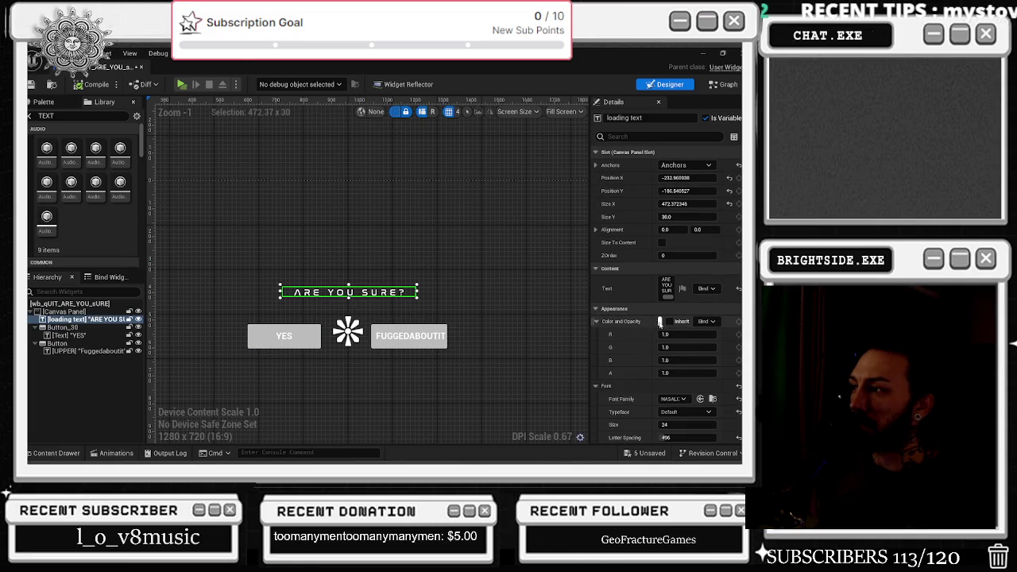
pyautogui.click(660, 321)
pyautogui.moveTo(585, 318); pyautogui.dragTo(585, 338)
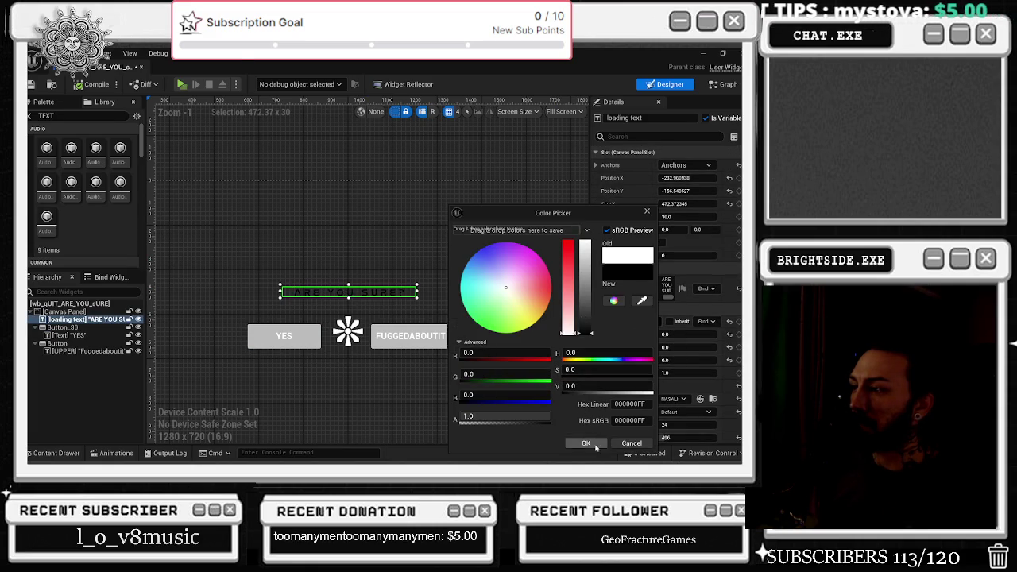
pyautogui.click(586, 443)
pyautogui.click(442, 340)
pyautogui.click(659, 246)
pyautogui.moveTo(585, 318); pyautogui.dragTo(585, 338)
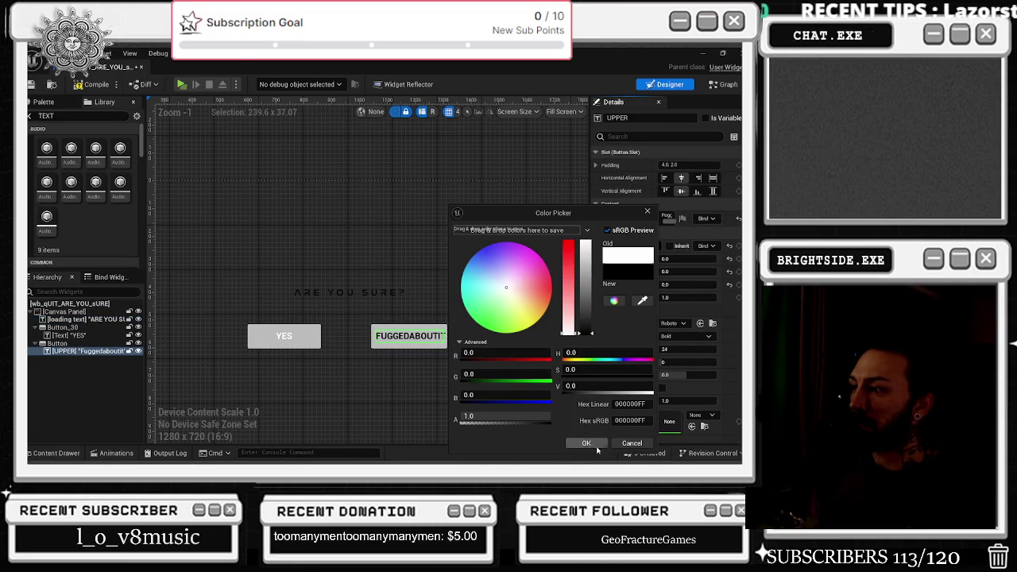
pyautogui.click(586, 444)
# Set the YES label text colour to black as well
pyautogui.click(449, 335)
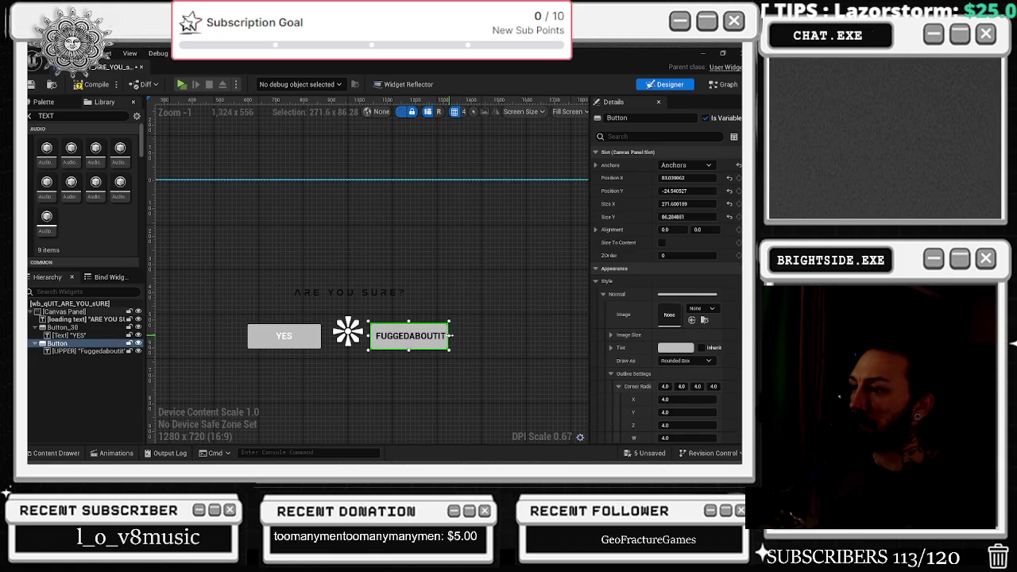
pyautogui.click(349, 350)
pyautogui.click(292, 339)
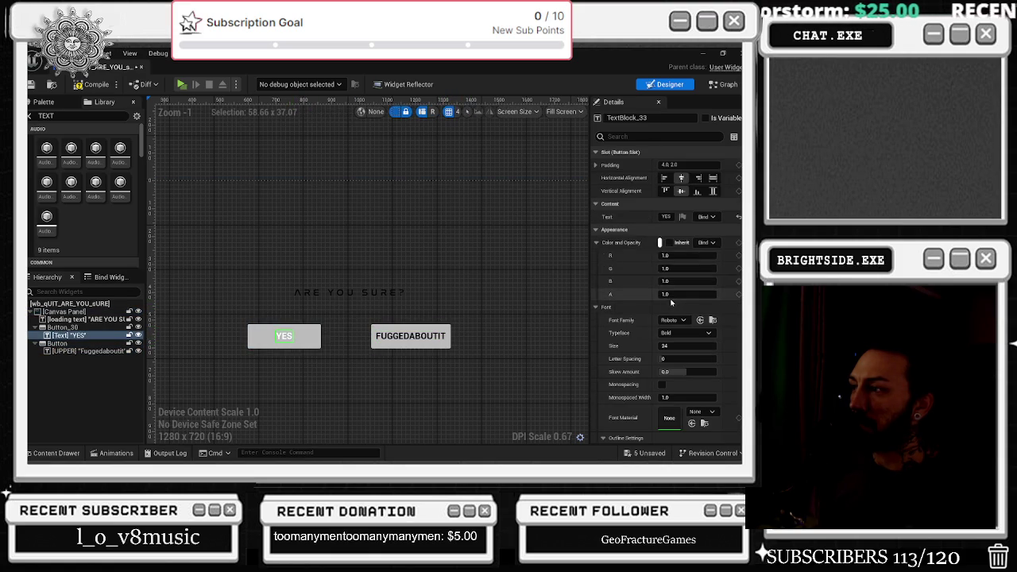
pyautogui.click(661, 242)
pyautogui.moveTo(582, 320); pyautogui.dragTo(585, 338)
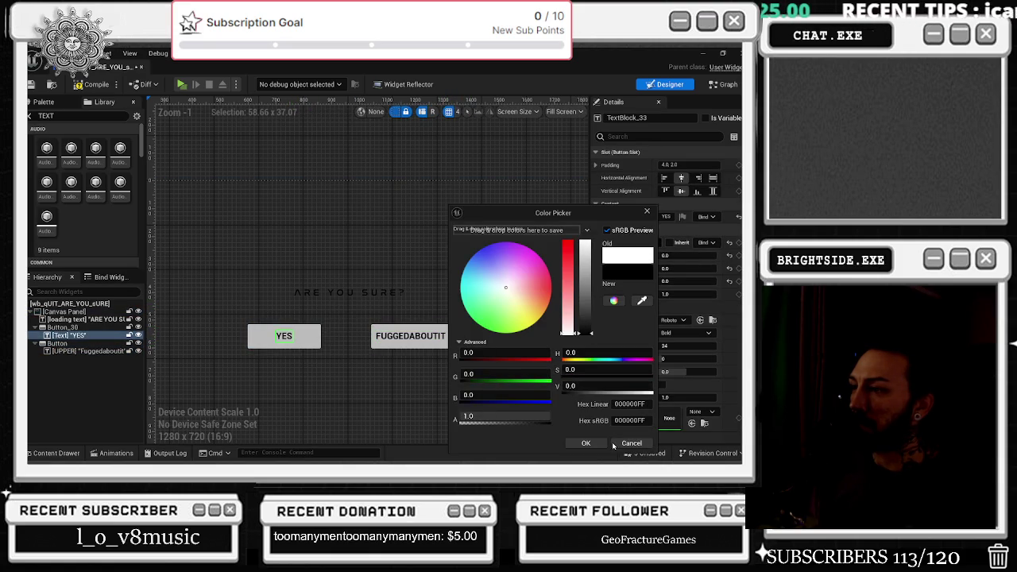
pyautogui.click(586, 442)
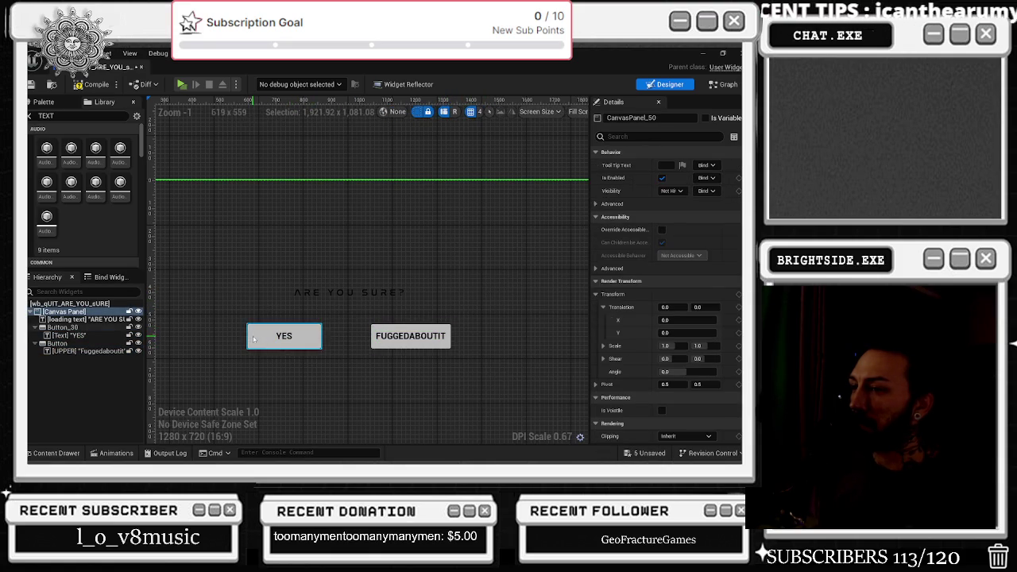
# Tint the YES button dark green
pyautogui.click(676, 347)
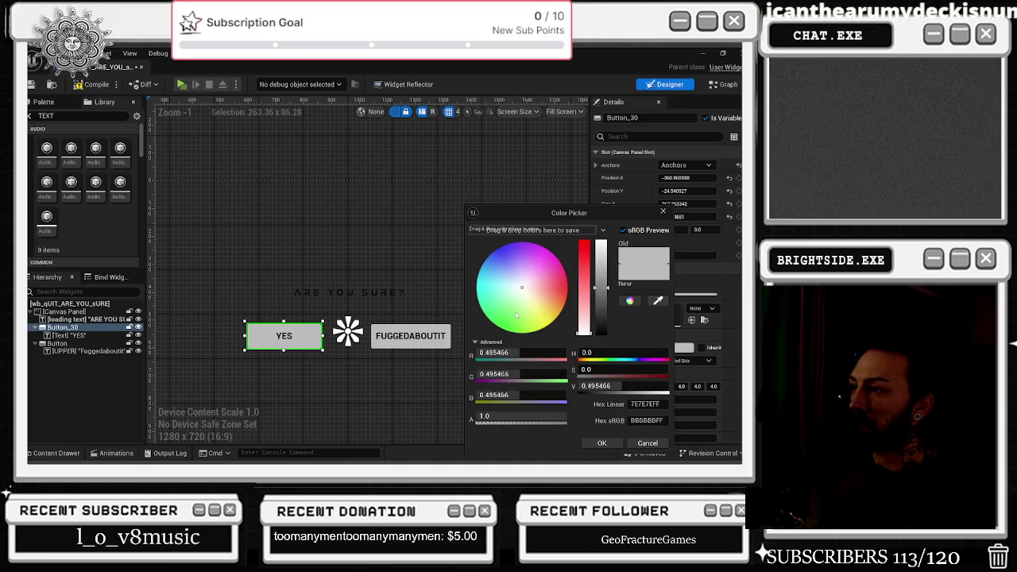
pyautogui.click(503, 328)
pyautogui.moveTo(604, 272)
pyautogui.mouseDown()
pyautogui.moveTo(604, 263)
pyautogui.moveTo(603, 275)
pyautogui.mouseUp()
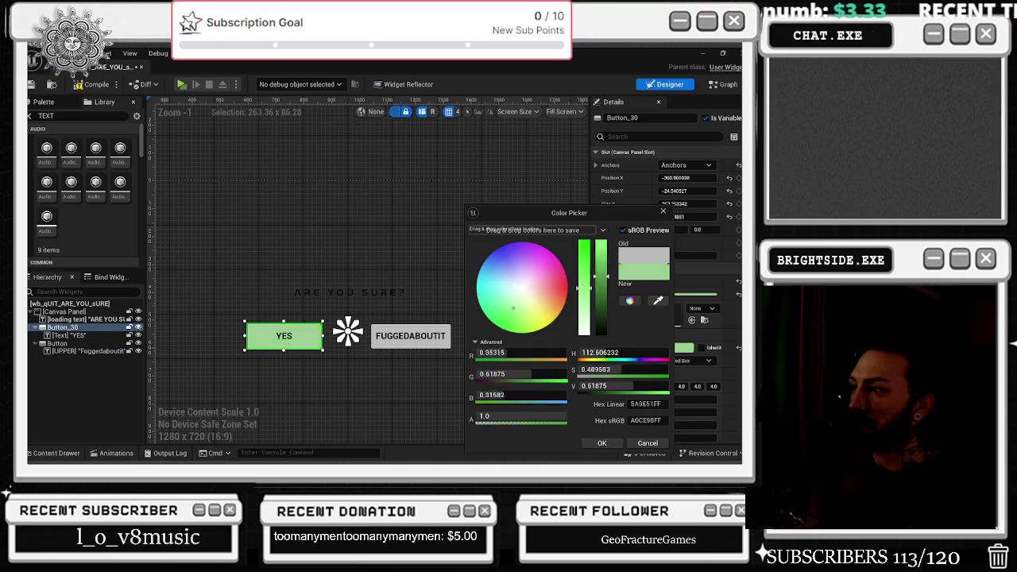
pyautogui.moveTo(525, 319)
pyautogui.mouseDown()
pyautogui.moveTo(476, 338)
pyautogui.moveTo(499, 378)
pyautogui.mouseUp()
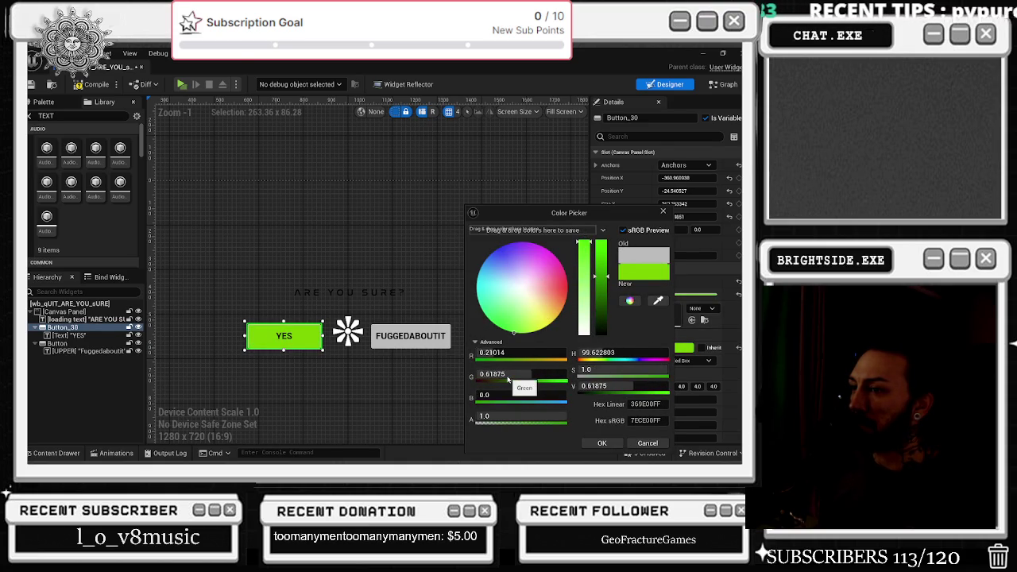
pyautogui.moveTo(604, 294)
pyautogui.mouseDown()
pyautogui.moveTo(604, 326)
pyautogui.moveTo(604, 311)
pyautogui.mouseUp()
pyautogui.click(602, 443)
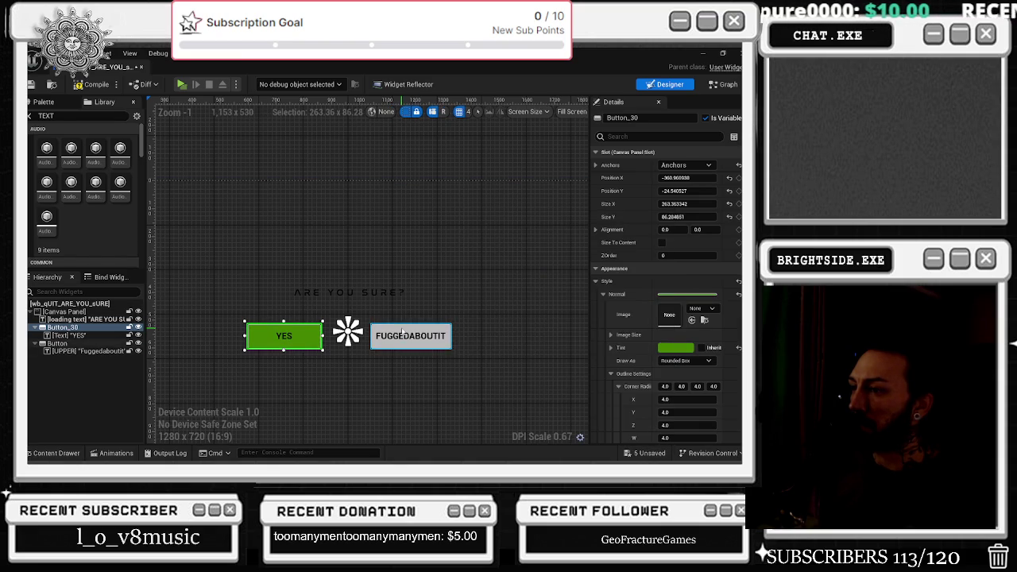
# Tint the FUGGEDABOUTIT button fully saturated red (DA0000FF)
pyautogui.click(411, 336)
pyautogui.click(675, 347)
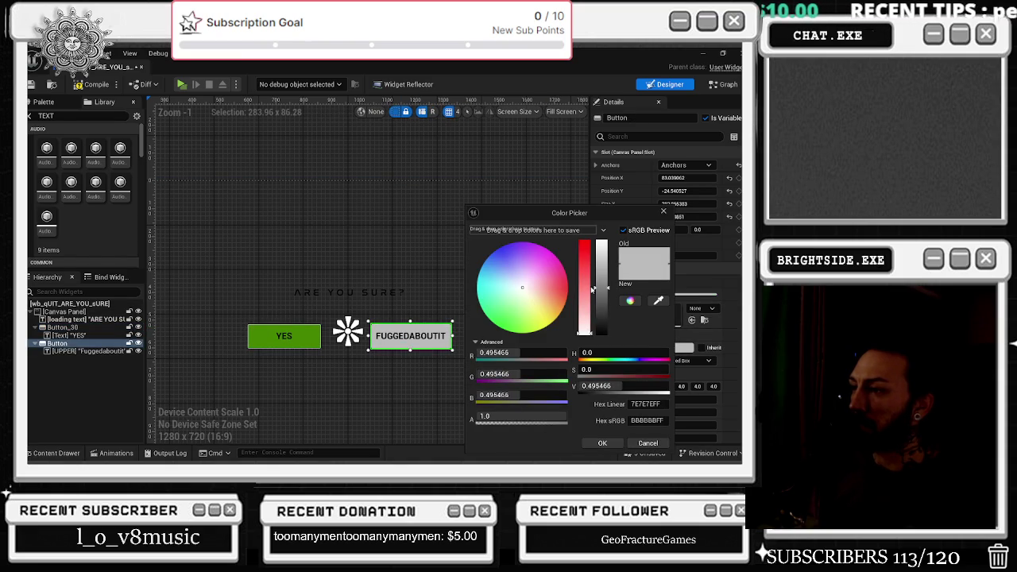
pyautogui.moveTo(593, 288)
pyautogui.mouseDown()
pyautogui.moveTo(593, 236)
pyautogui.moveTo(593, 332)
pyautogui.moveTo(590, 240)
pyautogui.moveTo(604, 278)
pyautogui.moveTo(608, 254)
pyautogui.moveTo(606, 313)
pyautogui.moveTo(608, 258)
pyautogui.moveTo(608, 269)
pyautogui.moveTo(588, 239)
pyautogui.mouseUp()
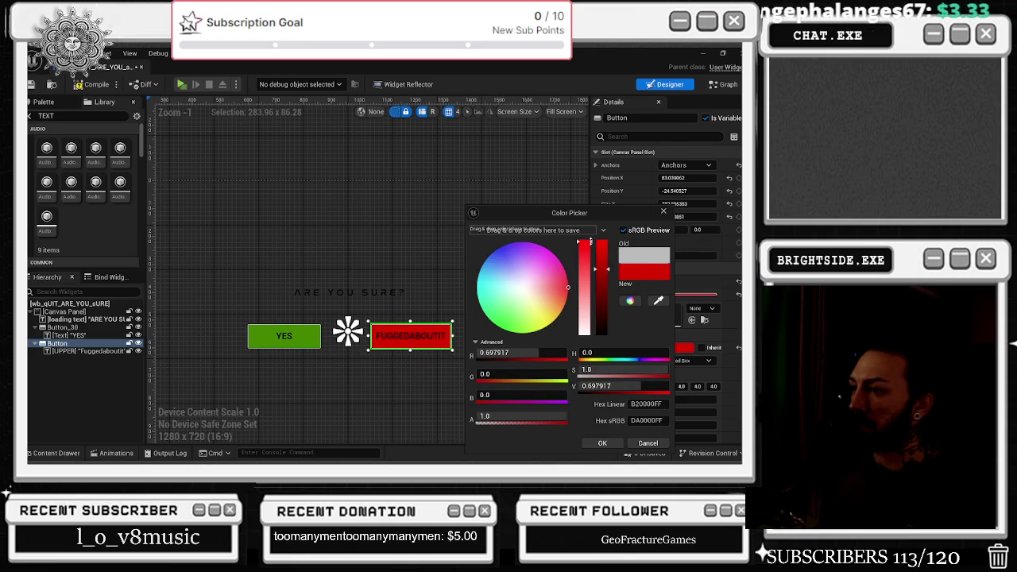
pyautogui.click(603, 443)
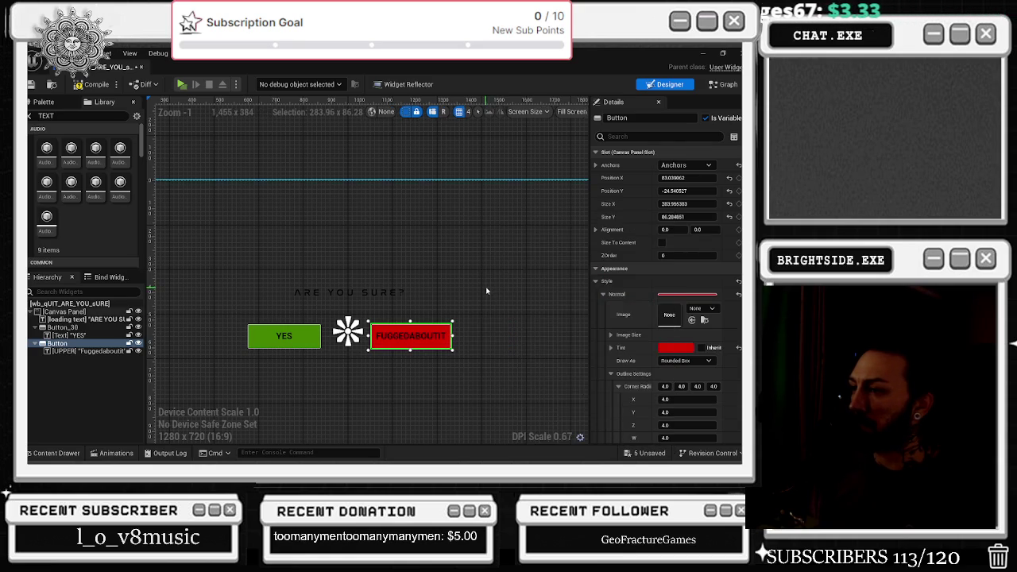
pyautogui.scroll(-2, 488, 286)
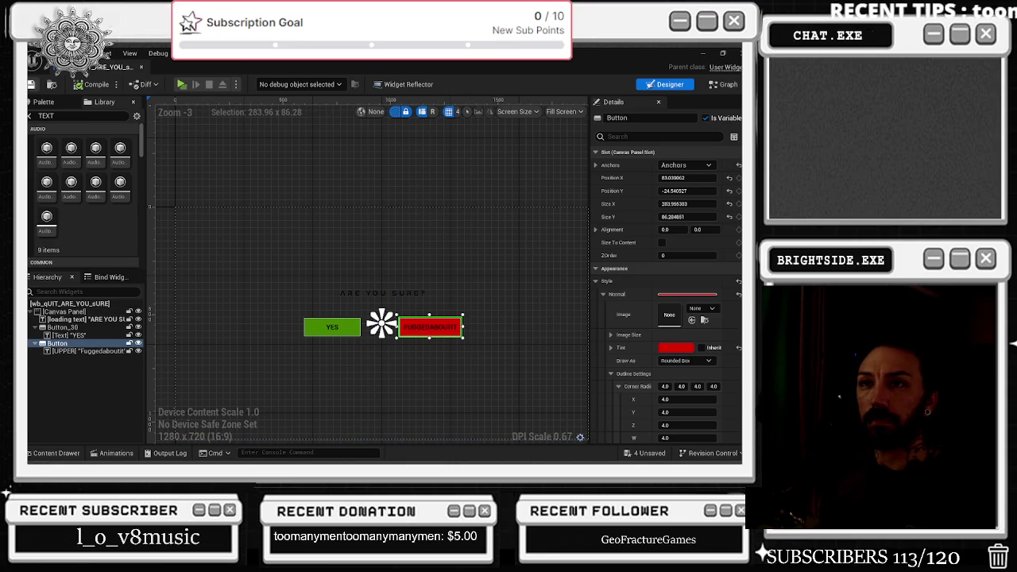
# Nudge the quit popup, set Center horizontal and vertical alignment, and filter Details for 'z'
pyautogui.click(141, 67)
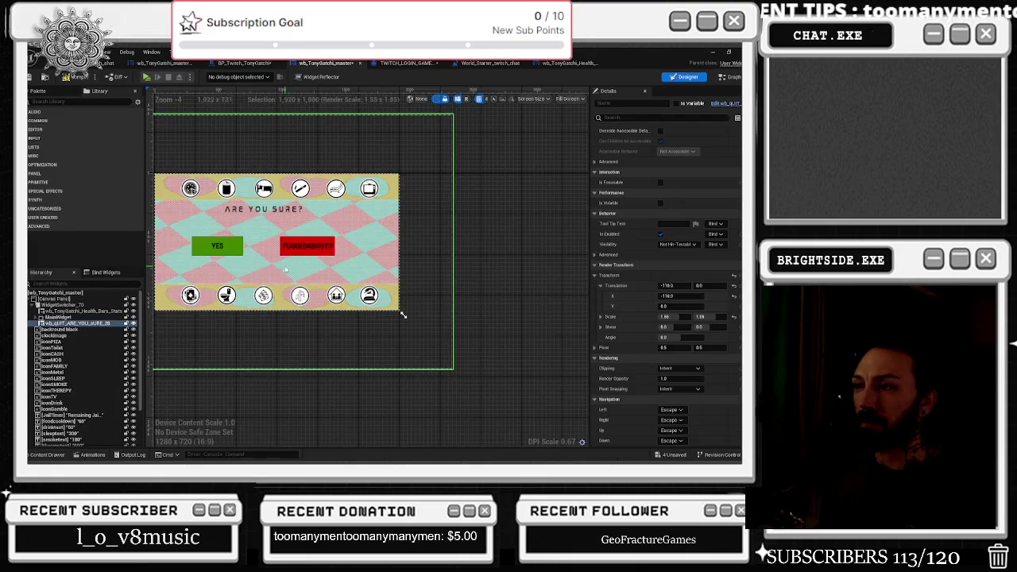
pyautogui.scroll(2, 429, 238)
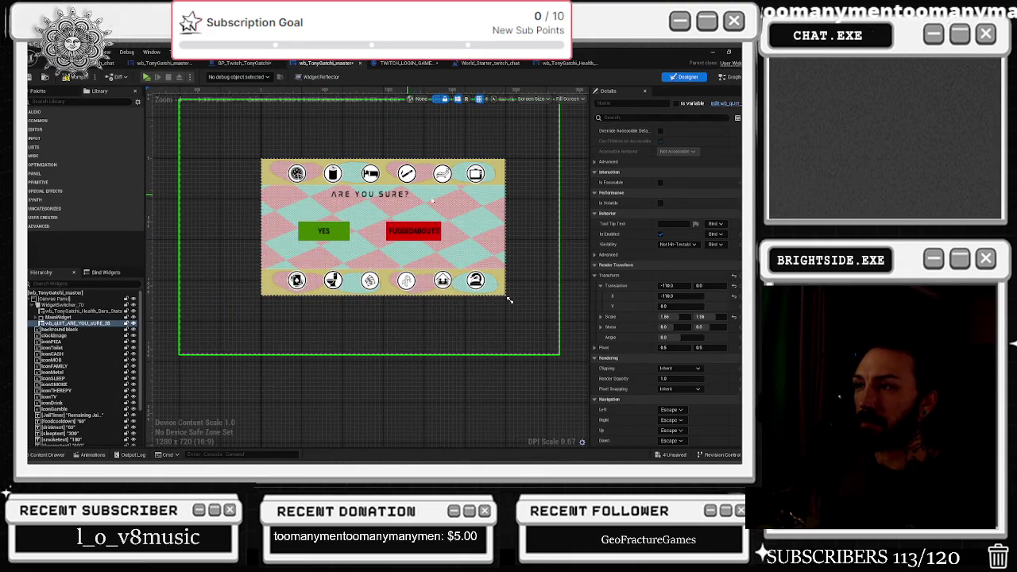
pyautogui.press('Right')
pyautogui.press('Right')
pyautogui.press('Right')
pyautogui.press('Right')
pyautogui.press('Right')
pyautogui.press('Right')
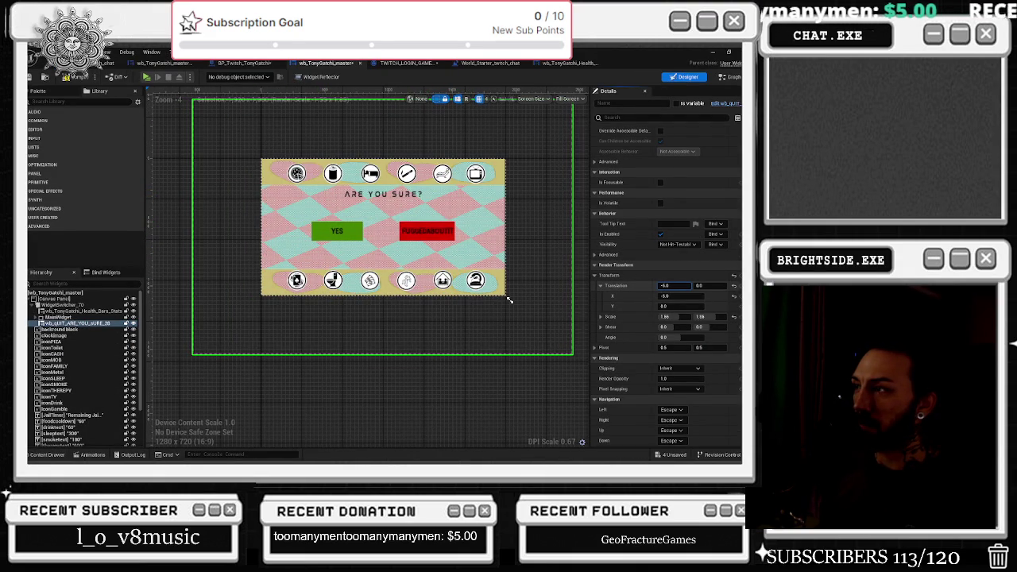
pyautogui.scroll(5, 715, 286)
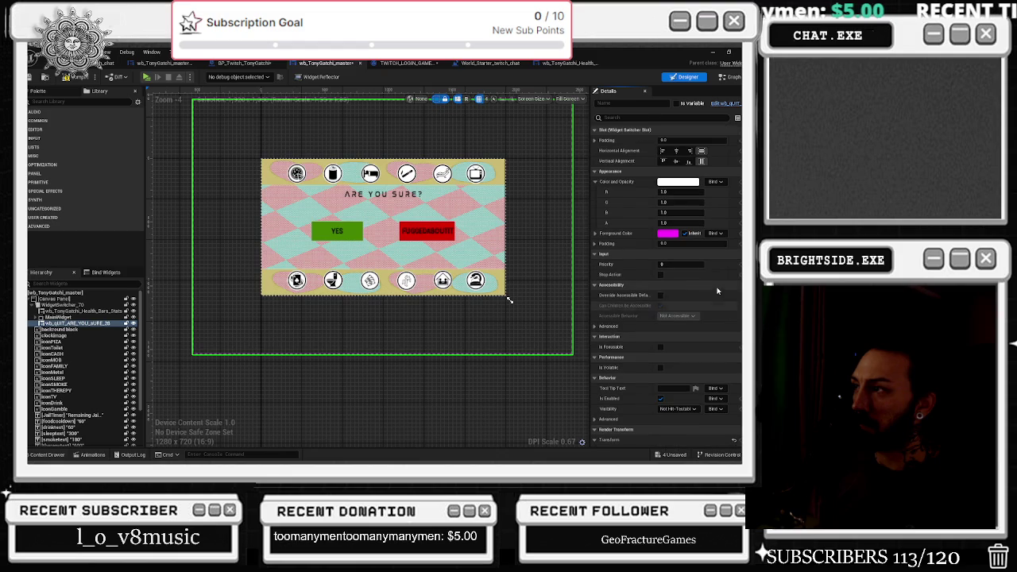
pyautogui.click(676, 151)
pyautogui.click(677, 160)
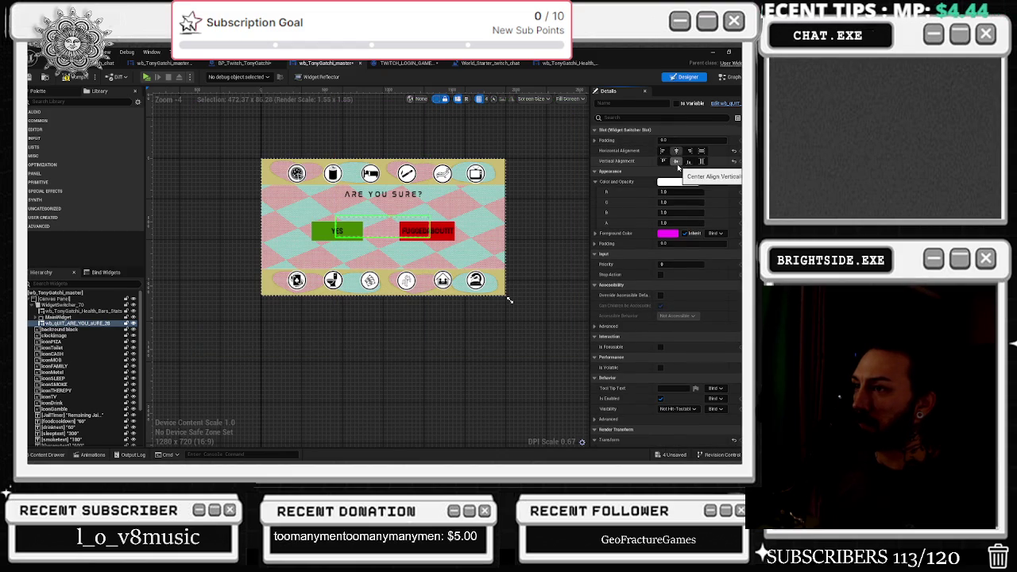
pyautogui.click(645, 118)
pyautogui.write('z')
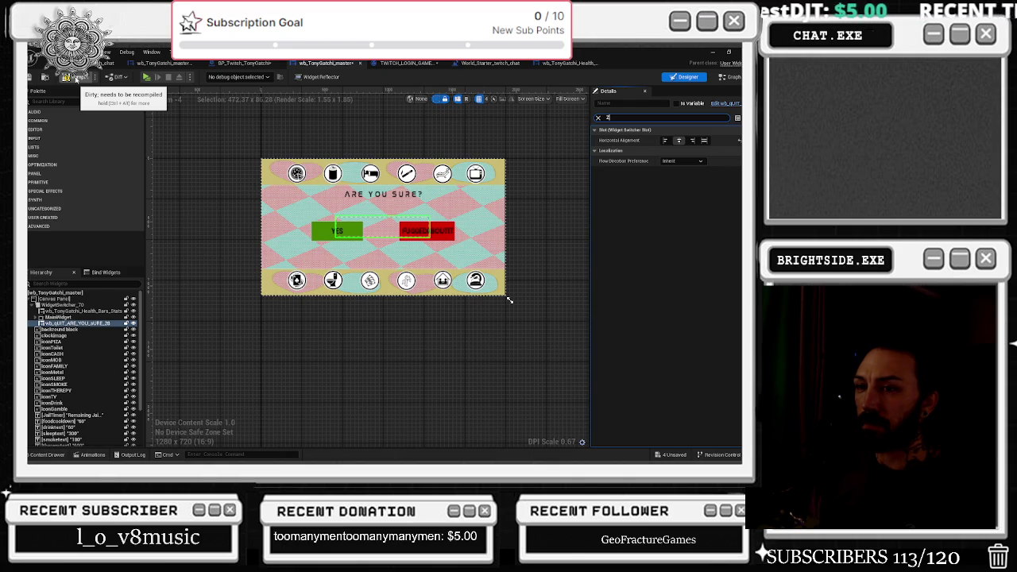
# Flip between MainWidget, the health bars and the quit popup in the switcher, ending on MainWidget
pyautogui.click(67, 317)
pyautogui.click(72, 311)
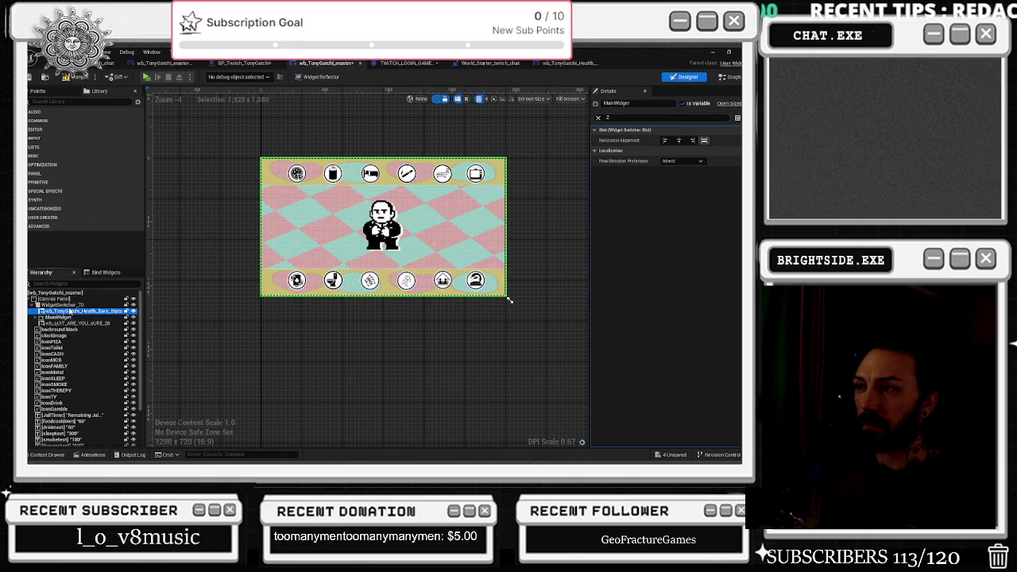
pyautogui.click(73, 323)
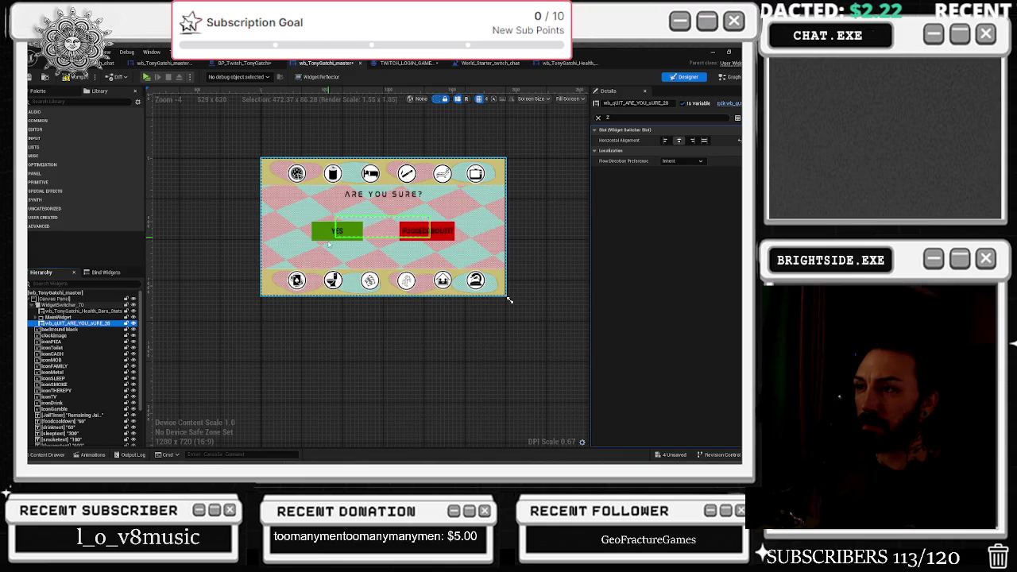
pyautogui.click(323, 229)
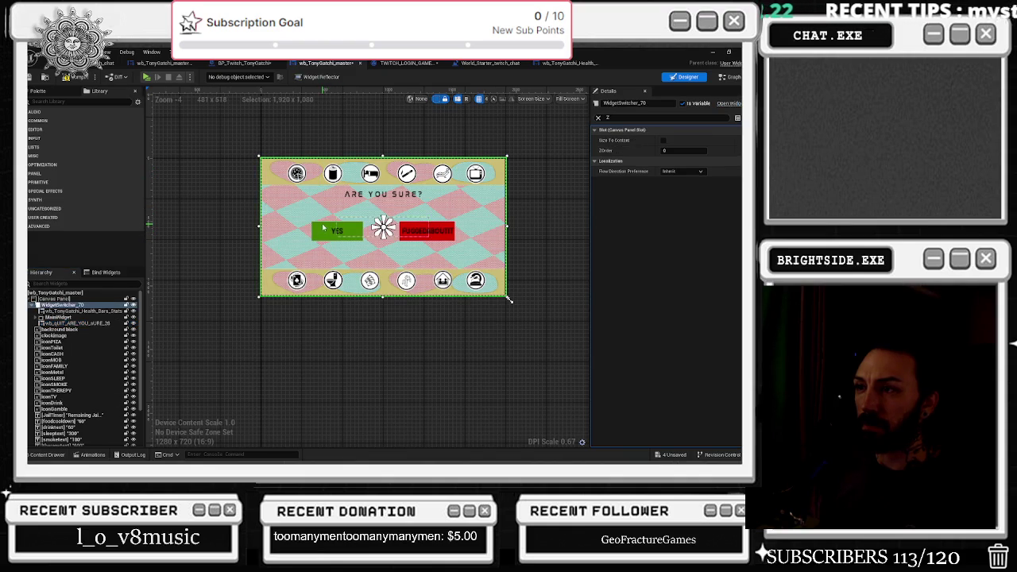
pyautogui.click(69, 317)
pyautogui.click(73, 324)
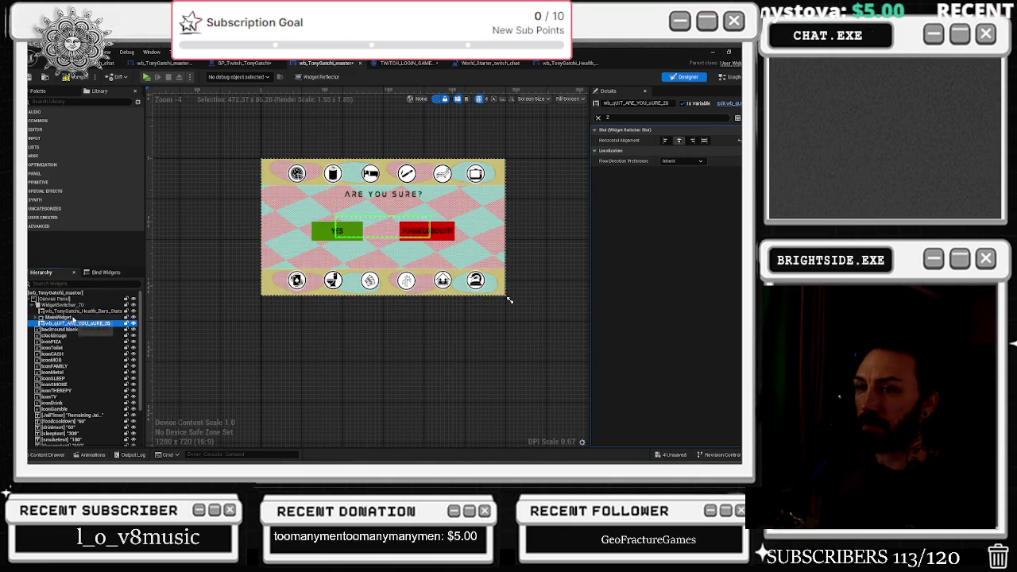
pyautogui.click(71, 317)
pyautogui.click(77, 325)
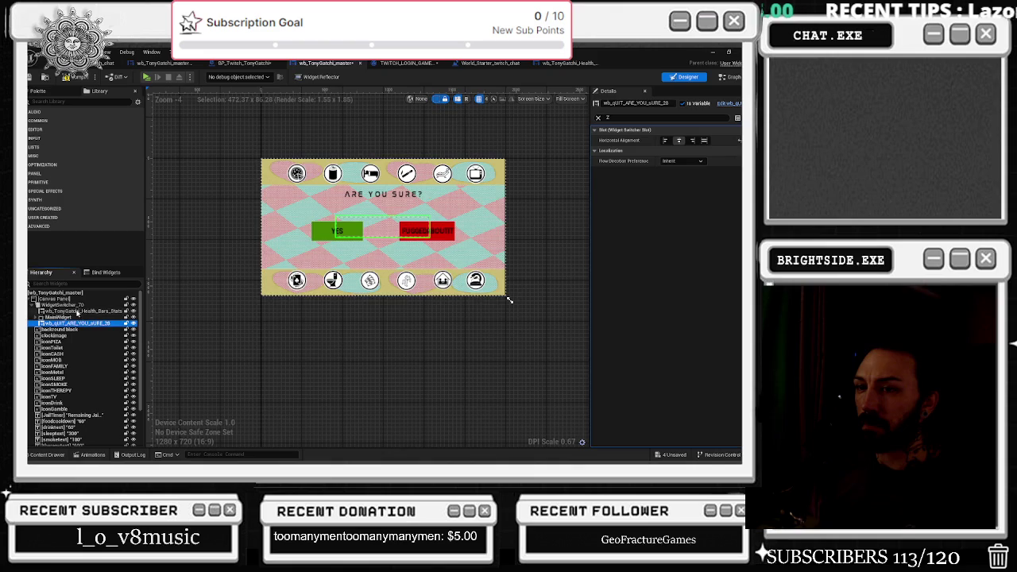
pyautogui.click(77, 312)
pyautogui.click(78, 324)
pyautogui.click(84, 329)
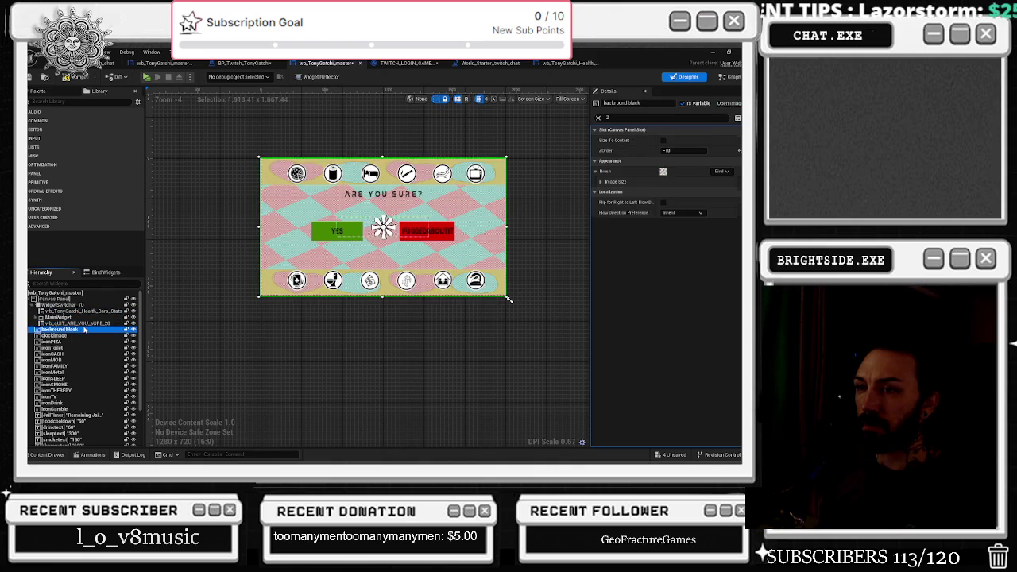
pyautogui.click(83, 316)
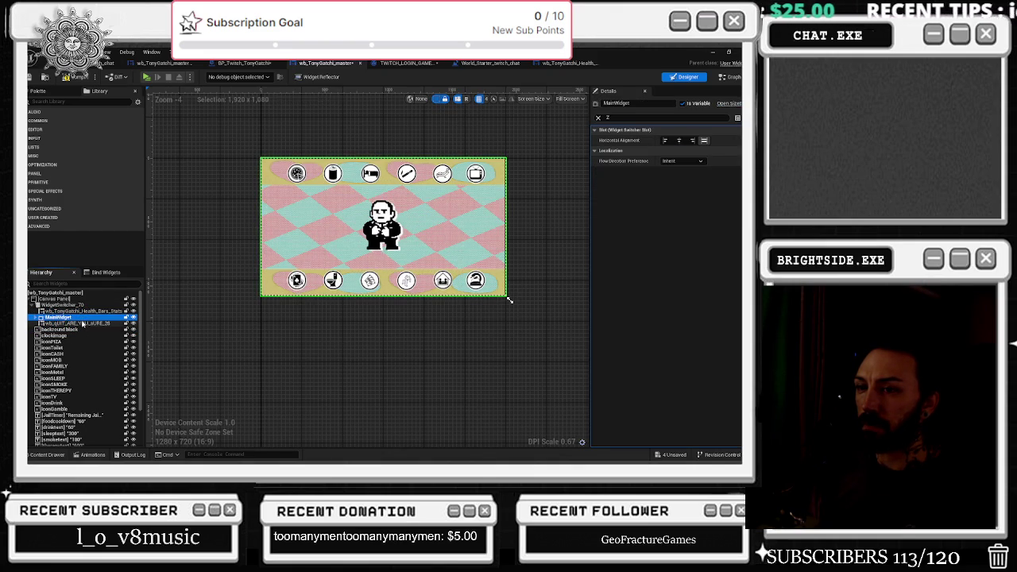
# Clear the Details filter, expand MainWidget's Widget Switcher Slot, and browse the other property categories
pyautogui.click(598, 117)
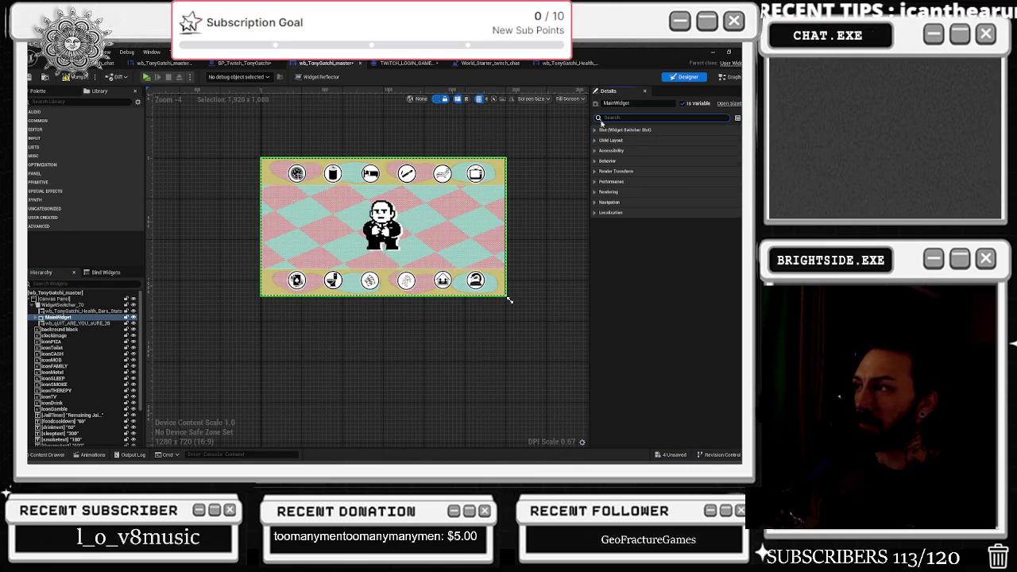
pyautogui.click(594, 130)
pyautogui.click(594, 172)
pyautogui.click(594, 172)
pyautogui.click(594, 182)
pyautogui.click(594, 182)
pyautogui.click(594, 192)
pyautogui.click(593, 192)
pyautogui.click(593, 202)
pyautogui.click(594, 203)
pyautogui.click(593, 213)
pyautogui.click(594, 213)
pyautogui.click(594, 223)
pyautogui.click(594, 223)
pyautogui.click(594, 233)
pyautogui.click(593, 233)
pyautogui.click(597, 244)
pyautogui.click(597, 244)
pyautogui.click(599, 238)
pyautogui.click(600, 239)
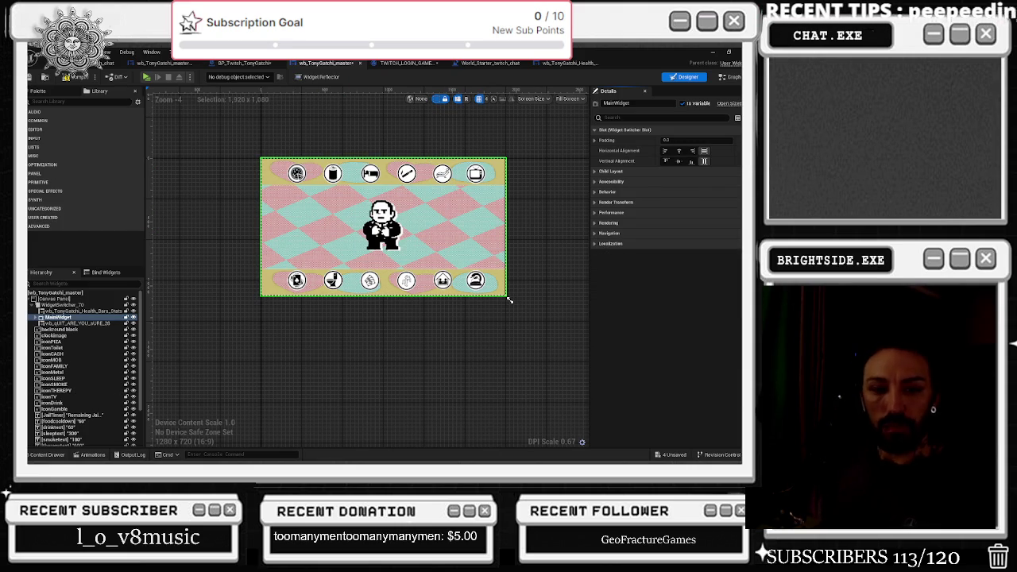
# Close the Streamlabs Stream Labels window from the Alt+Tab switcher and return to Unreal
pyautogui.hotkey('alt', 'Tab')
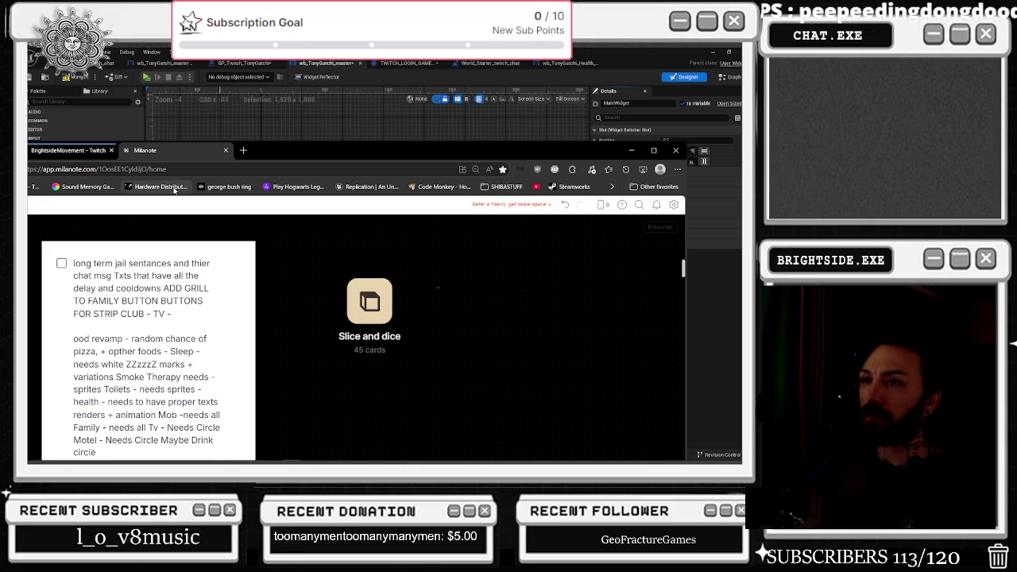
pyautogui.hotkey('alt', 'Tab')
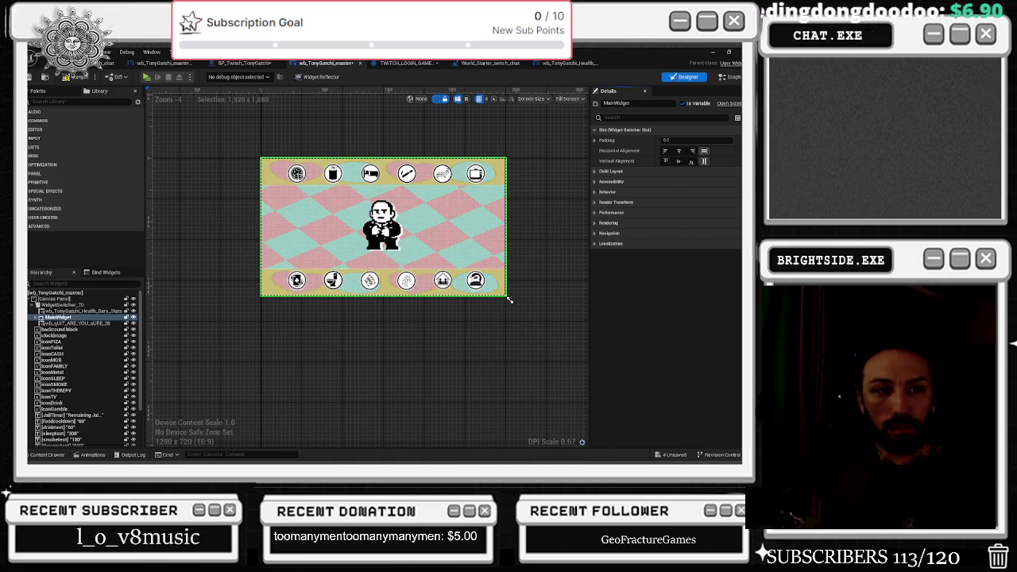
pyautogui.hotkey('alt', 'Tab')
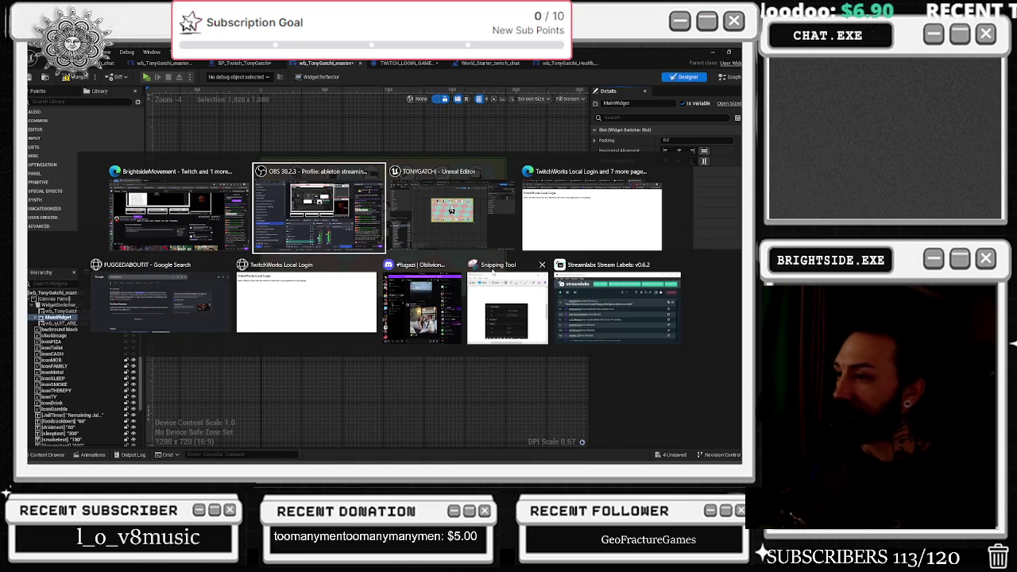
pyautogui.press('Escape')
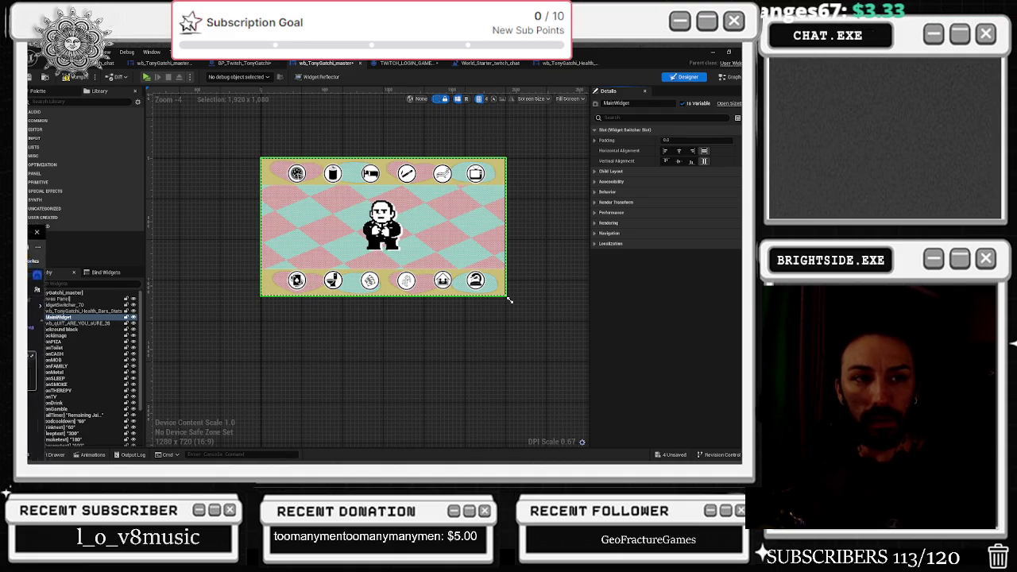
pyautogui.hotkey('alt', 'Tab')
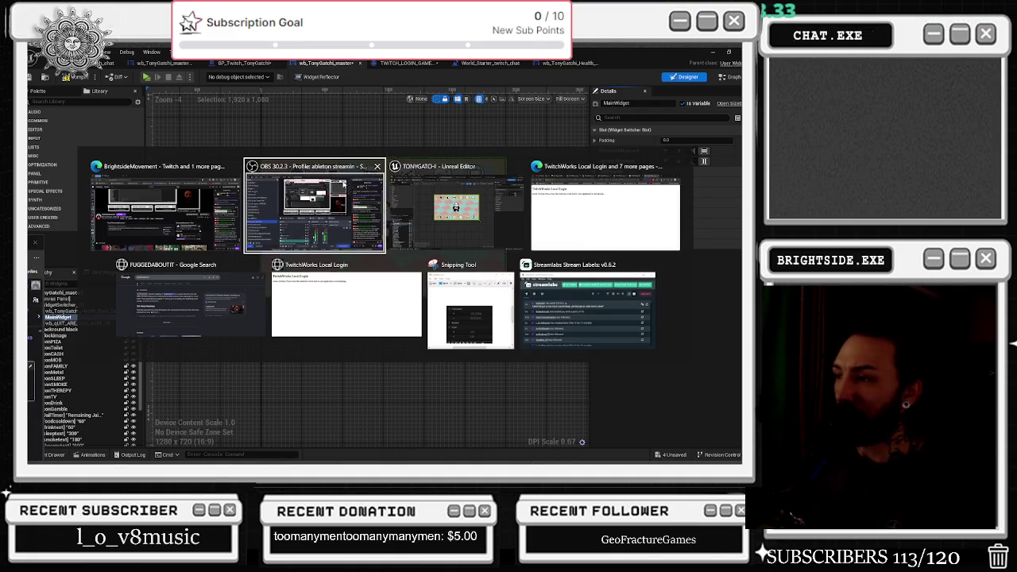
pyautogui.click(651, 265)
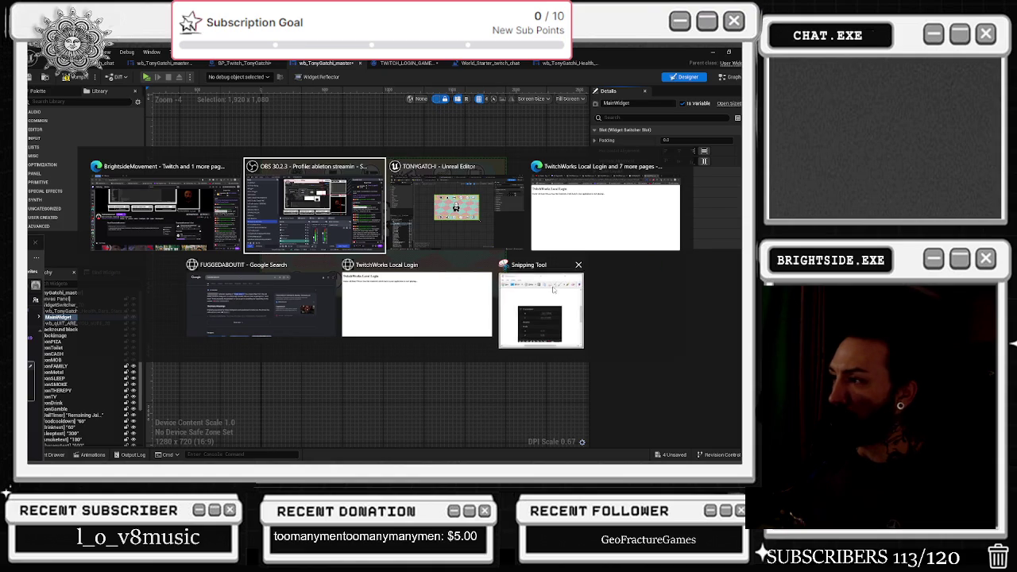
pyautogui.press('Escape')
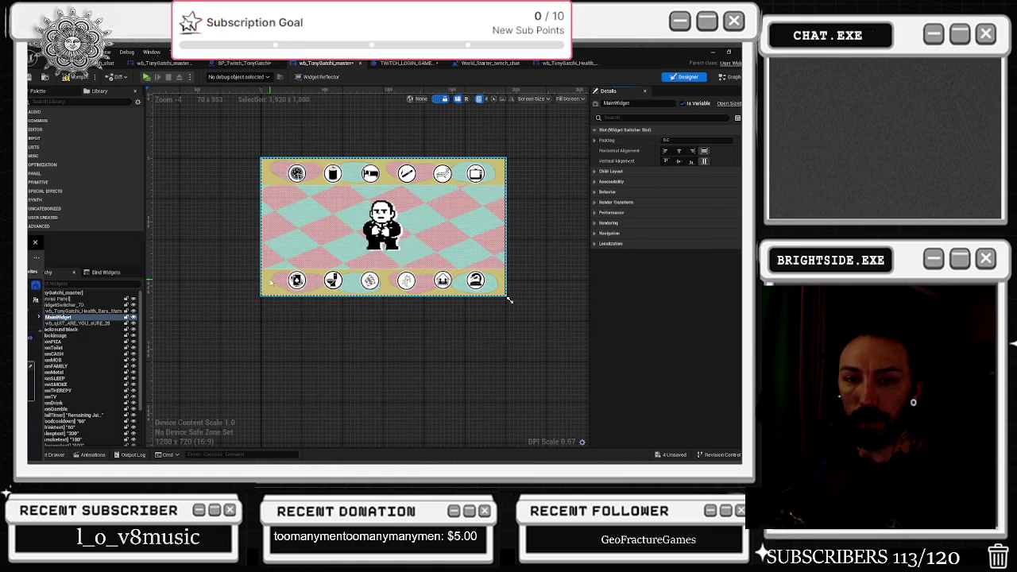
pyautogui.hotkey('alt', 'Tab')
pyautogui.press('Escape')
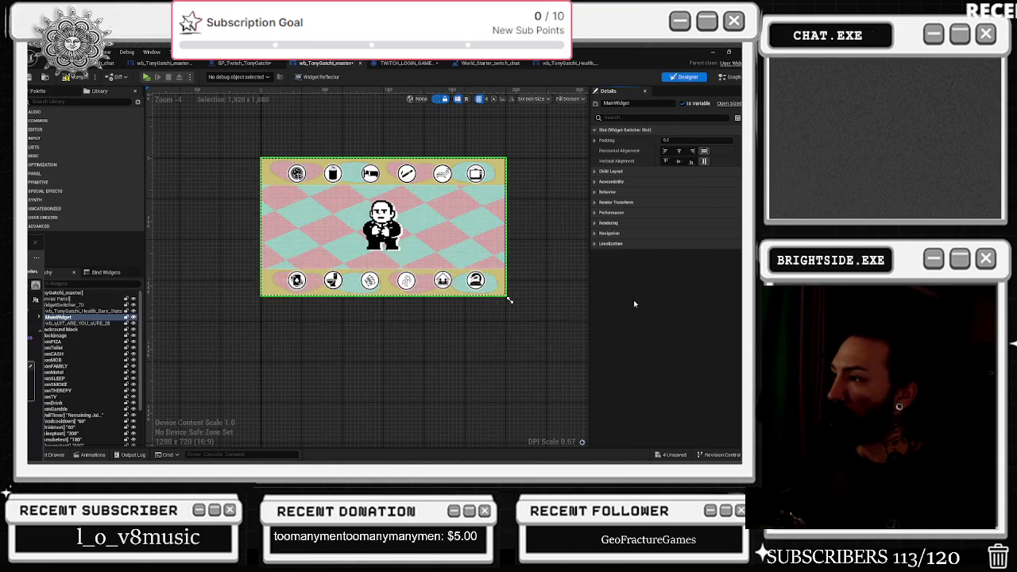
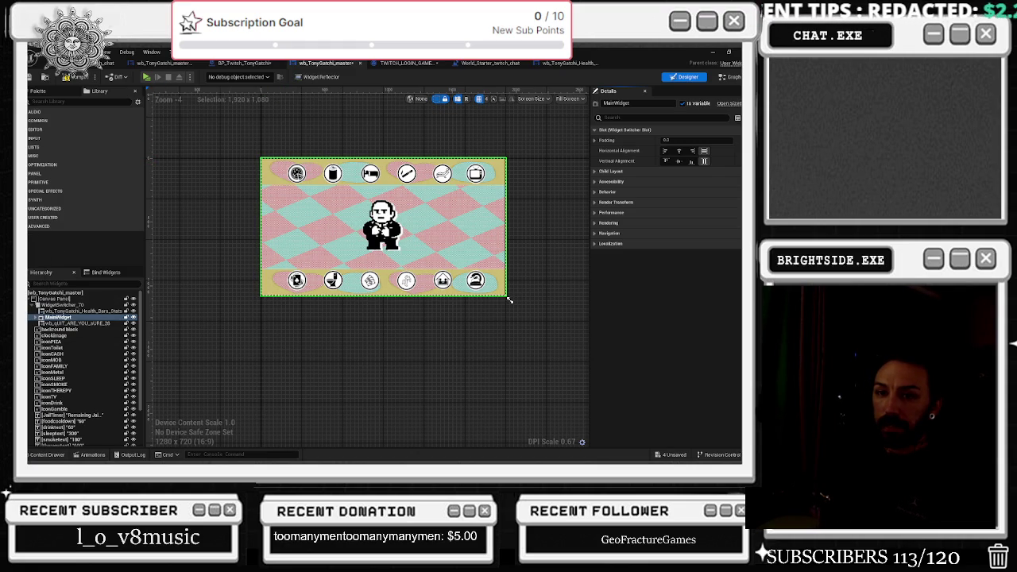
# Deselect MainWidget, select TonySprite, and glance at the Health Bars Stats and level blueprint tabs
pyautogui.click(201, 313)
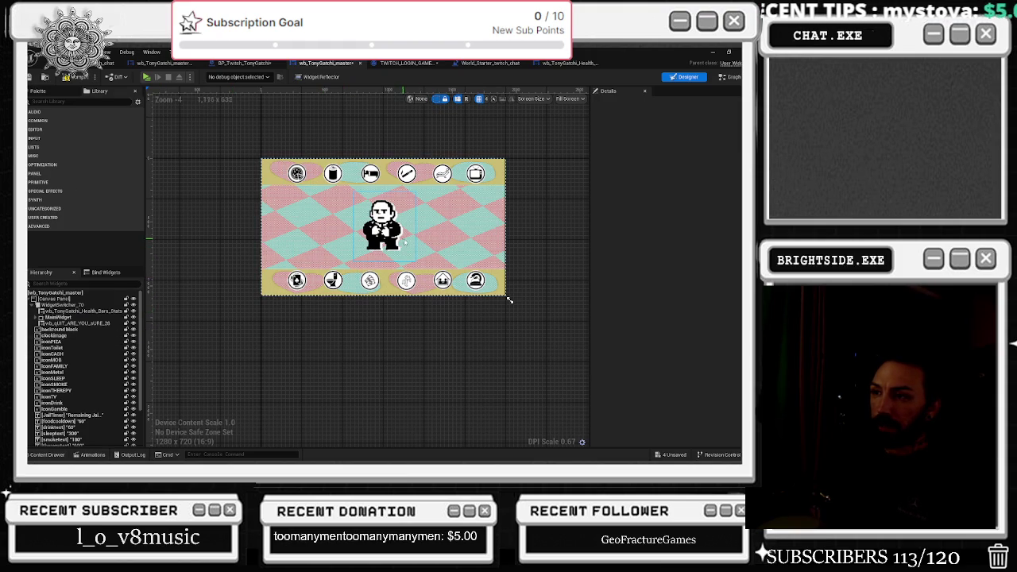
pyautogui.click(382, 226)
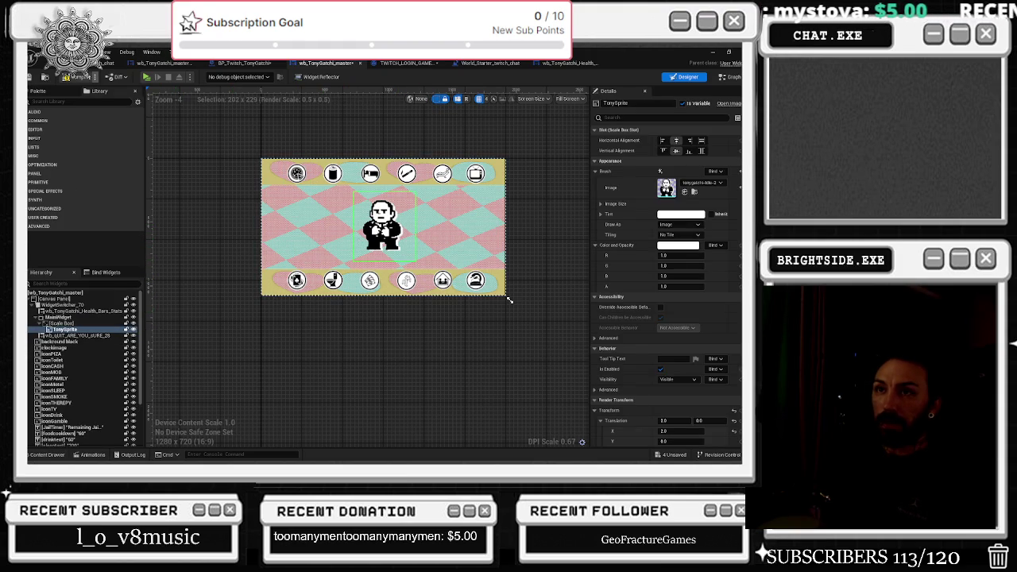
pyautogui.click(569, 64)
pyautogui.click(505, 63)
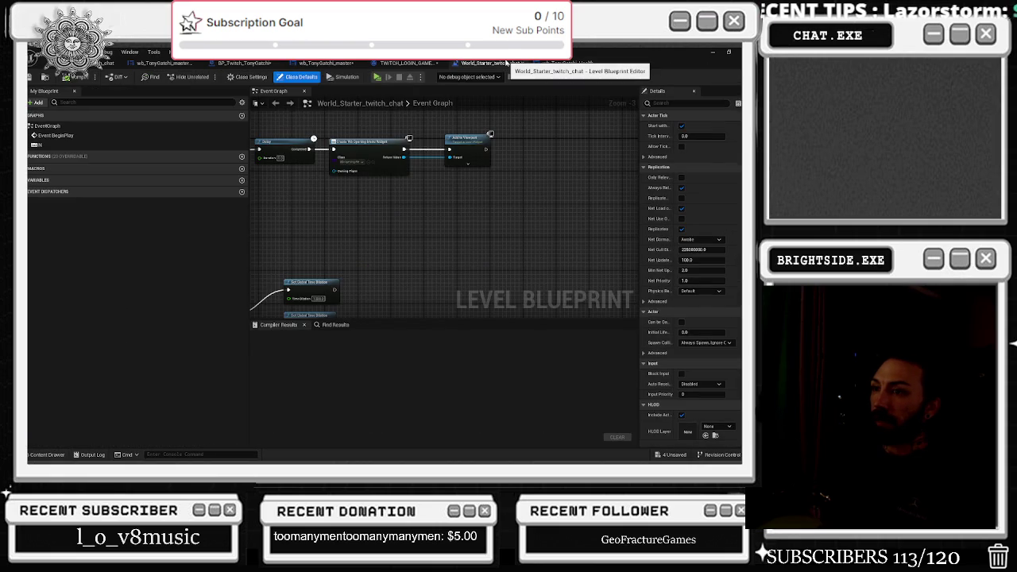
# Back in the master designer, select wb_QUIT_ARE_YOU_SURE_28, then bring up wb_TonyGatchi_master_Real
pyautogui.click(407, 63)
pyautogui.click(339, 65)
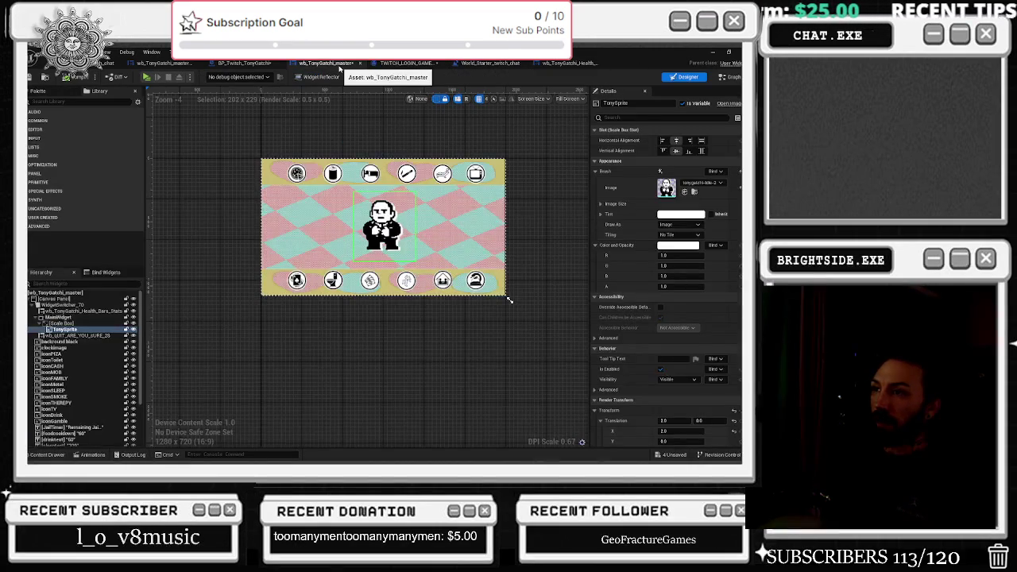
pyautogui.click(95, 336)
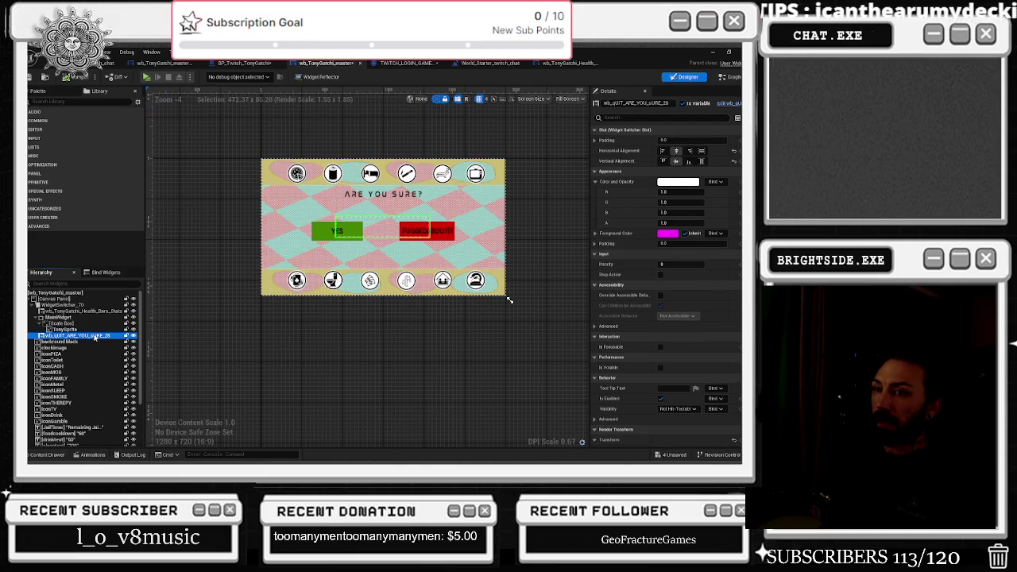
pyautogui.click(164, 62)
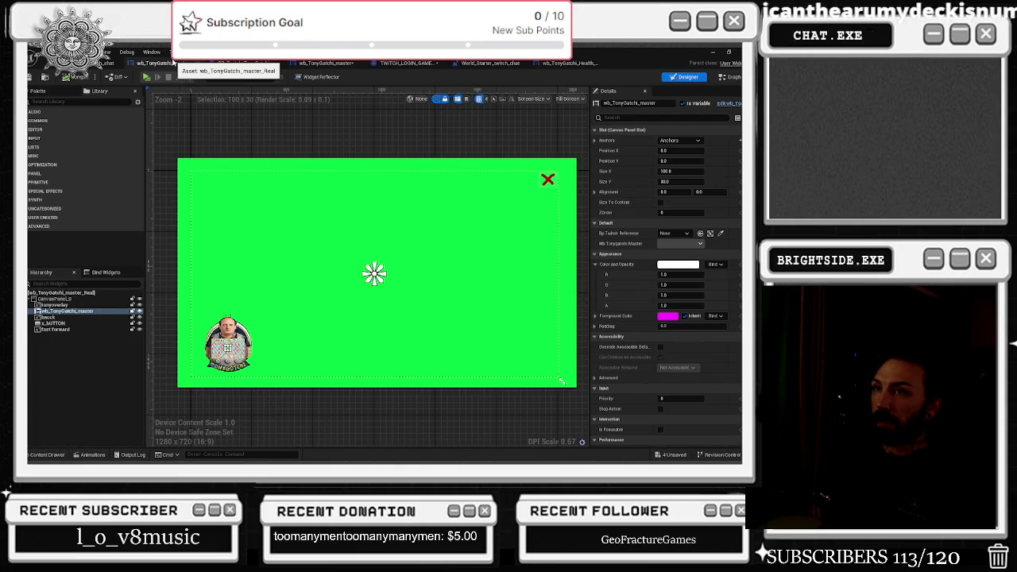
# Select x_BUTTON in the Real widget and jump to its On Pressed event graph
pyautogui.click(548, 179)
pyautogui.scroll(-10, 683, 397)
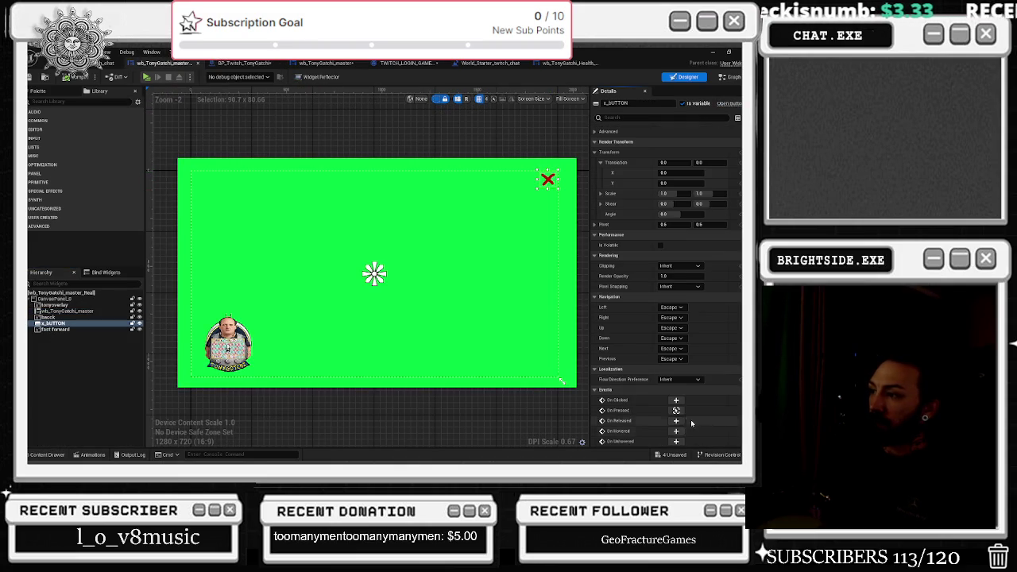
pyautogui.click(677, 411)
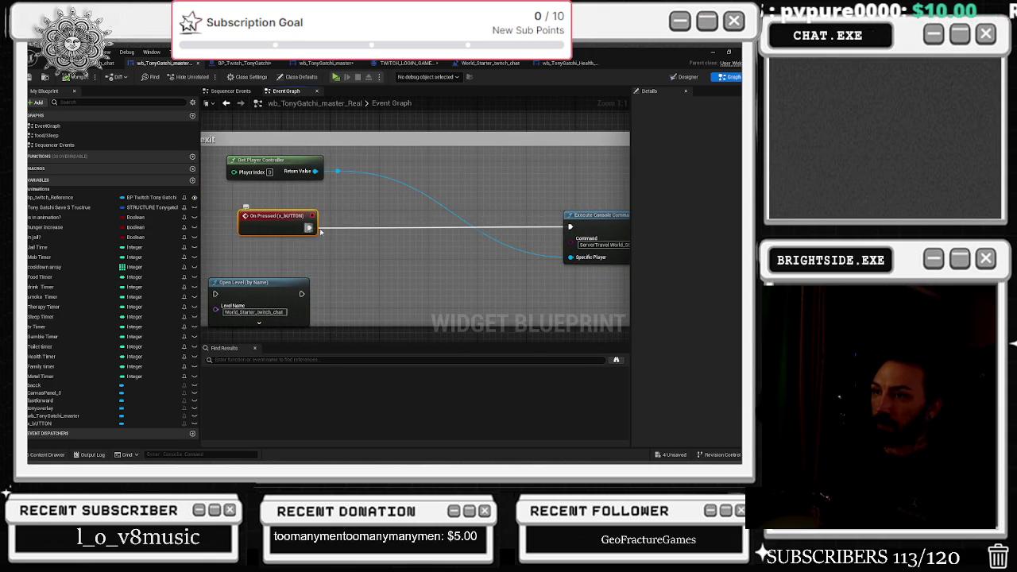
pyautogui.moveTo(310, 229); pyautogui.dragTo(342, 217)
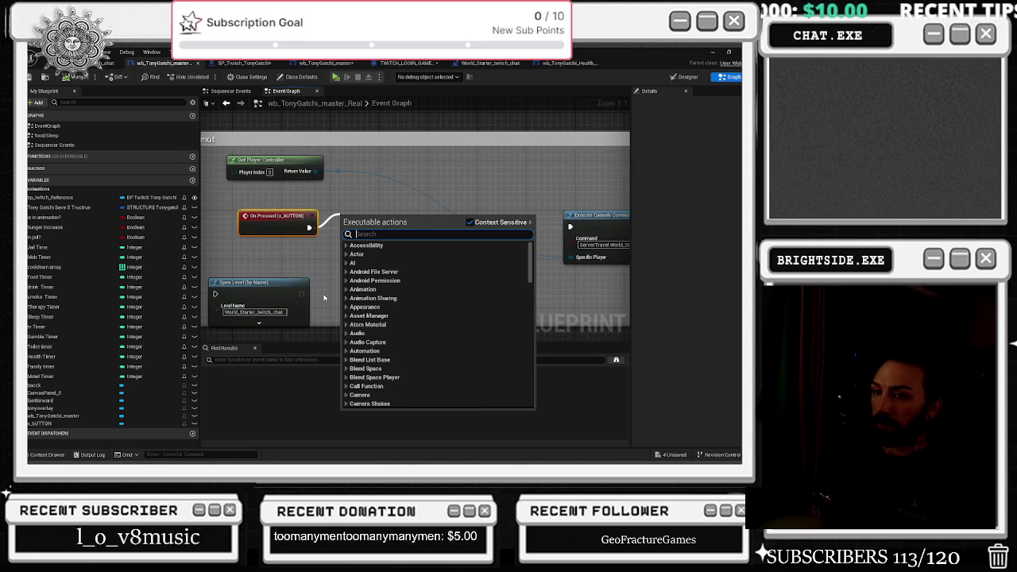
pyautogui.click(689, 76)
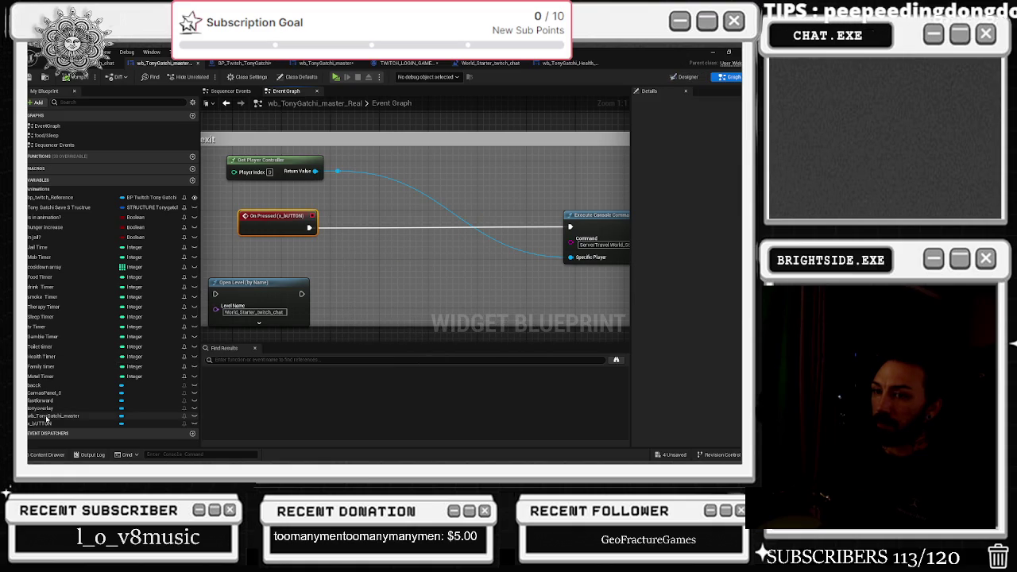
# Drop a wb_TonyGatchi_master getter into the graph and enlarge the surrounding comment box
pyautogui.moveTo(48, 416)
pyautogui.mouseDown()
pyautogui.moveTo(291, 256)
pyautogui.moveTo(285, 265)
pyautogui.moveTo(250, 263)
pyautogui.moveTo(647, 265)
pyautogui.moveTo(589, 264)
pyautogui.moveTo(596, 255)
pyautogui.mouseUp()
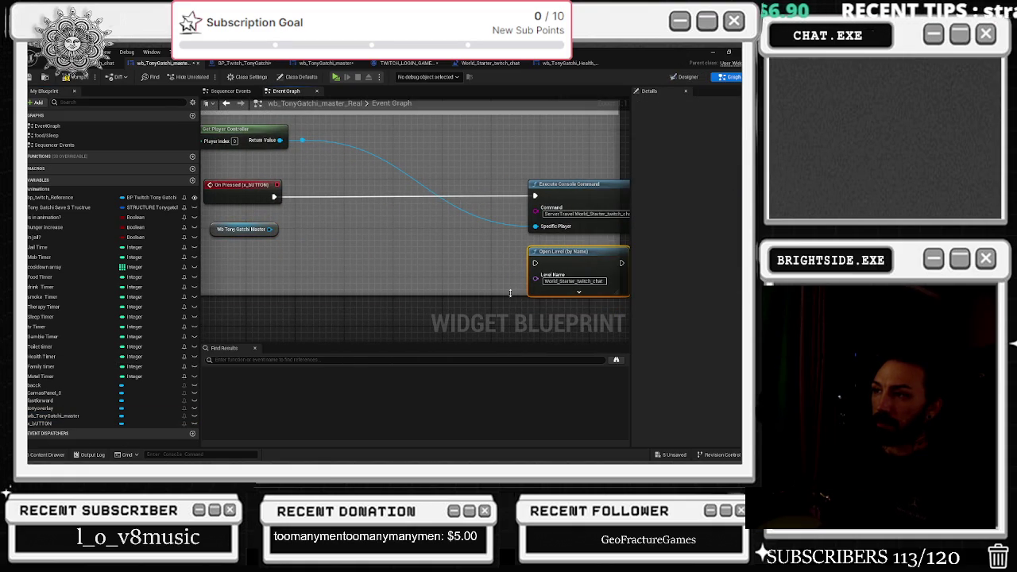
pyautogui.moveTo(511, 296); pyautogui.dragTo(511, 328)
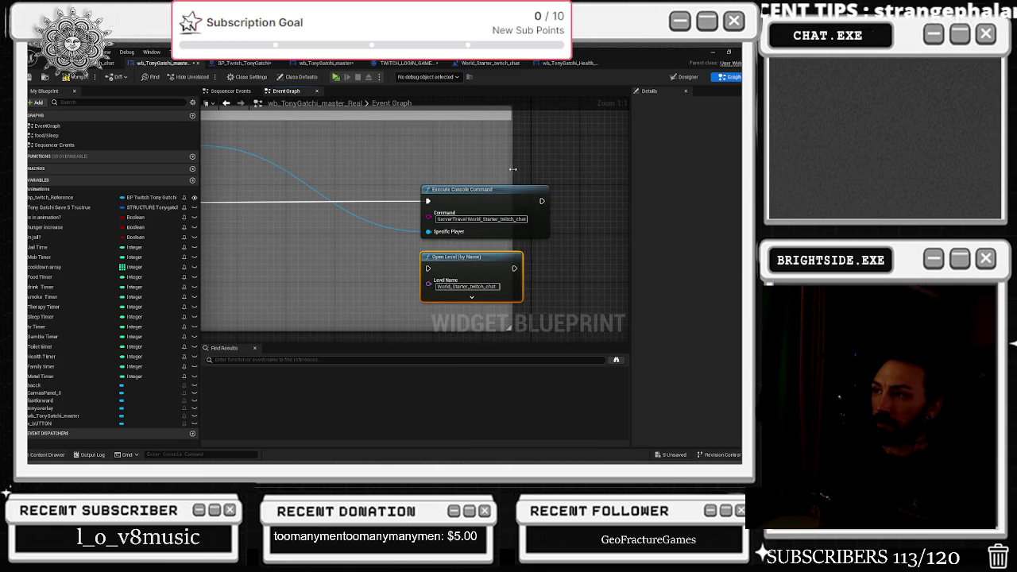
pyautogui.moveTo(512, 168); pyautogui.dragTo(565, 169)
pyautogui.moveTo(471, 165); pyautogui.dragTo(595, 189)
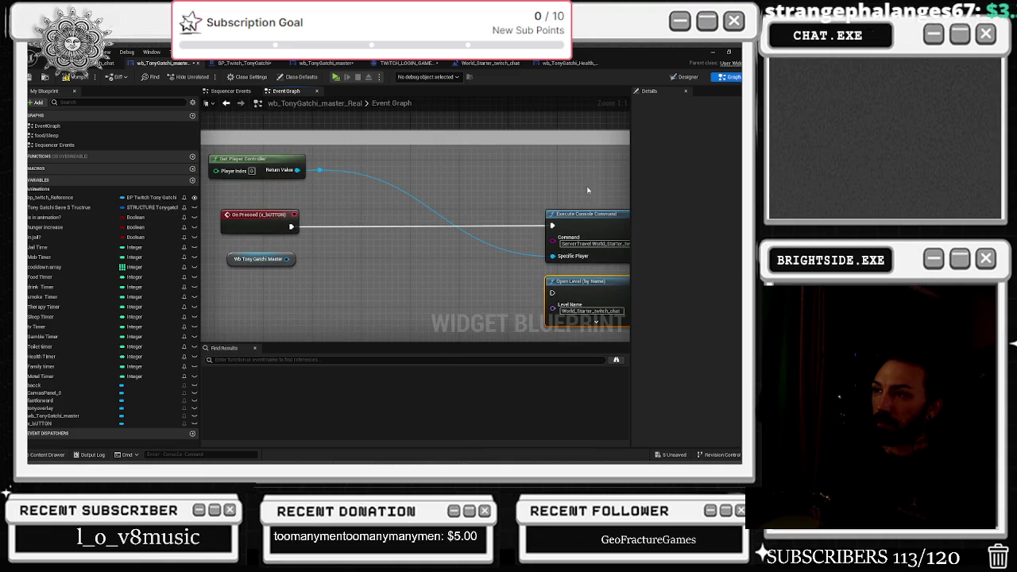
pyautogui.click(262, 214)
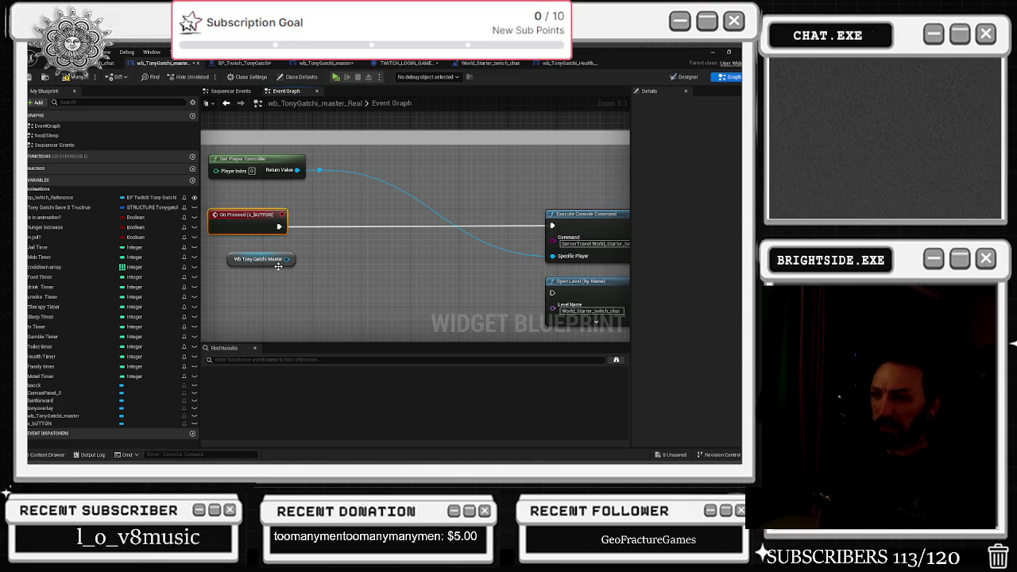
# Add a Get WidgetSwitcher_70 node off the master reference and shift both getters left
pyautogui.moveTo(287, 259); pyautogui.dragTo(306, 266)
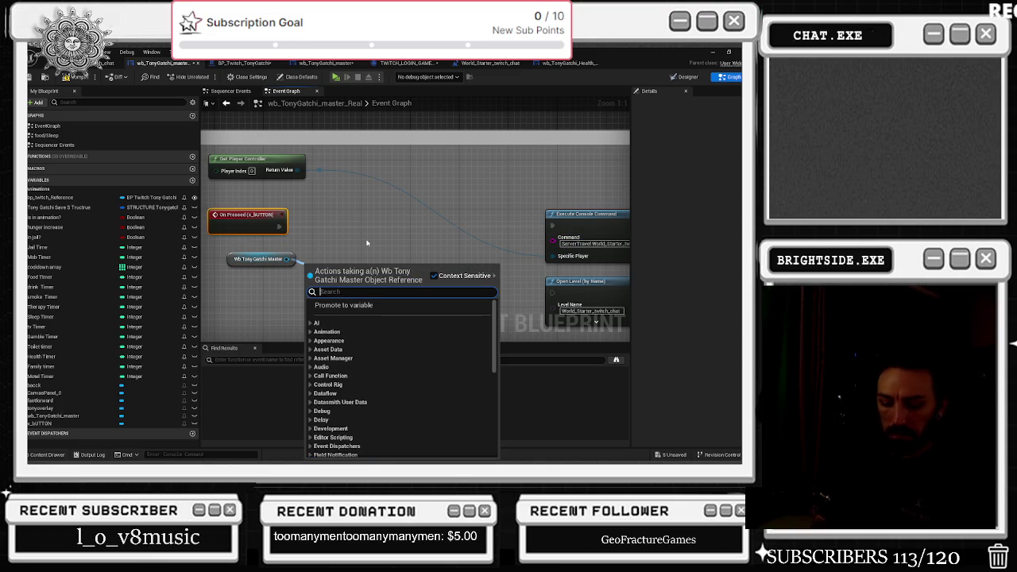
pyautogui.write('GET WIS')
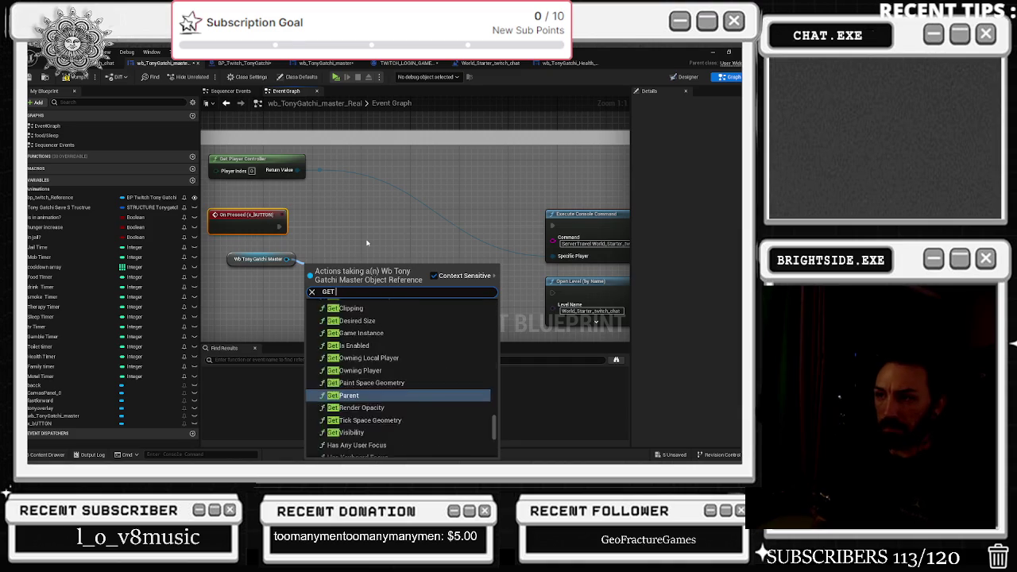
pyautogui.press('BackSpace')
pyautogui.press('BackSpace')
pyautogui.write('DGET SW')
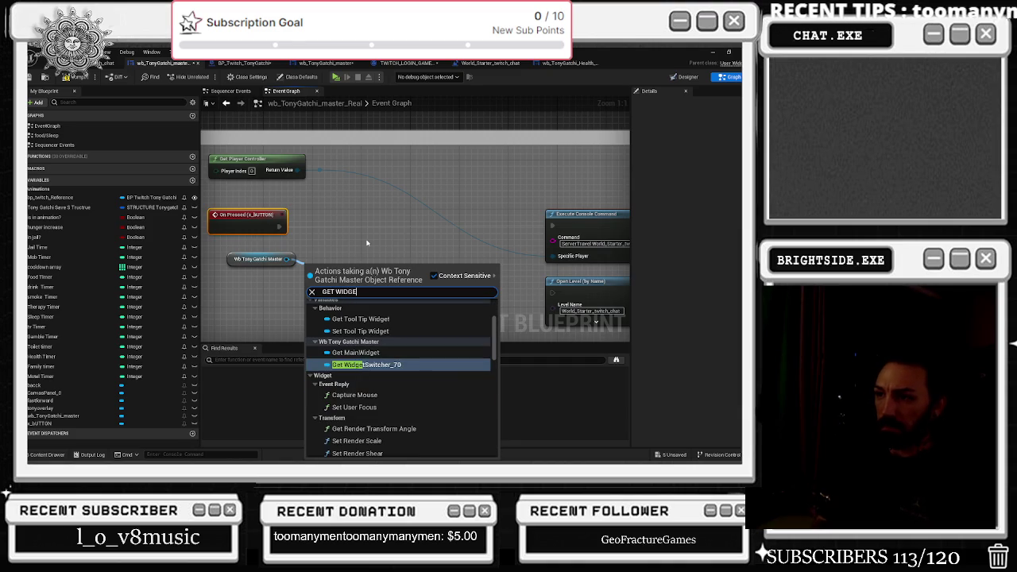
pyautogui.press('Return')
pyautogui.keyDown('ctrl'); pyautogui.click(262, 259); pyautogui.keyUp('ctrl')
pyautogui.moveTo(338, 265); pyautogui.dragTo(302, 260)
pyautogui.click(405, 184)
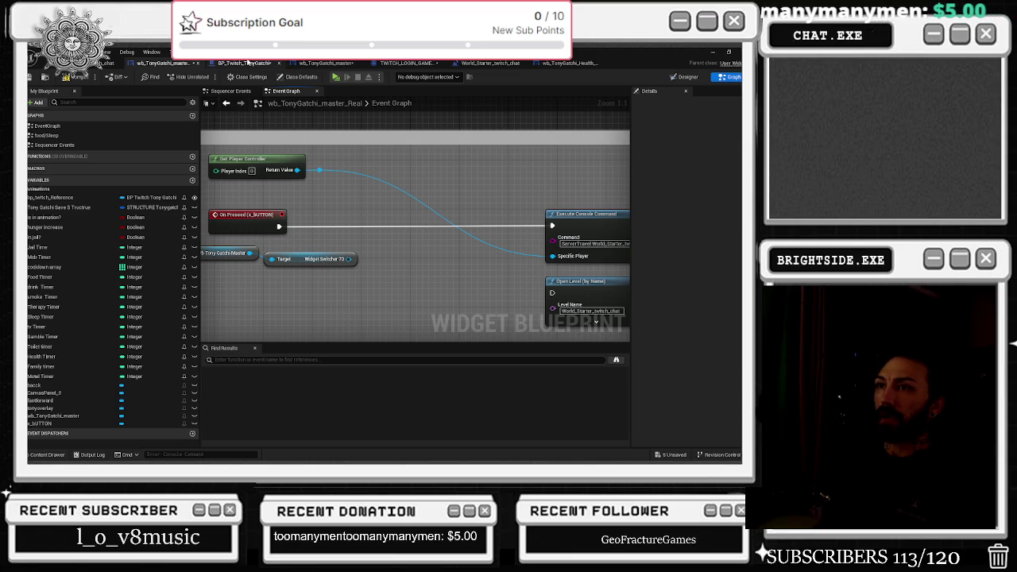
pyautogui.click(245, 63)
pyautogui.click(312, 63)
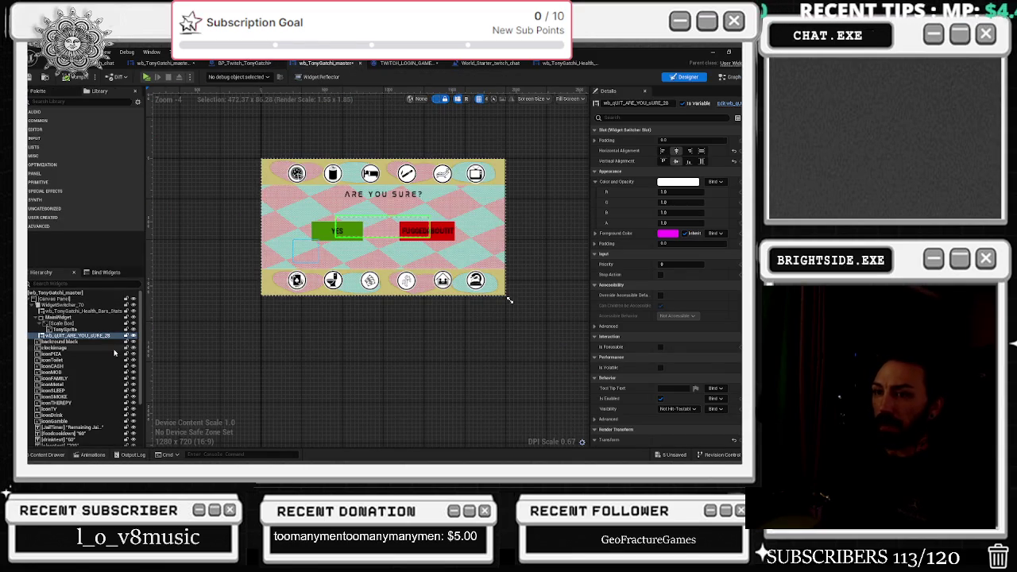
# Run Find References on WidgetSwitcher_70 in the master widget's graph
pyautogui.click(50, 311)
pyautogui.click(52, 306)
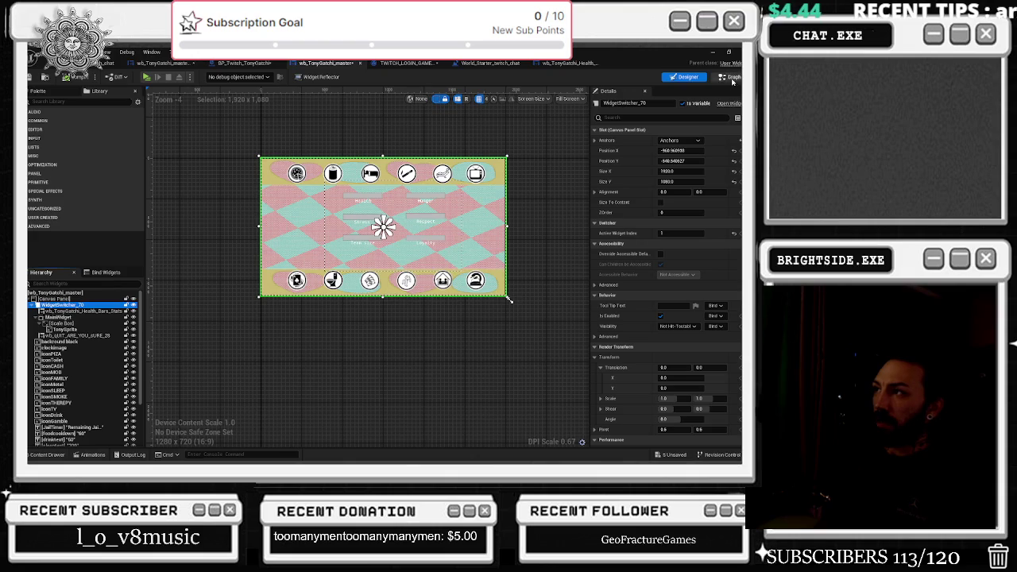
pyautogui.doubleClick(52, 305)
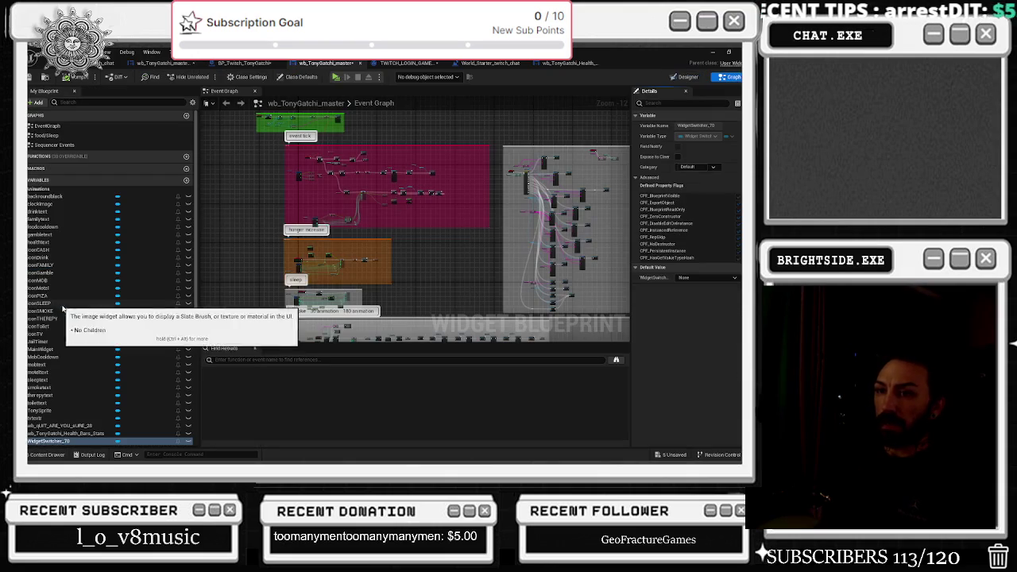
pyautogui.rightClick(46, 441)
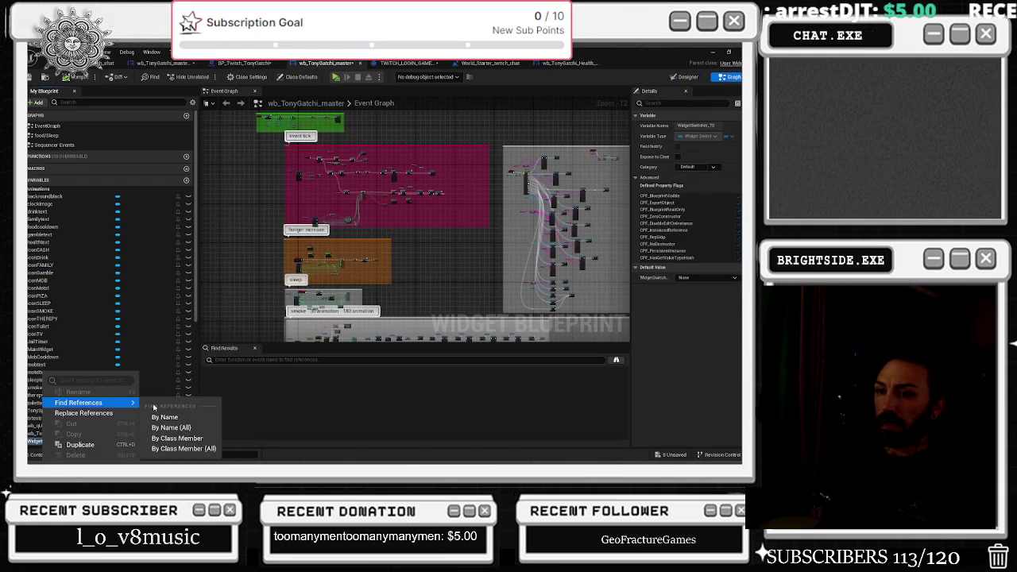
pyautogui.click(251, 413)
# Jump to the first reference and select the Set Active Widget node with its inputs
pyautogui.doubleClick(246, 380)
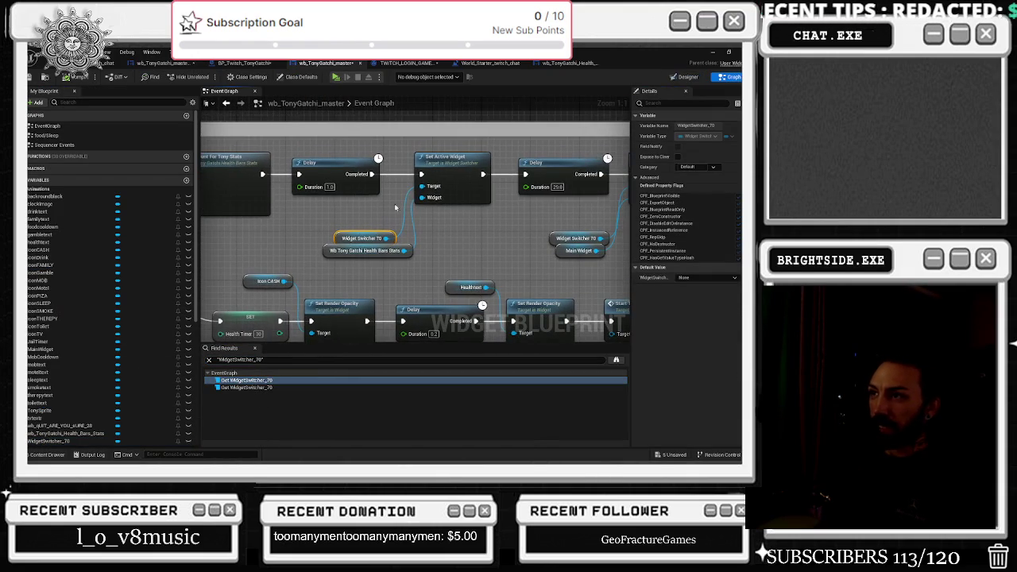
pyautogui.keyDown('ctrl'); pyautogui.click(457, 199); pyautogui.keyUp('ctrl')
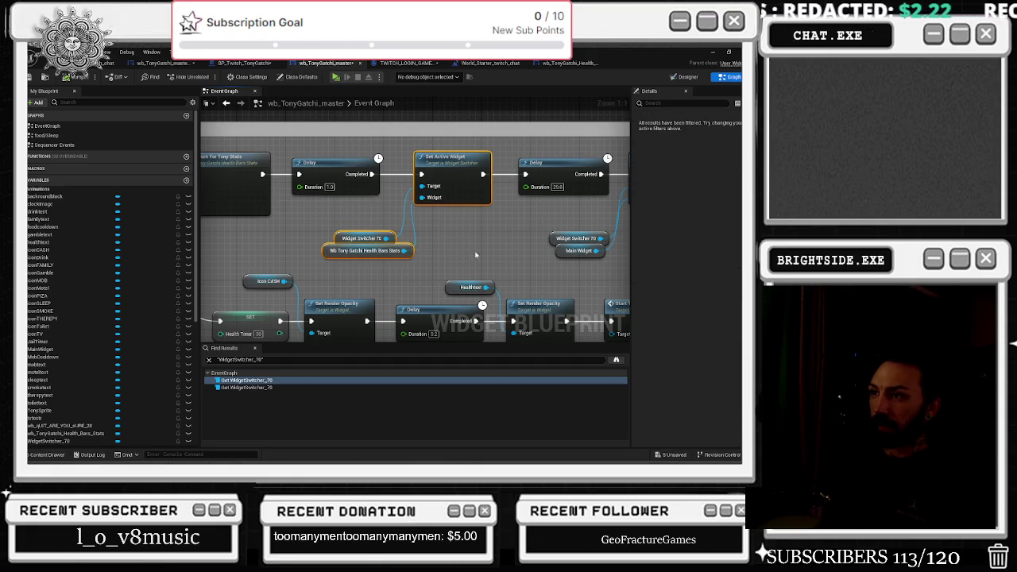
pyautogui.moveTo(365, 264); pyautogui.dragTo(461, 252)
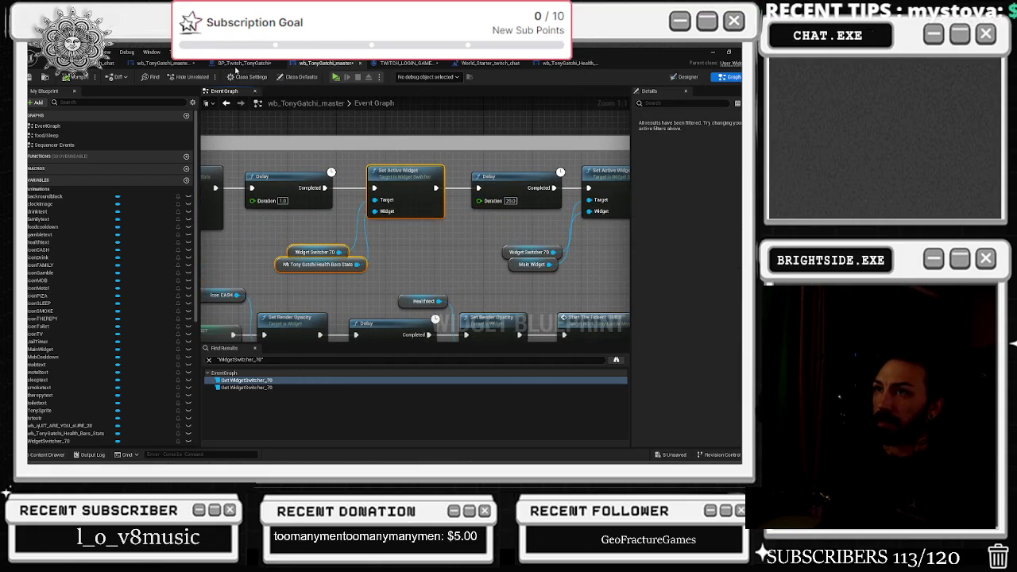
pyautogui.click(163, 63)
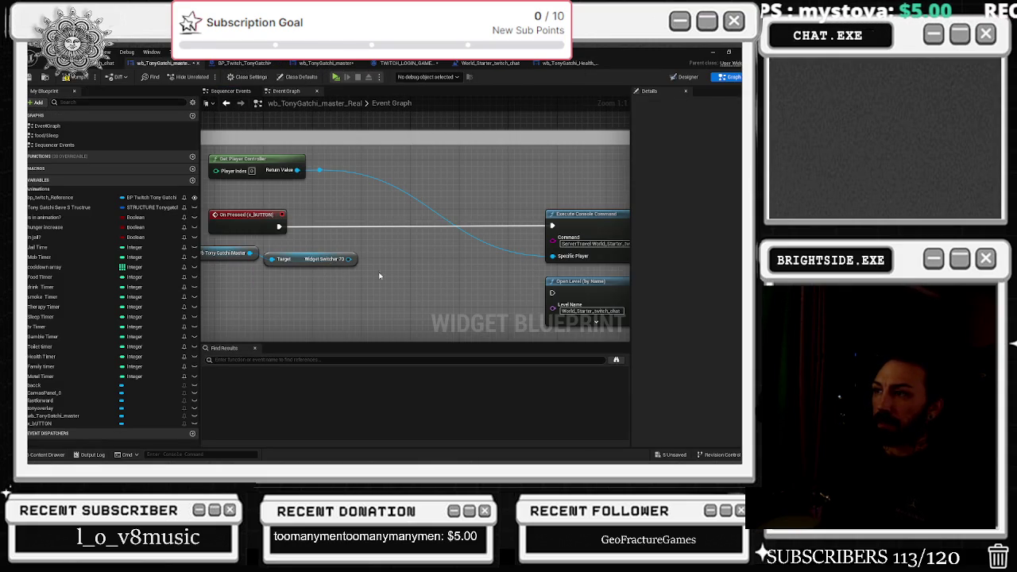
# Paste Set Active Widget, wire On Pressed and Widget Switcher 70 into it, delete the duplicate getter
pyautogui.hotkey('ctrl', 'v')
pyautogui.moveTo(448, 158)
pyautogui.mouseDown()
pyautogui.moveTo(426, 227)
pyautogui.moveTo(404, 228)
pyautogui.mouseUp()
pyautogui.click(399, 193)
pyautogui.moveTo(279, 226)
pyautogui.mouseDown()
pyautogui.moveTo(342, 238)
pyautogui.moveTo(437, 226)
pyautogui.moveTo(405, 212)
pyautogui.mouseUp()
pyautogui.click(275, 231)
pyautogui.moveTo(279, 227)
pyautogui.mouseDown()
pyautogui.moveTo(370, 235)
pyautogui.moveTo(375, 226)
pyautogui.mouseUp()
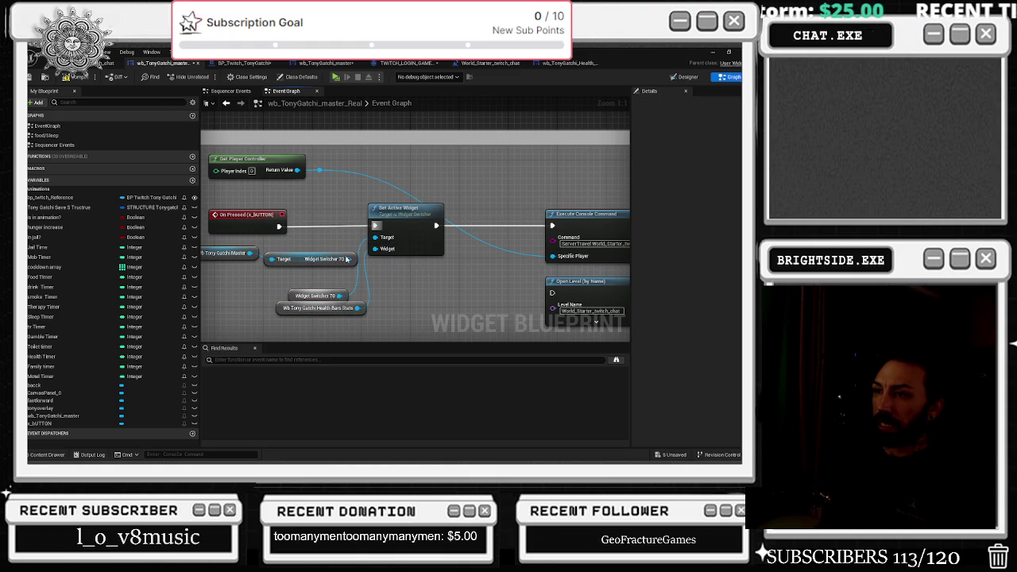
pyautogui.moveTo(349, 259); pyautogui.dragTo(376, 249)
pyautogui.moveTo(413, 210); pyautogui.dragTo(425, 208)
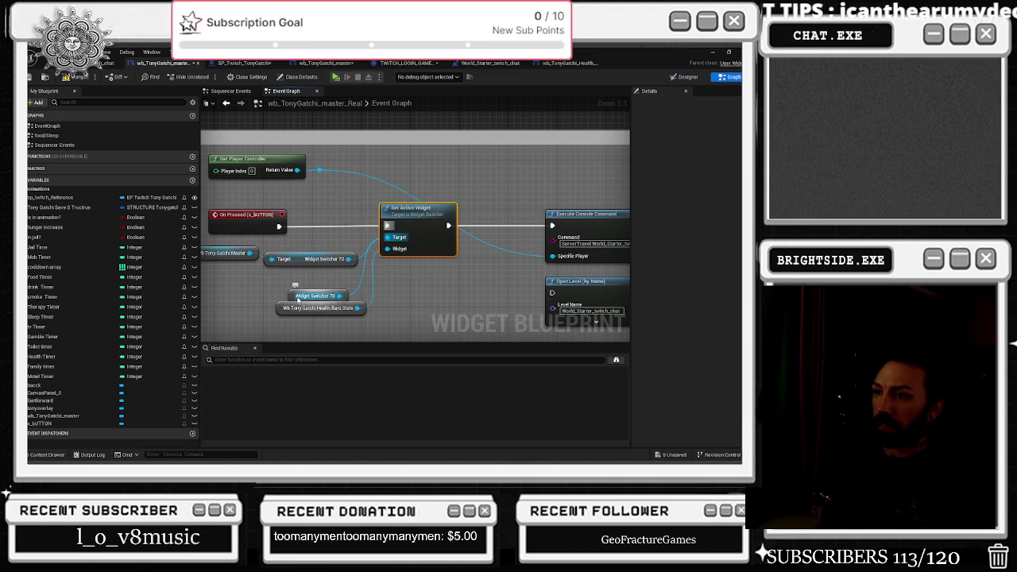
pyautogui.click(292, 297)
pyautogui.press('Delete')
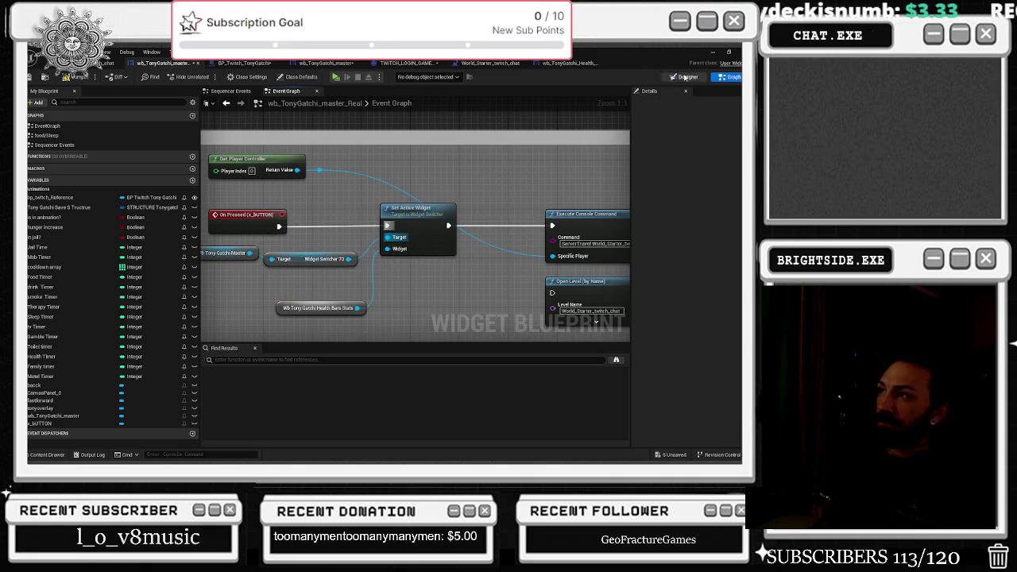
# Check the master widget switcher in the designer and preview the quit confirmation panel
pyautogui.click(245, 63)
pyautogui.click(325, 64)
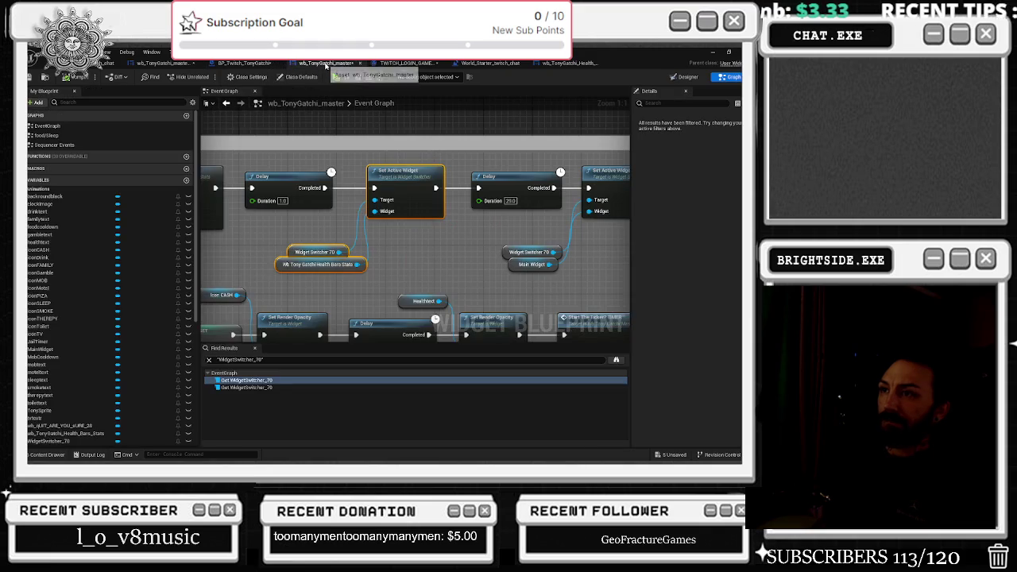
pyautogui.doubleClick(303, 248)
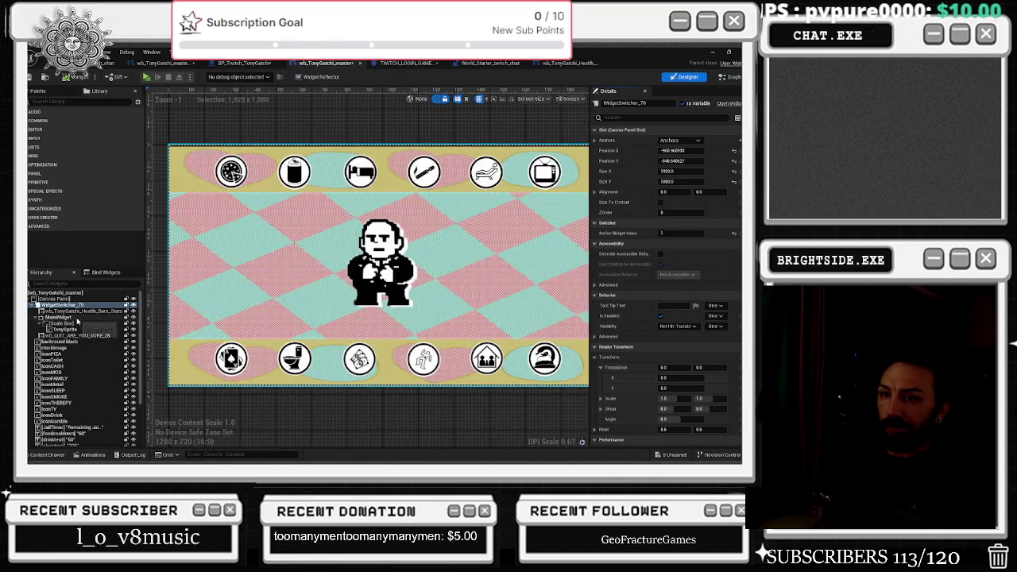
pyautogui.click(90, 336)
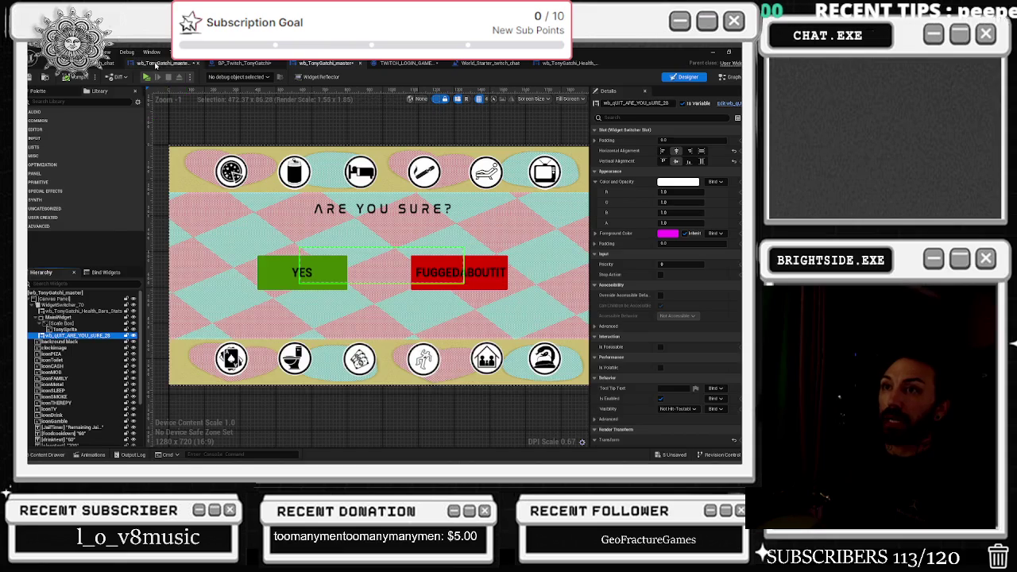
pyautogui.click(161, 62)
# Add a Get WB QUIT ARE YOU SURE 28 node as Set Active Widget's target widget
pyautogui.moveTo(250, 253); pyautogui.dragTo(275, 287)
pyautogui.write('HET')
pyautogui.press('BackSpace')
pyautogui.press('BackSpace')
pyautogui.press('BackSpace')
pyautogui.write('GET')
pyautogui.press('Down')
pyautogui.press('Down')
pyautogui.press('Down')
pyautogui.write('QUIT')
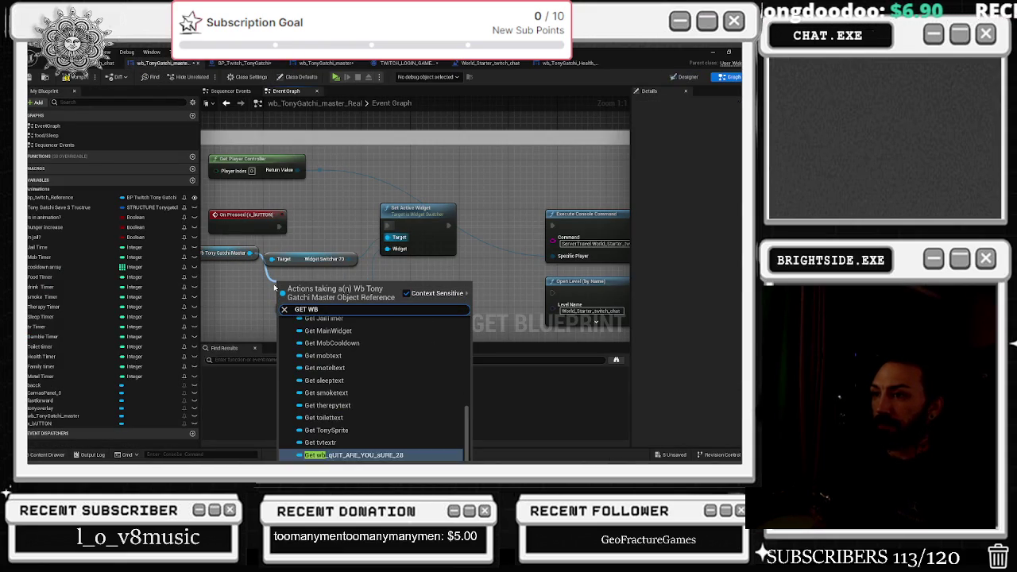
pyautogui.press('Return')
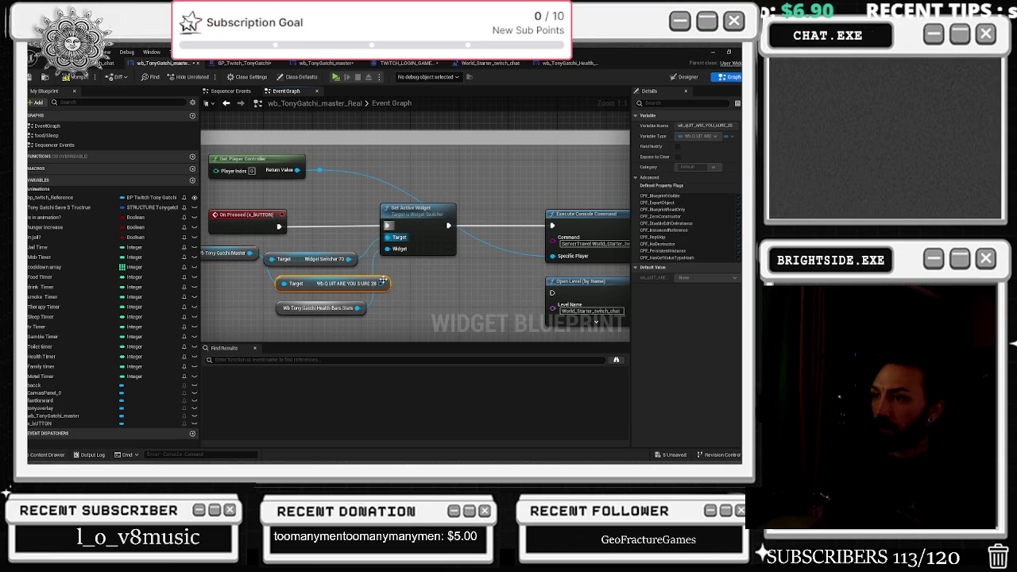
# Delete the Health Bars Stats getter and tidy the graph view
pyautogui.click(342, 308)
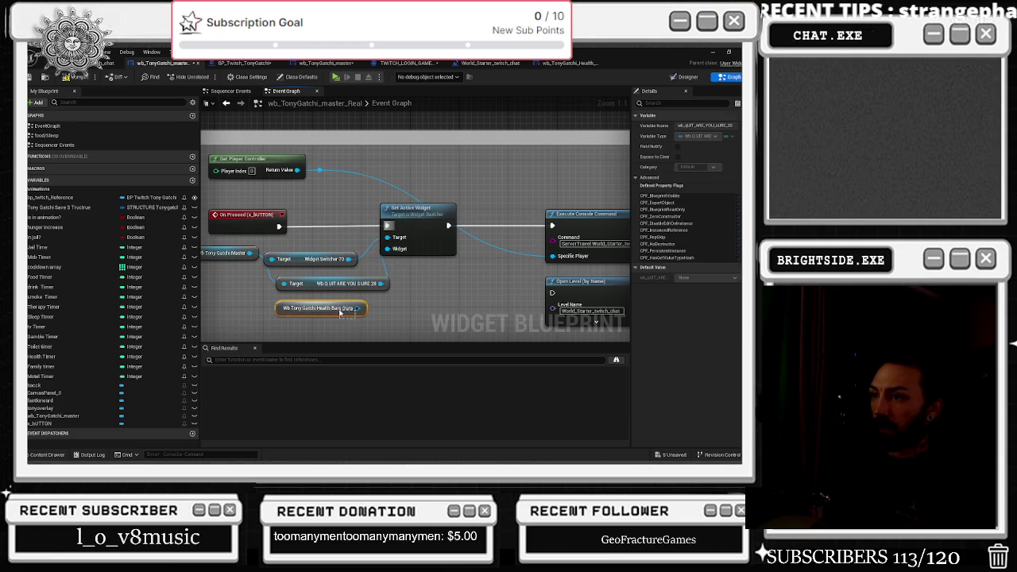
pyautogui.press('Delete')
pyautogui.moveTo(490, 257)
pyautogui.mouseDown()
pyautogui.moveTo(413, 229)
pyautogui.moveTo(509, 191)
pyautogui.moveTo(522, 215)
pyautogui.mouseUp()
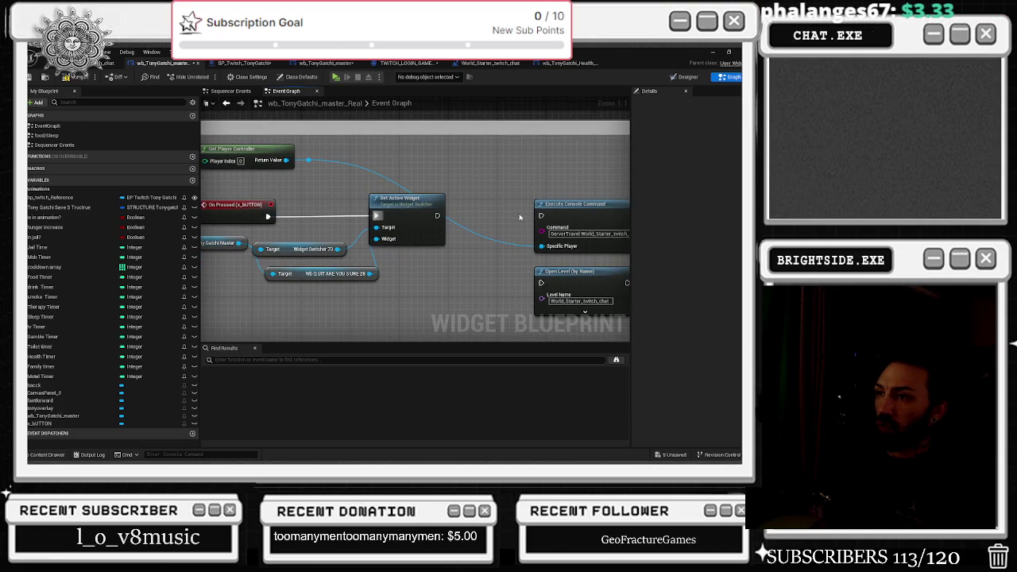
pyautogui.moveTo(414, 284); pyautogui.dragTo(476, 280)
pyautogui.click(373, 273)
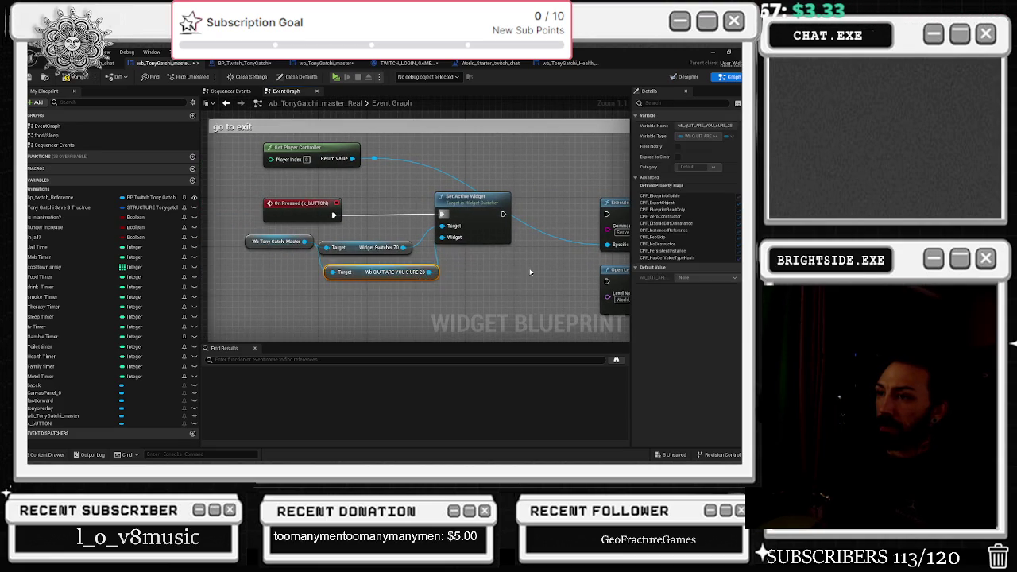
pyautogui.moveTo(563, 204); pyautogui.dragTo(467, 253)
pyautogui.click(572, 63)
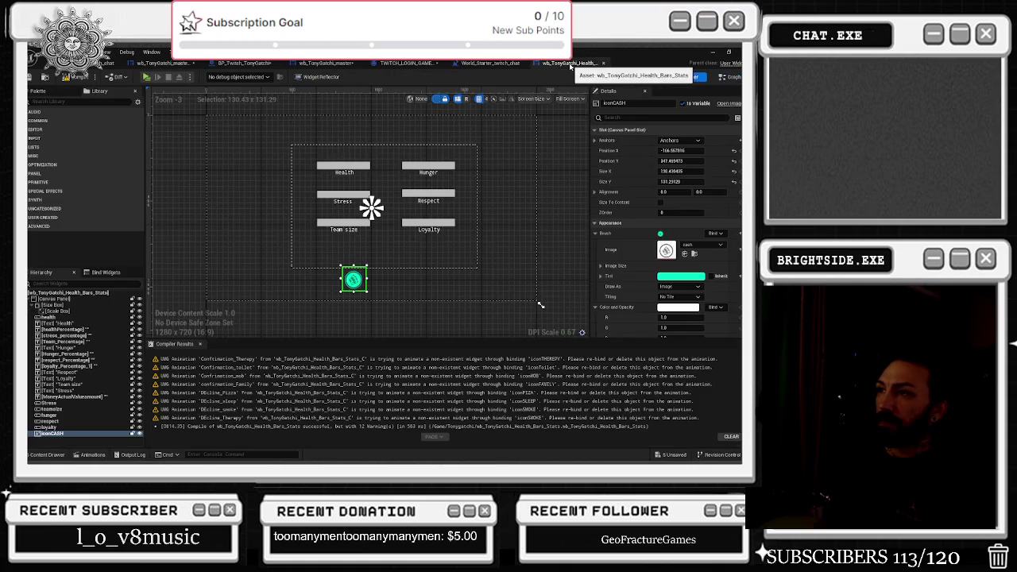
# Cycle through the open editor tabs, ending on the Health Bars Stats designer
pyautogui.click(488, 67)
pyautogui.click(407, 63)
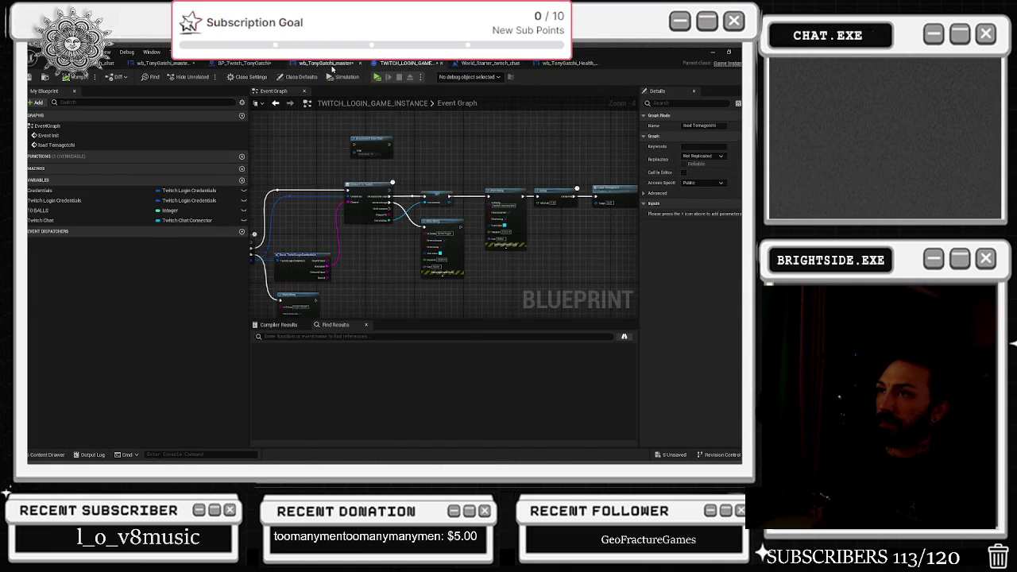
pyautogui.click(326, 63)
pyautogui.click(244, 63)
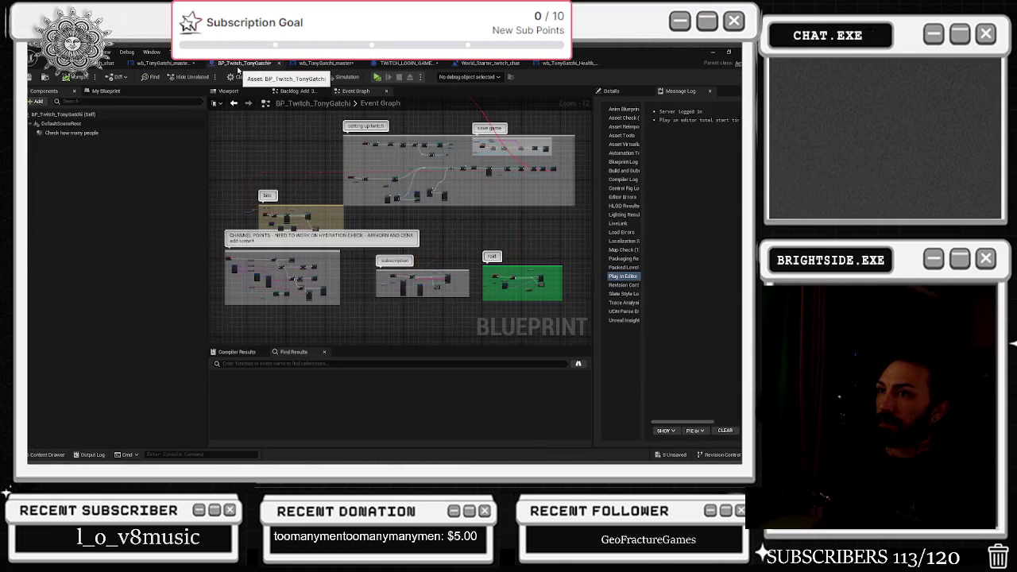
pyautogui.click(156, 65)
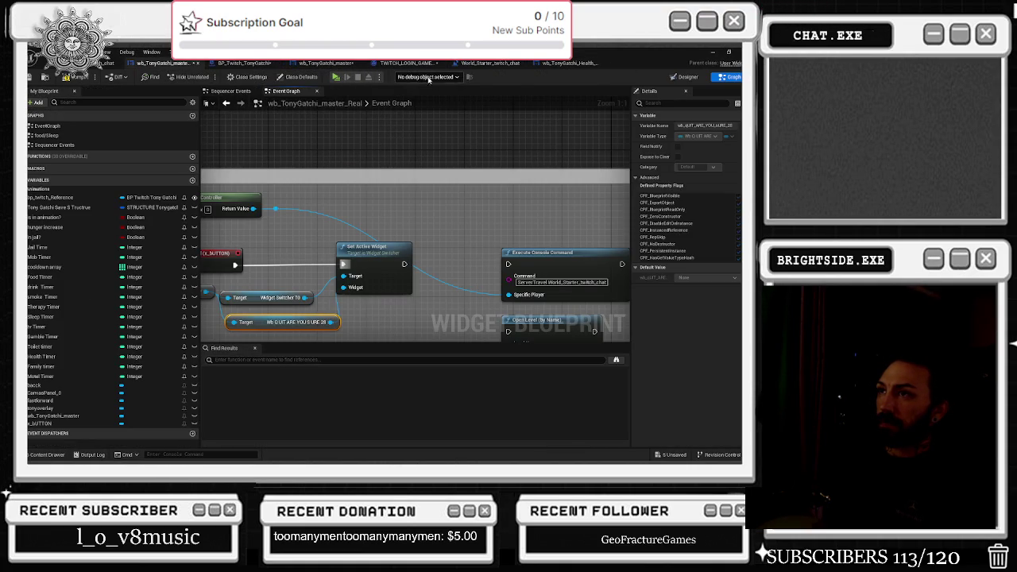
pyautogui.click(566, 62)
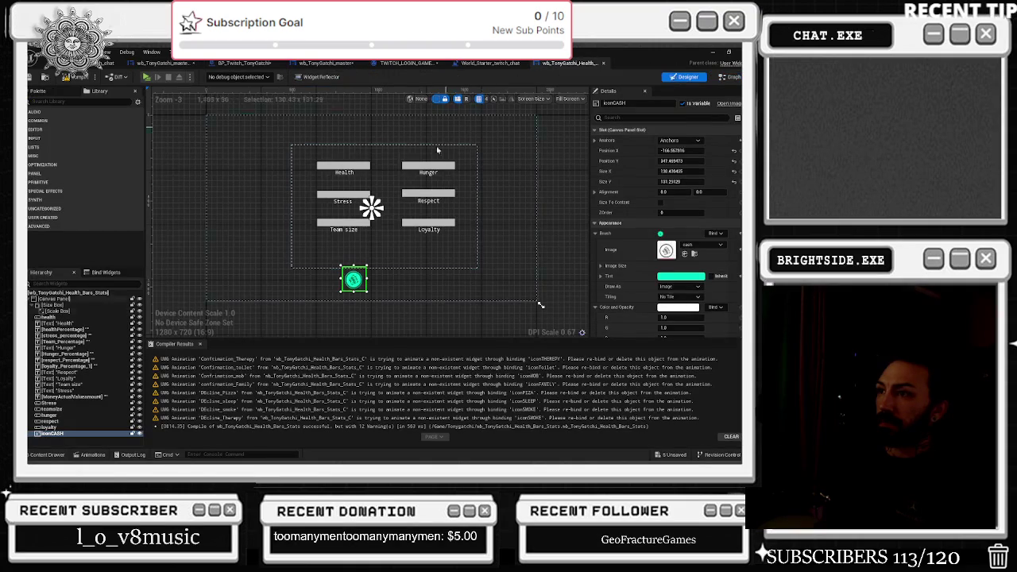
# Open wb_QUIT_ARE_YOU_SURE from the Content Drawer and select its YES button and ARE YOU SURE? heading
pyautogui.click(63, 457)
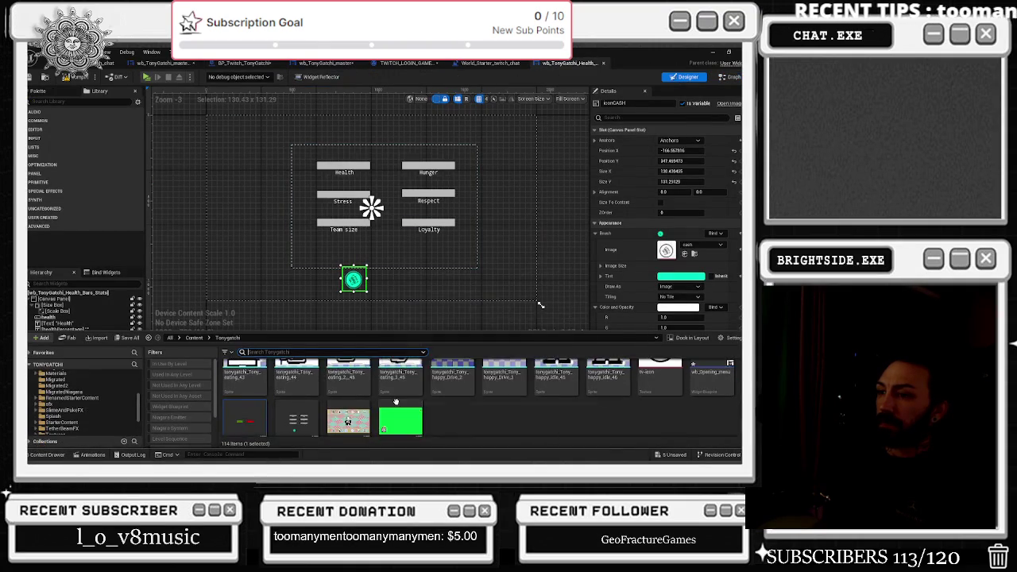
pyautogui.doubleClick(244, 411)
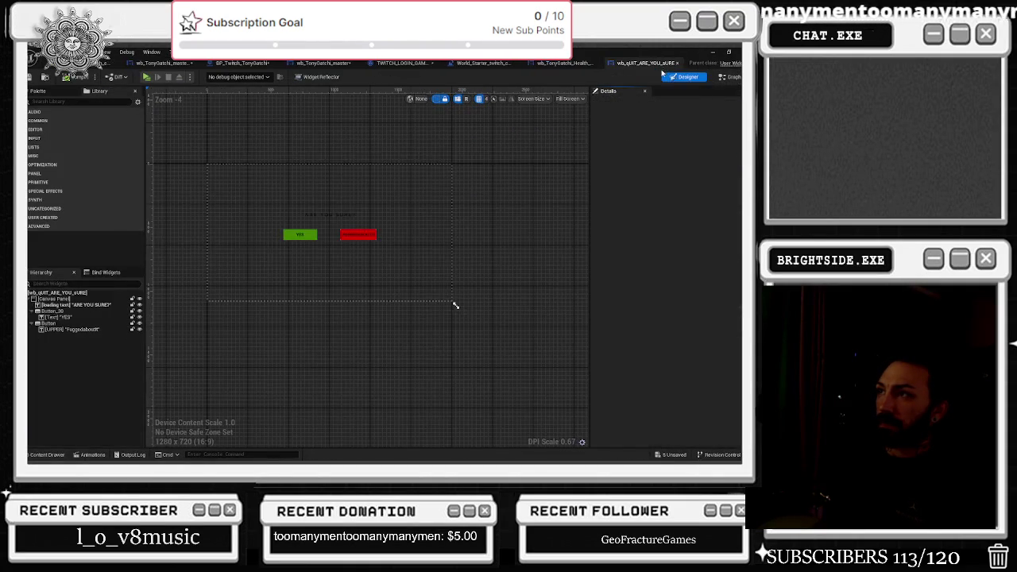
pyautogui.click(289, 236)
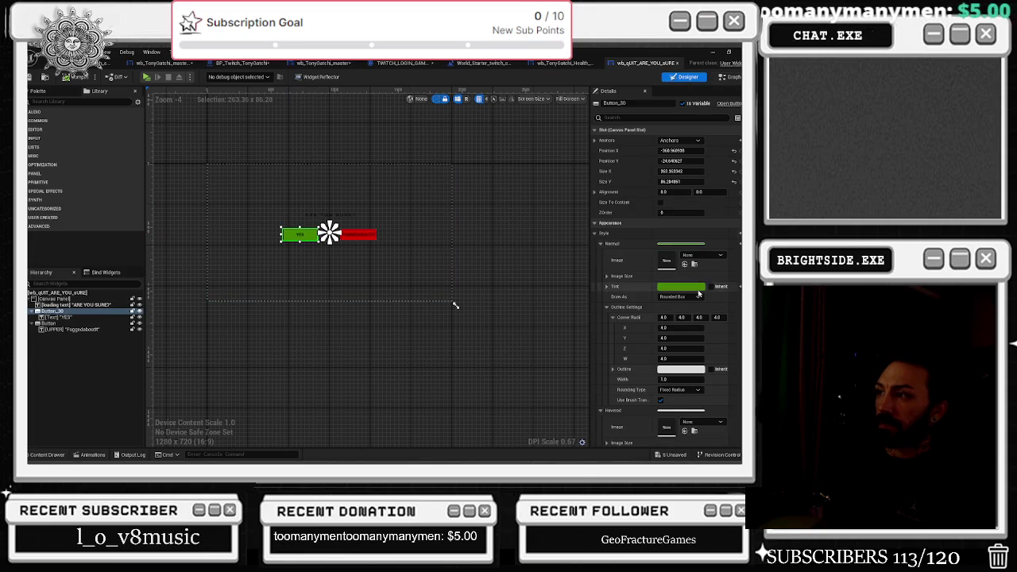
pyautogui.scroll(3, 316, 215)
pyautogui.click(317, 210)
pyautogui.write('si')
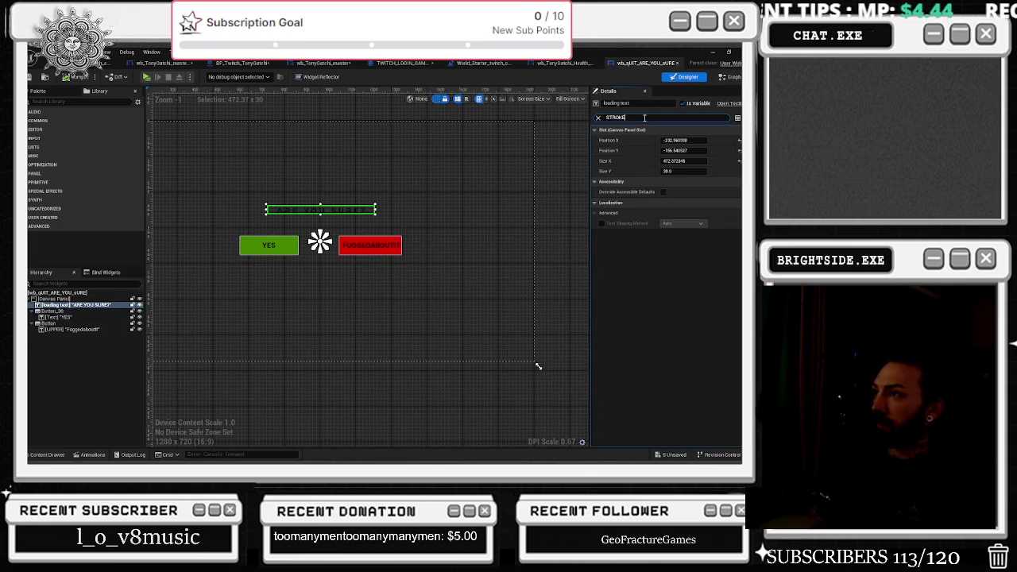
# Filter Details for OUT, set Outline Size 1 and choose a white outline colour
pyautogui.click(598, 117)
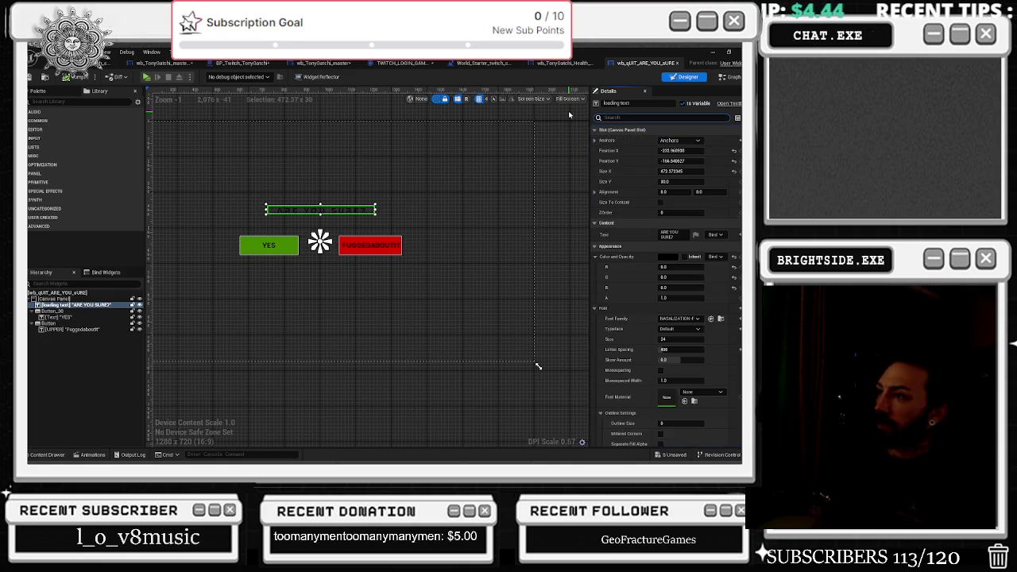
pyautogui.write('OUT')
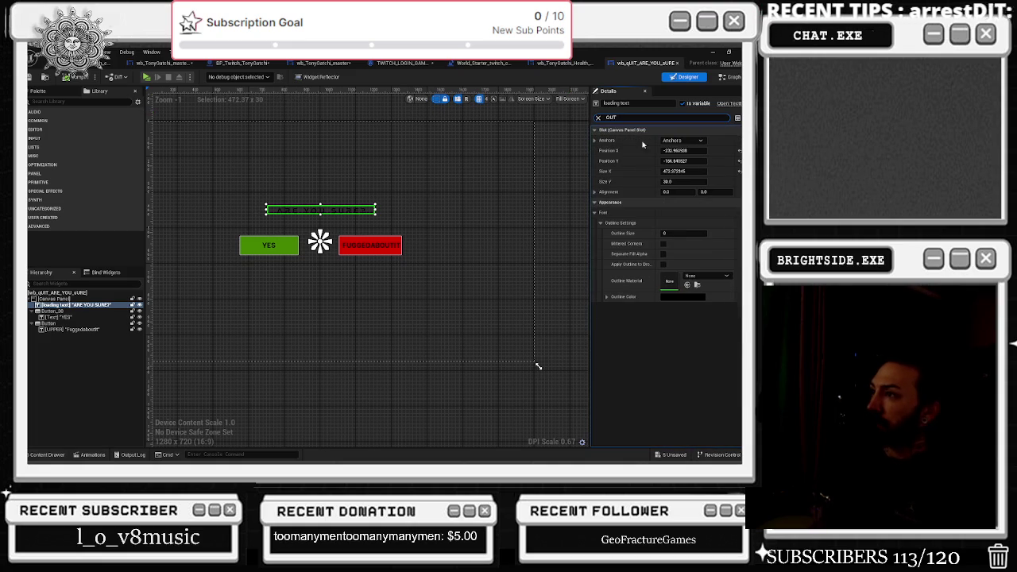
pyautogui.click(657, 232)
pyautogui.click(683, 296)
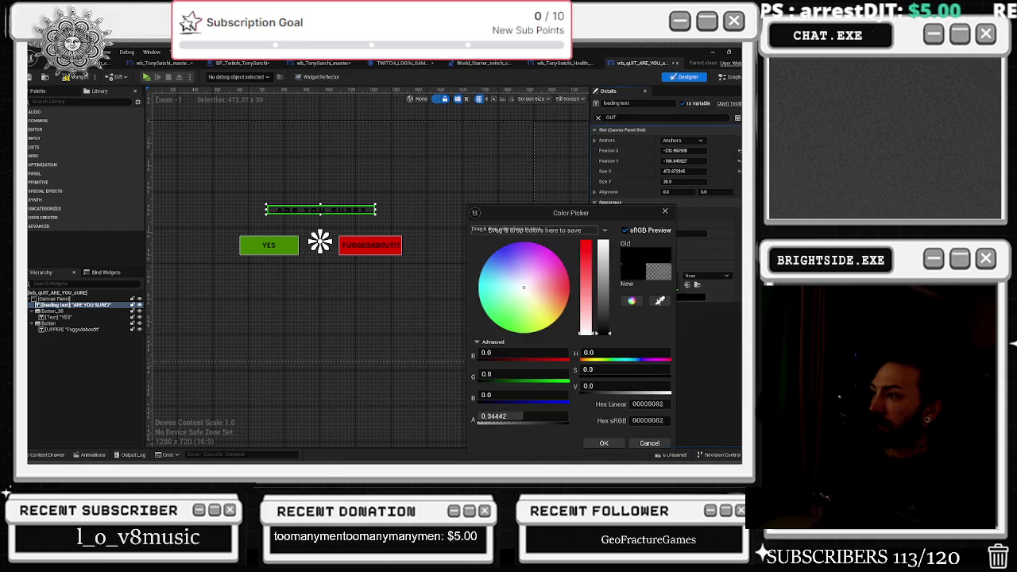
pyautogui.moveTo(604, 333); pyautogui.dragTo(604, 242)
pyautogui.moveTo(604, 339)
pyautogui.mouseDown()
pyautogui.moveTo(549, 380)
pyautogui.moveTo(445, 373)
pyautogui.moveTo(240, 335)
pyautogui.moveTo(267, 149)
pyautogui.moveTo(508, 87)
pyautogui.moveTo(662, 85)
pyautogui.mouseUp()
pyautogui.moveTo(683, 207)
pyautogui.mouseDown()
pyautogui.moveTo(679, 377)
pyautogui.moveTo(597, 451)
pyautogui.moveTo(430, 462)
pyautogui.moveTo(268, 420)
pyautogui.mouseUp()
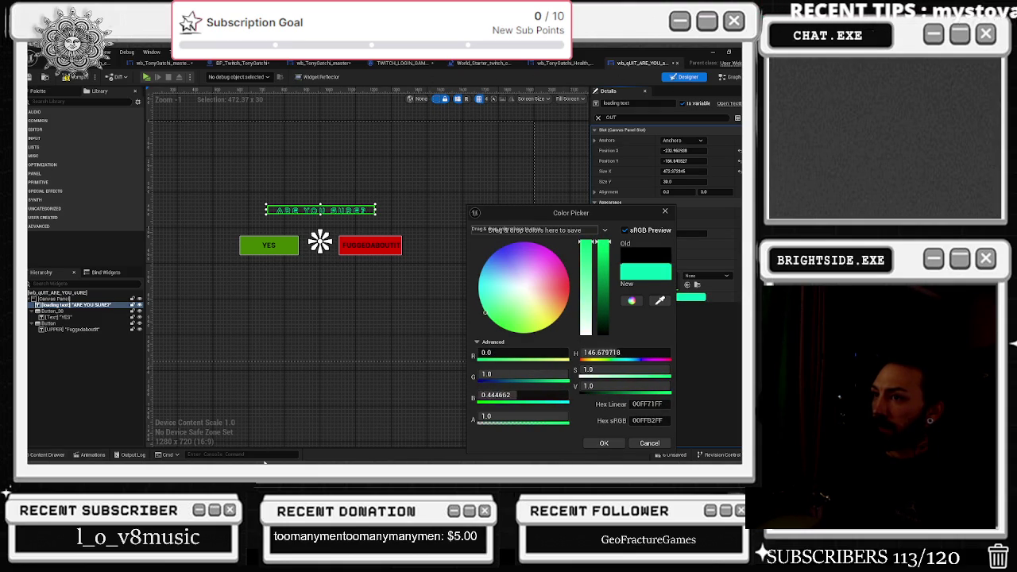
pyautogui.click(532, 282)
pyautogui.moveTo(532, 282); pyautogui.dragTo(522, 287)
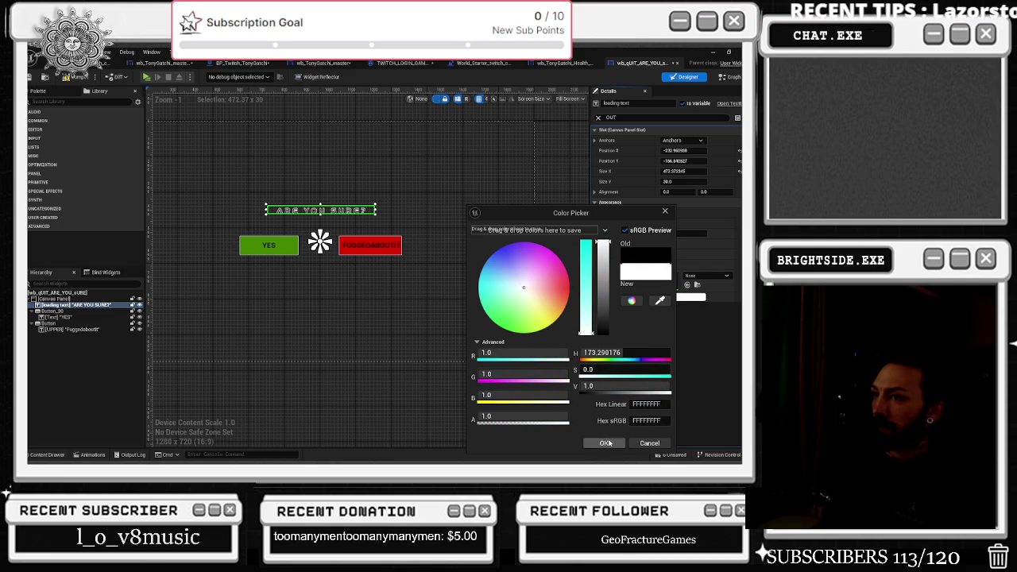
pyautogui.click(604, 442)
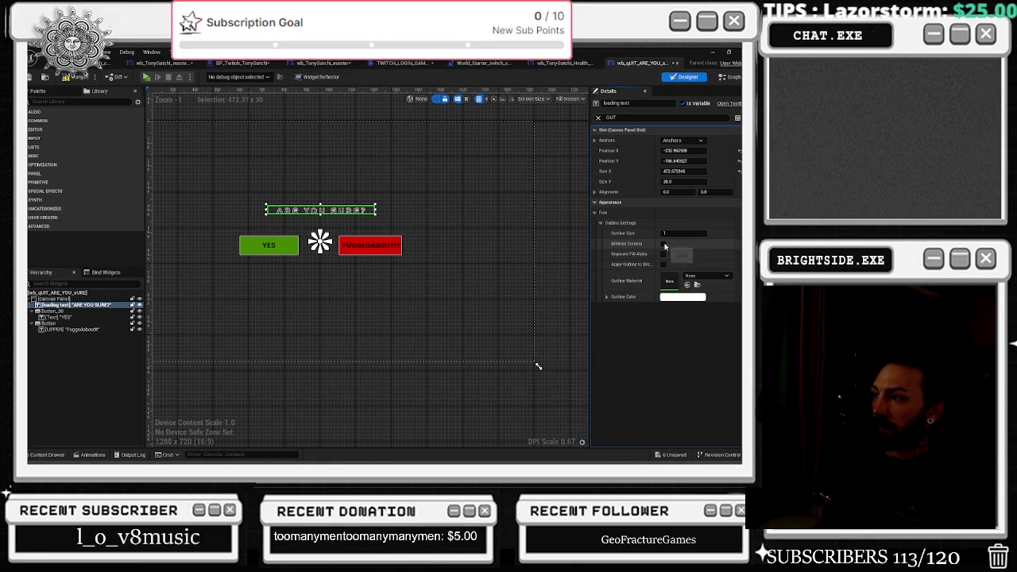
# Enable Mitered Corners and Separate Fill Alpha, then compile the widget
pyautogui.click(663, 244)
pyautogui.click(663, 254)
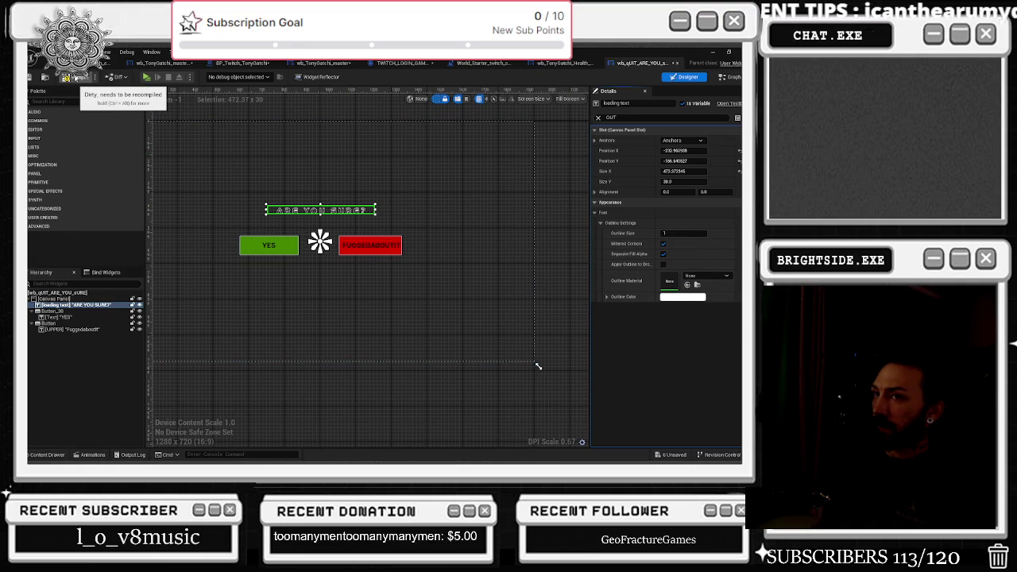
pyautogui.click(68, 78)
# Round the YES button's corners to 10.0 in all states
pyautogui.click(269, 245)
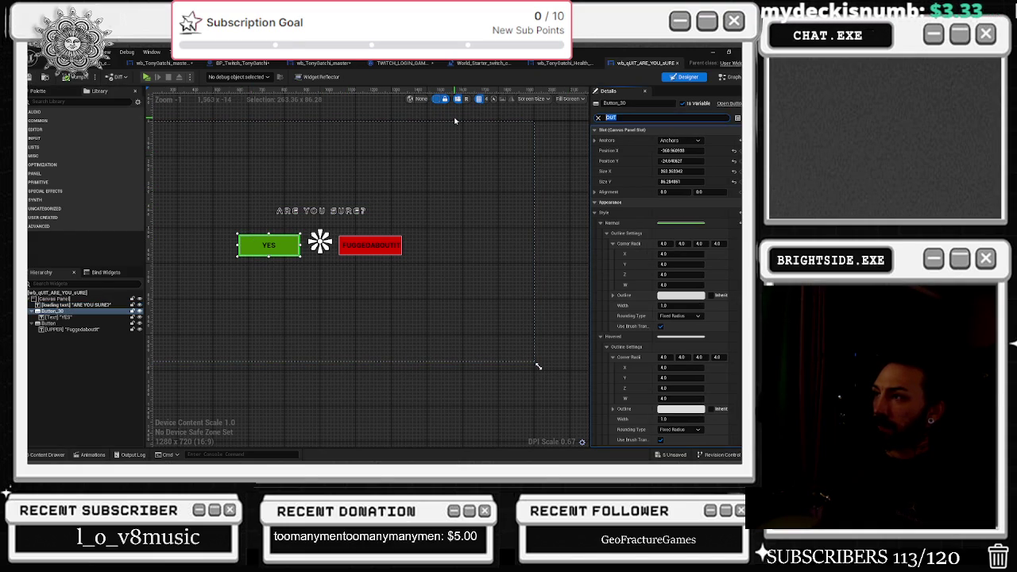
pyautogui.write('CORNER')
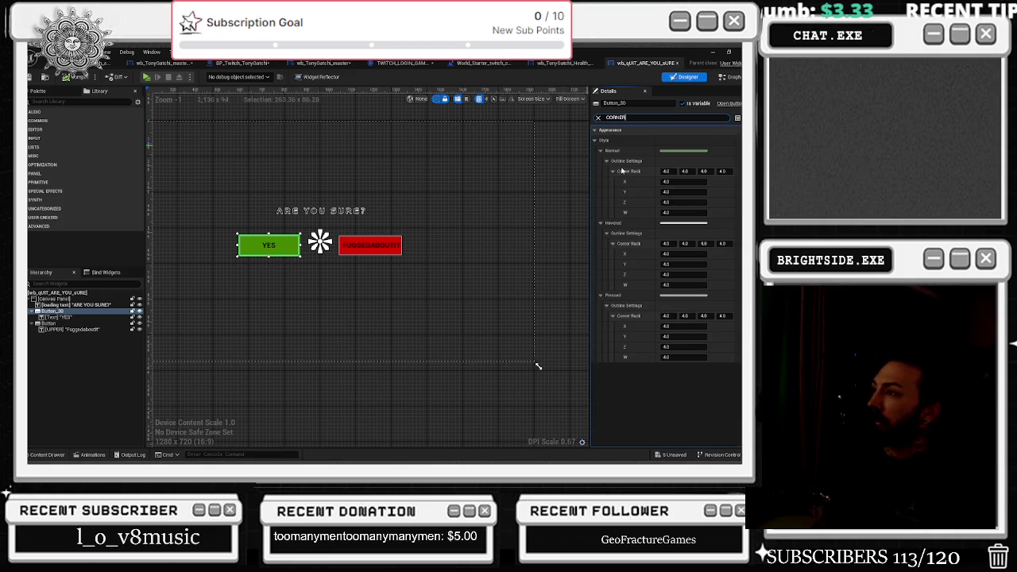
pyautogui.write('10')
pyautogui.press('Tab')
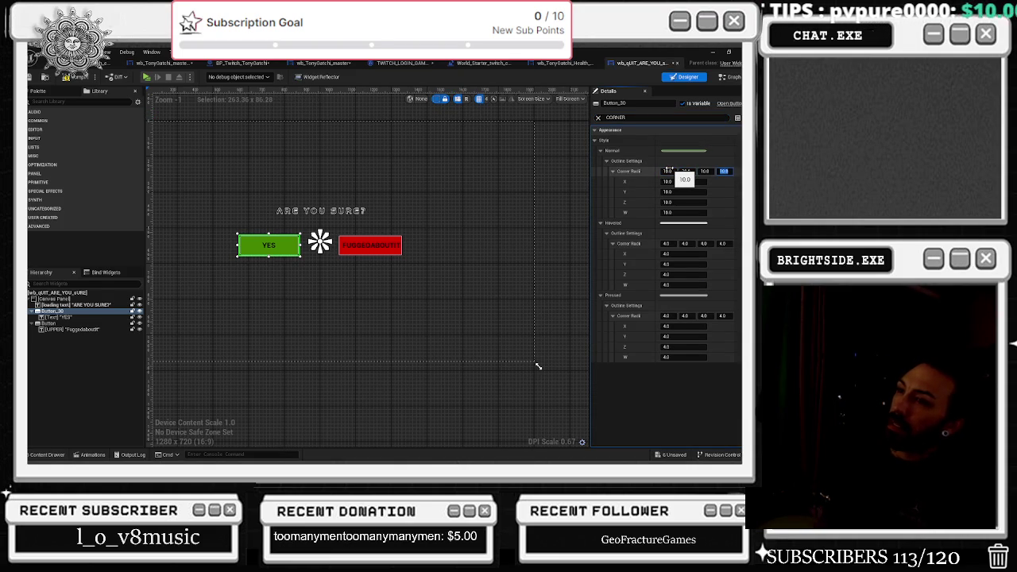
pyautogui.press('Return')
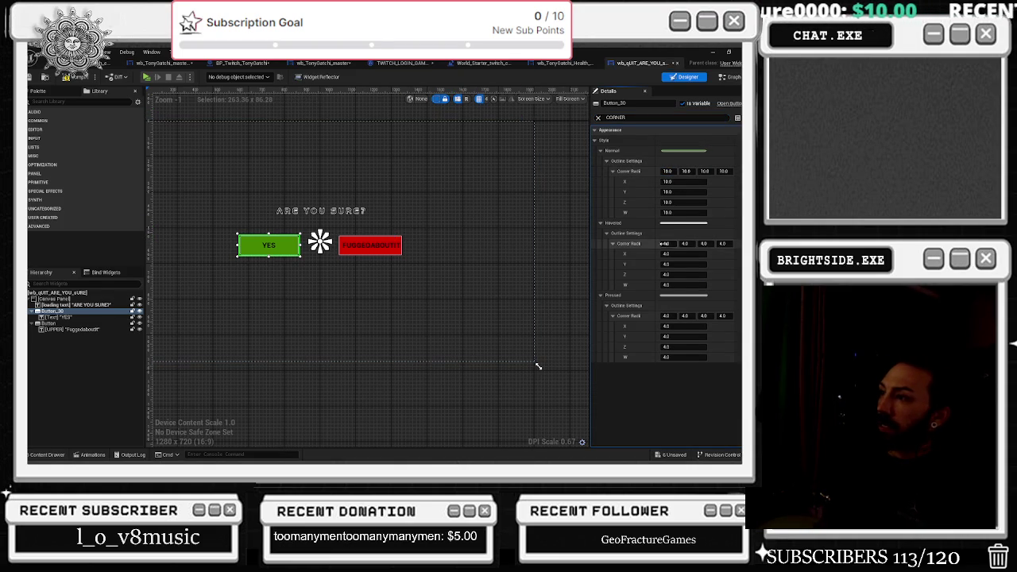
# Select the Canvas Panel, save the quit widget, and switch to its Event Graph
pyautogui.click(347, 239)
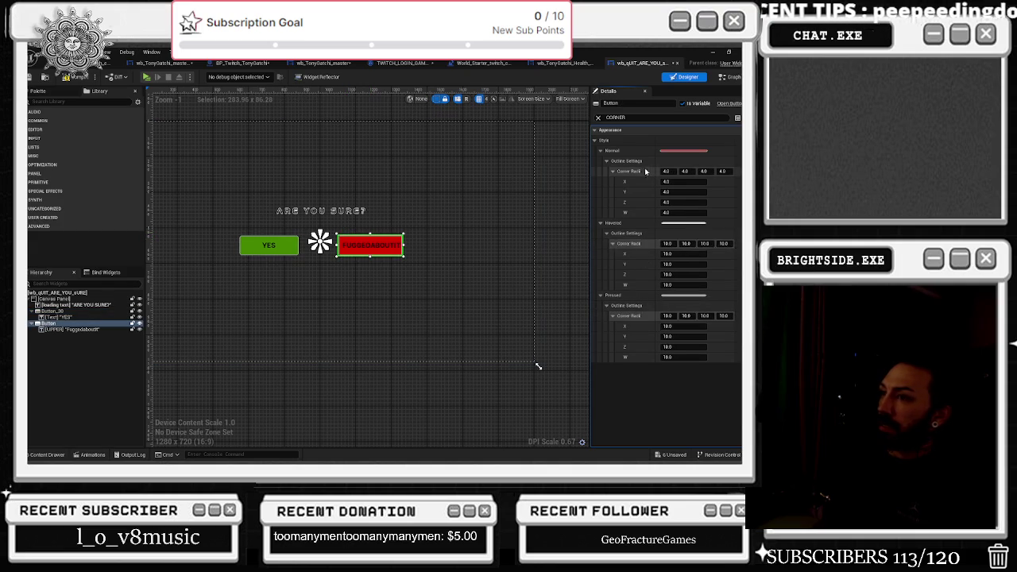
pyautogui.scroll(1, 526, 210)
pyautogui.click(525, 211)
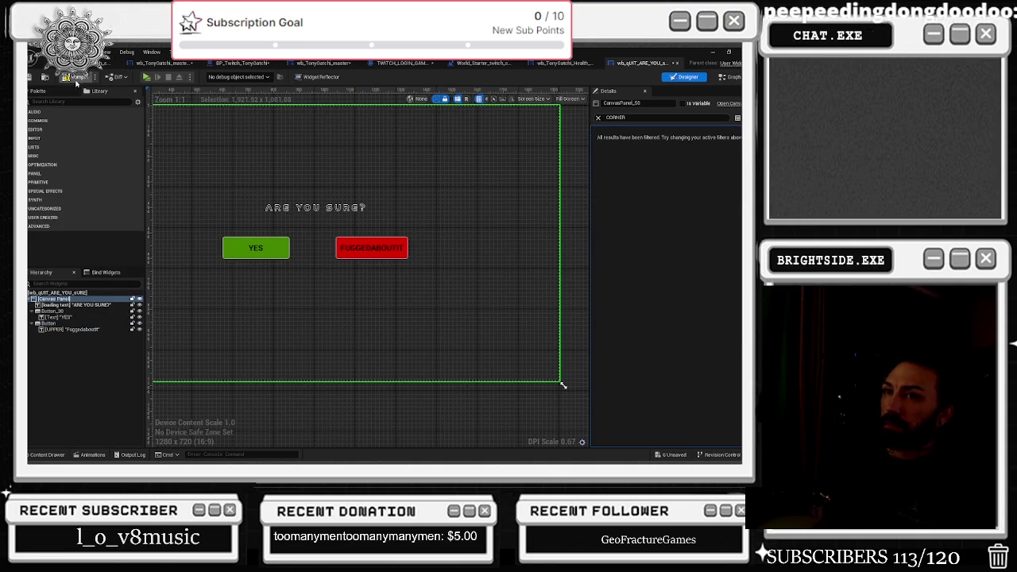
pyautogui.hotkey('ctrl', 's')
pyautogui.click(730, 76)
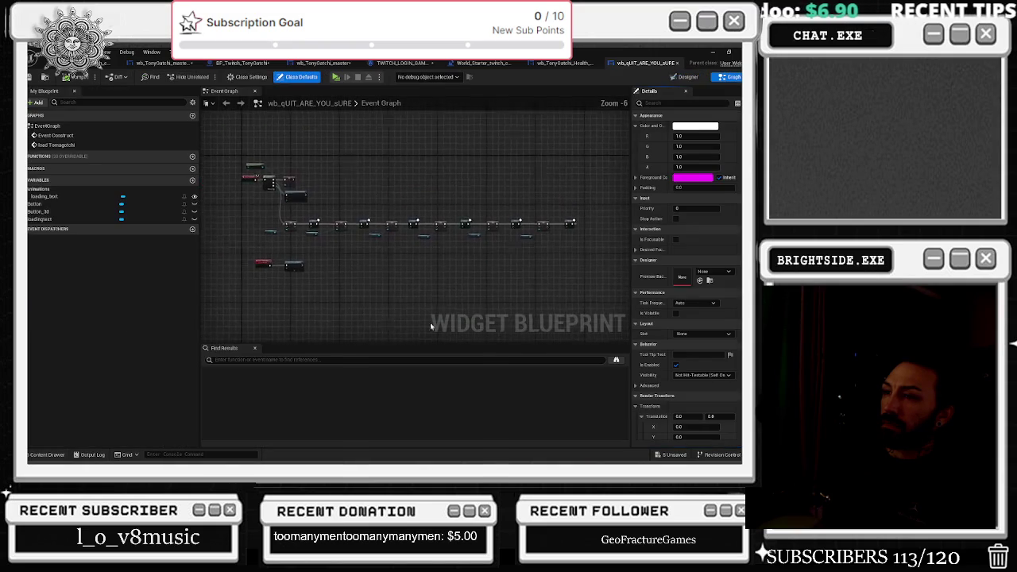
# In wb_TonyGatchi_master's Event Graph, select Get Player Controller and Execute Console Command, then save
pyautogui.click(160, 63)
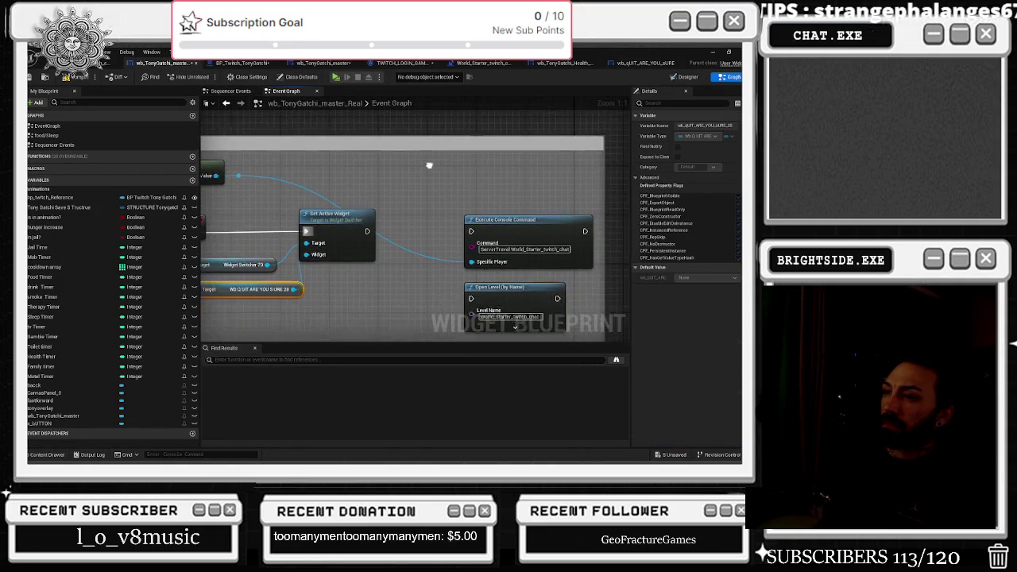
pyautogui.moveTo(415, 186)
pyautogui.mouseDown()
pyautogui.moveTo(531, 298)
pyautogui.moveTo(605, 270)
pyautogui.mouseUp()
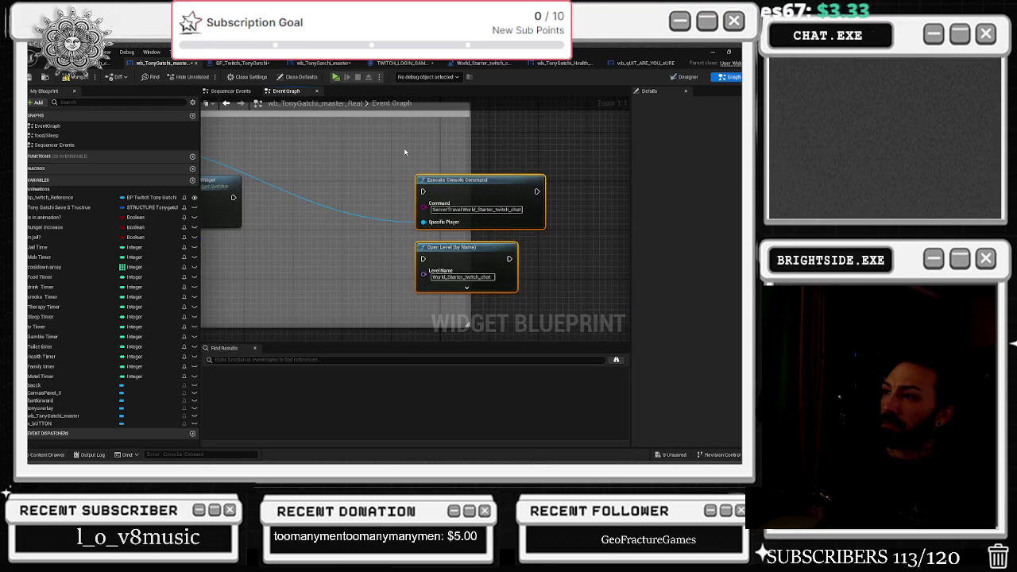
pyautogui.moveTo(402, 163); pyautogui.dragTo(444, 186)
pyautogui.moveTo(310, 157)
pyautogui.mouseDown()
pyautogui.moveTo(384, 188)
pyautogui.moveTo(557, 181)
pyautogui.mouseUp()
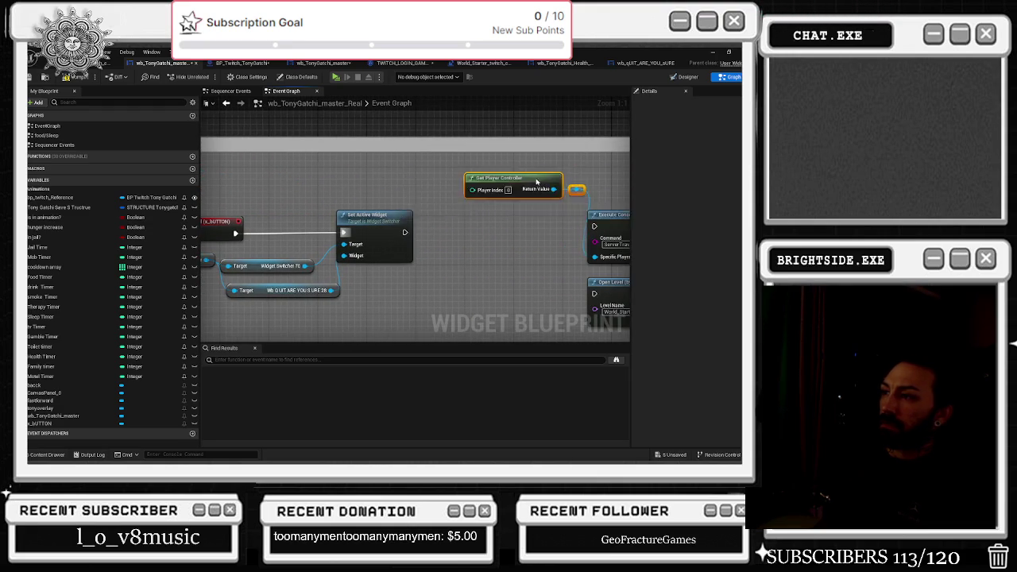
pyautogui.keyDown('shift'); pyautogui.click(572, 224); pyautogui.keyUp('shift')
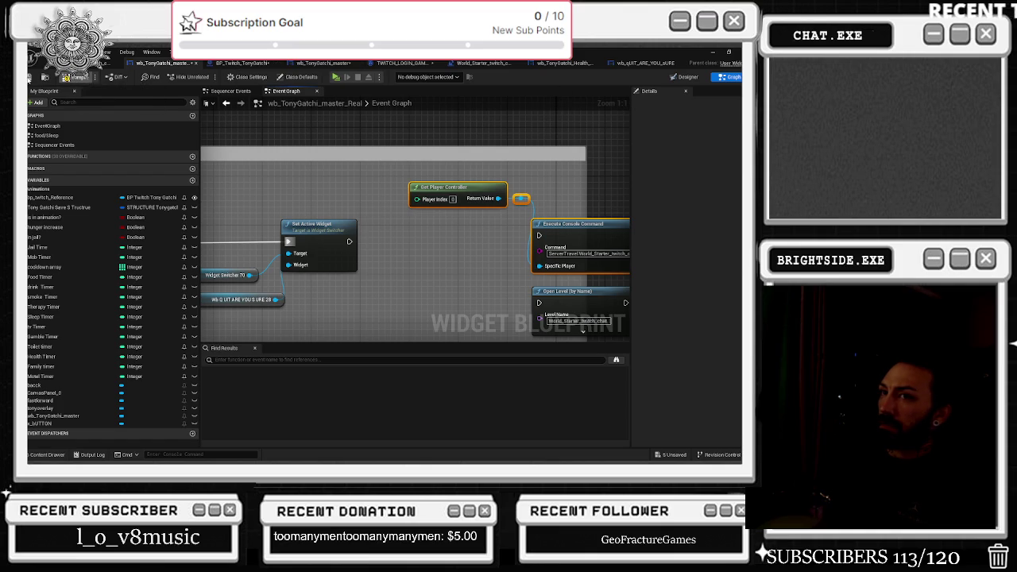
pyautogui.click(31, 78)
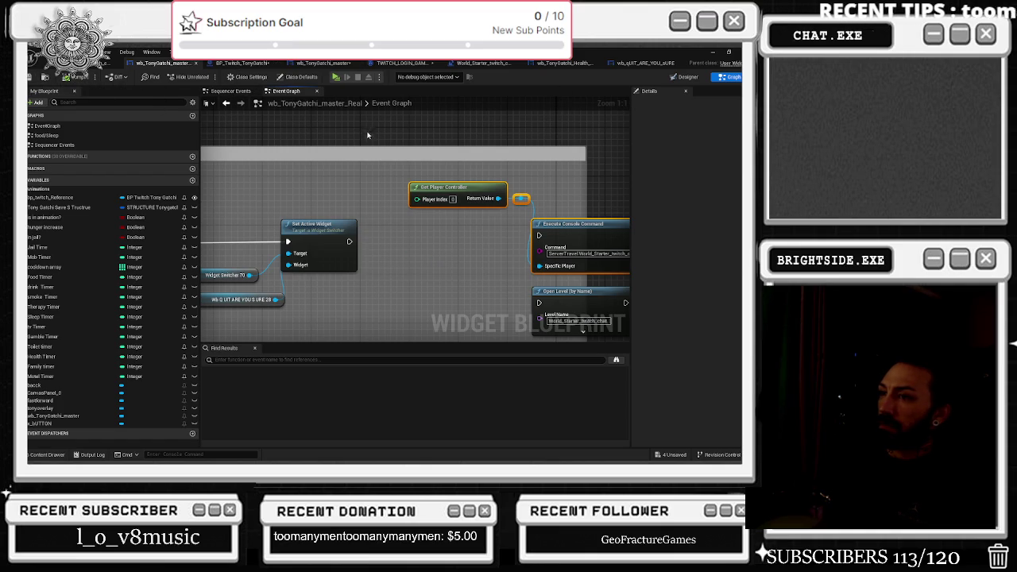
pyautogui.click(643, 63)
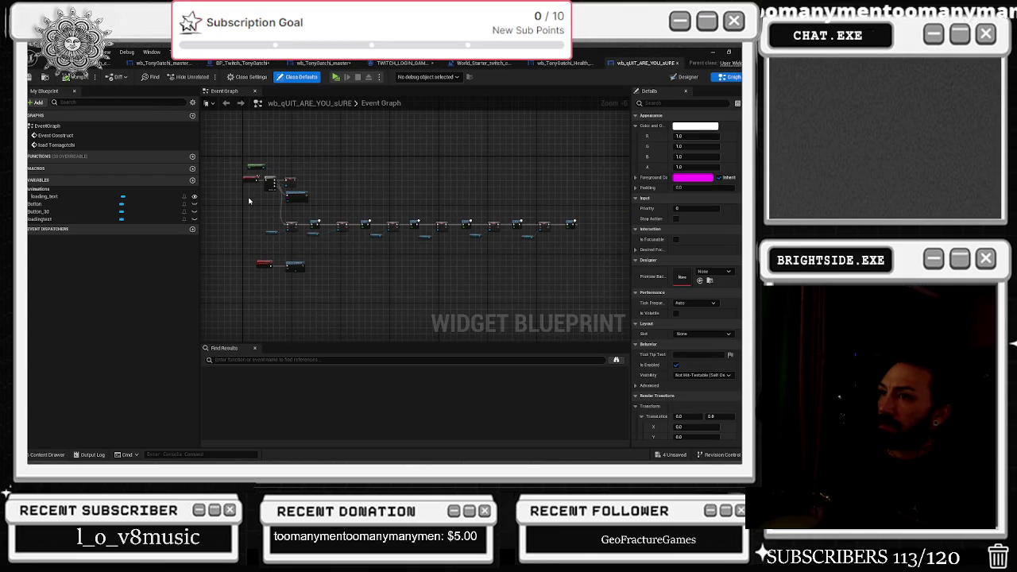
# Delete the Execute Console Command node from the quit dialog's graph
pyautogui.scroll(6, 248, 202)
pyautogui.scroll(-1, 340, 198)
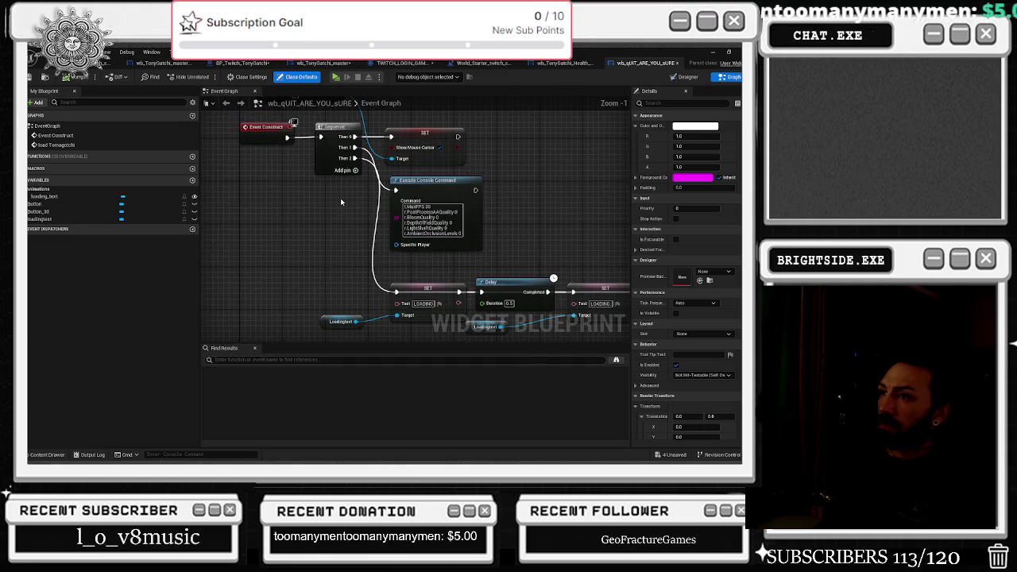
pyautogui.moveTo(340, 198); pyautogui.dragTo(341, 271)
pyautogui.moveTo(314, 160); pyautogui.dragTo(336, 160)
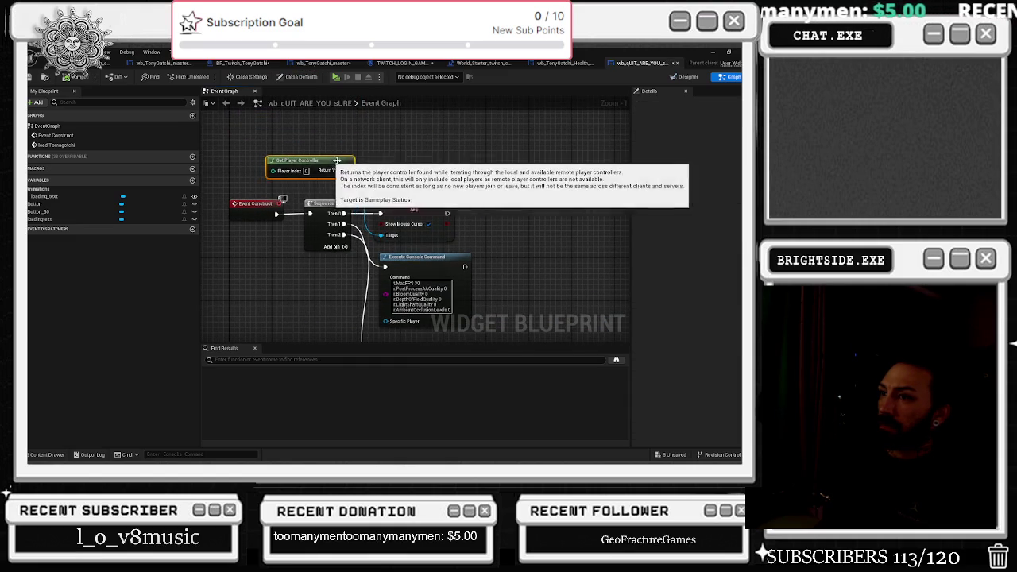
pyautogui.click(429, 231)
pyautogui.press('Delete')
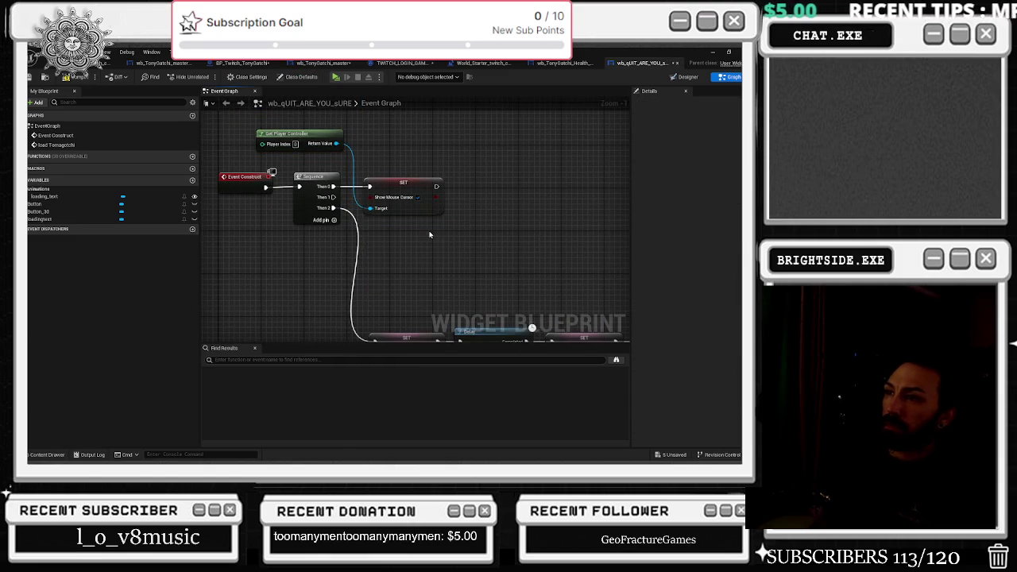
# Marquee-select and delete the SET/Delay loading-text node row
pyautogui.moveTo(431, 200); pyautogui.dragTo(406, 143)
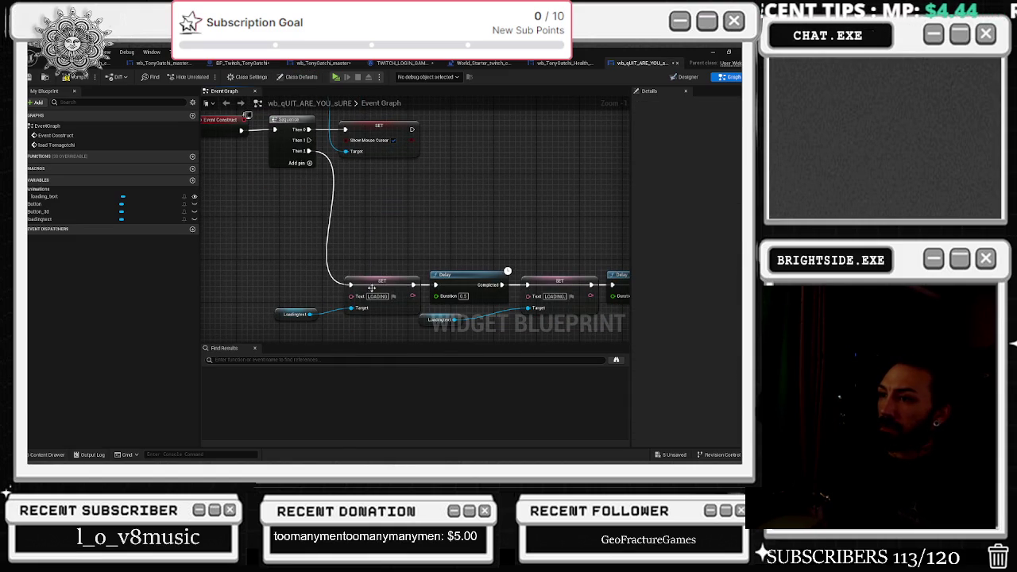
pyautogui.scroll(-6, 433, 270)
pyautogui.moveTo(305, 244); pyautogui.dragTo(608, 281)
pyautogui.press('Delete')
# Delete the load Tomagotchi event and Open Level nodes, then return to the Designer
pyautogui.scroll(5, 332, 289)
pyautogui.moveTo(332, 289); pyautogui.dragTo(606, 196)
pyautogui.scroll(-2, 409, 228)
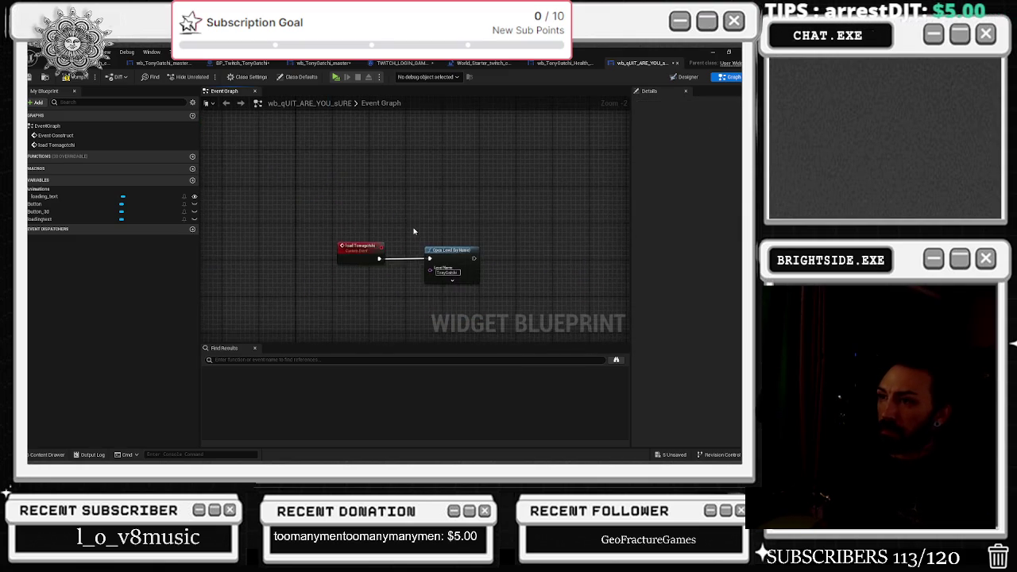
pyautogui.click(378, 241)
pyautogui.moveTo(436, 208); pyautogui.dragTo(436, 262)
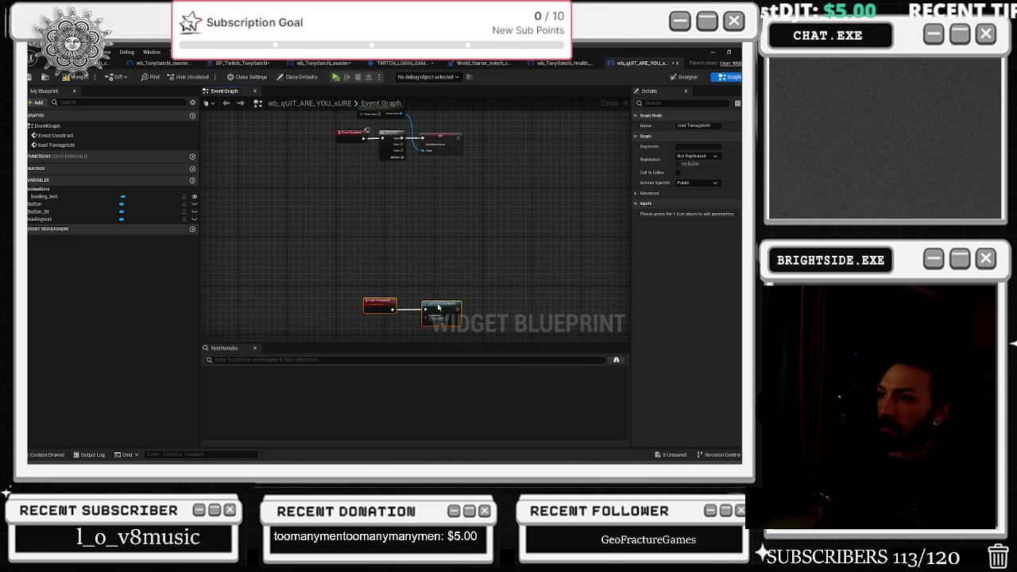
pyautogui.moveTo(436, 305); pyautogui.dragTo(433, 261)
pyautogui.press('Delete')
pyautogui.scroll(3, 445, 135)
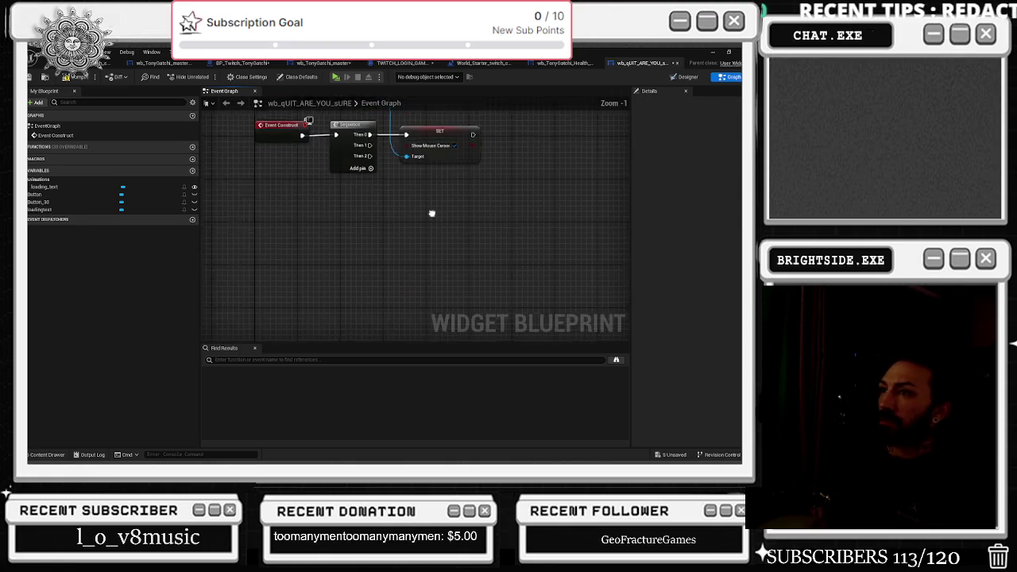
pyautogui.click(703, 77)
pyautogui.scroll(2, 504, 268)
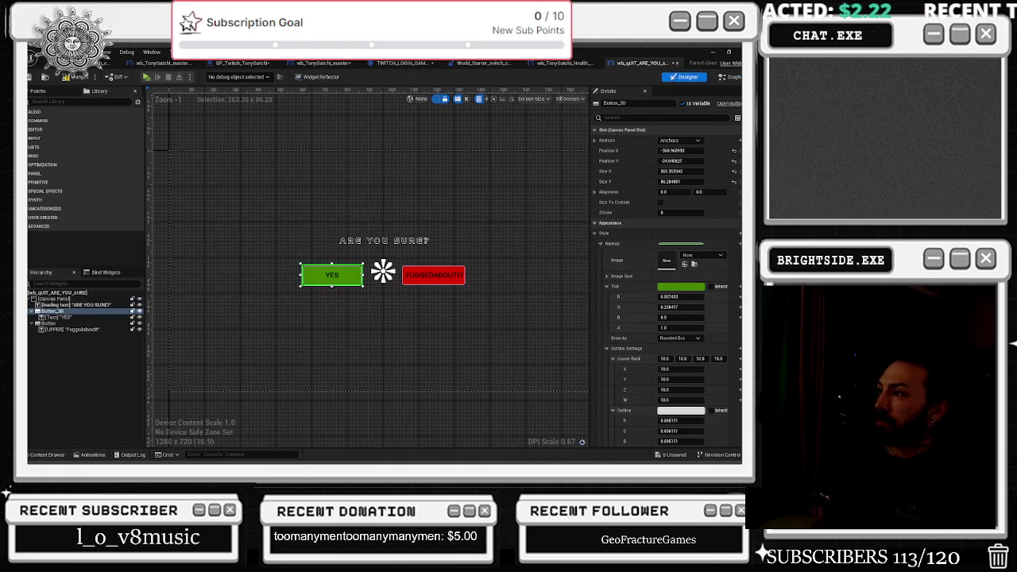
# Add On Pressed events for the YES and FUGGEDABOUTIT buttons
pyautogui.scroll(-5, 667, 278)
pyautogui.click(677, 410)
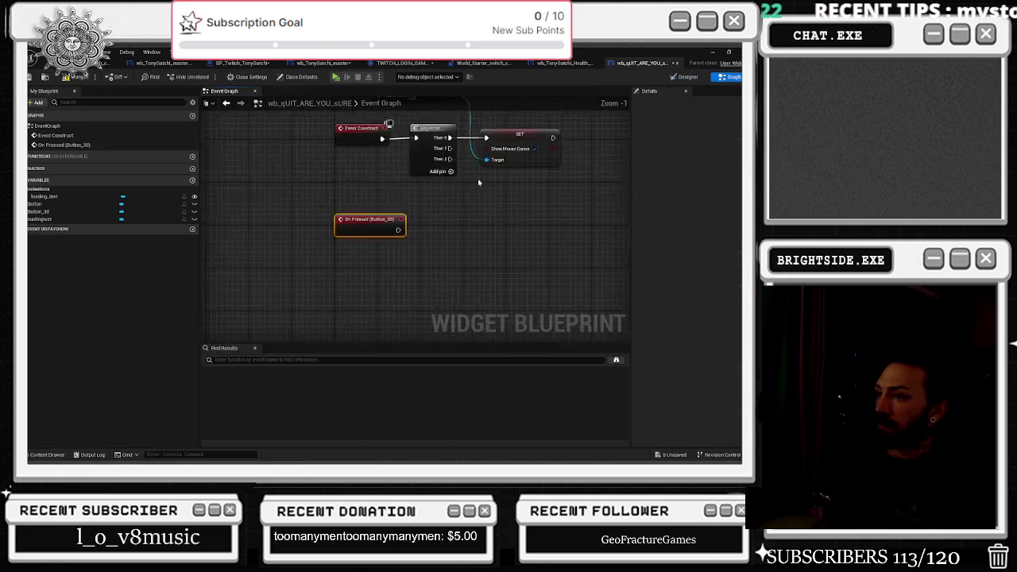
pyautogui.click(684, 77)
pyautogui.click(417, 278)
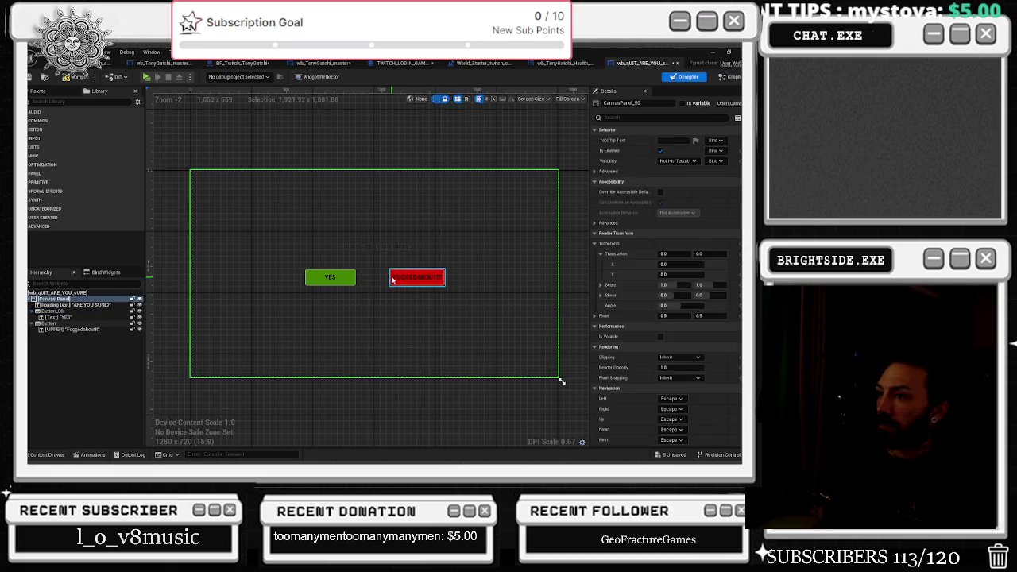
pyautogui.click(677, 410)
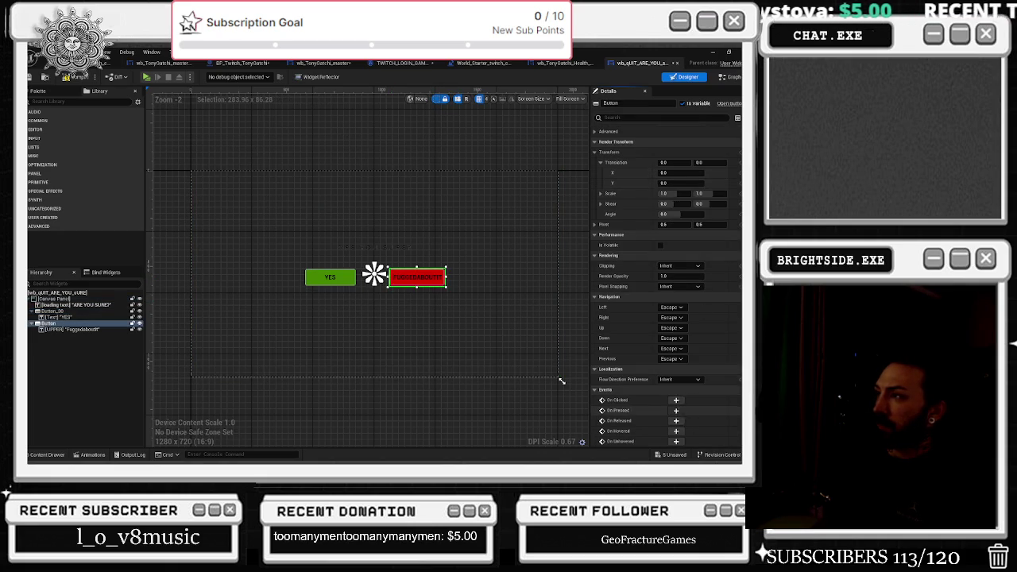
pyautogui.scroll(-2, 436, 207)
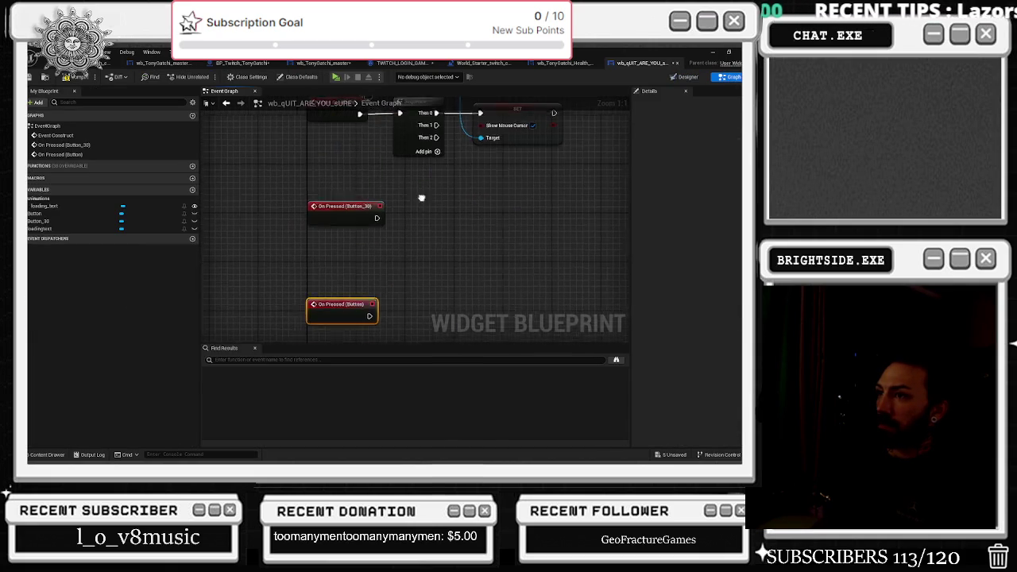
pyautogui.moveTo(283, 202)
pyautogui.mouseDown()
pyautogui.moveTo(357, 318)
pyautogui.moveTo(323, 321)
pyautogui.moveTo(368, 309)
pyautogui.mouseUp()
pyautogui.click(242, 249)
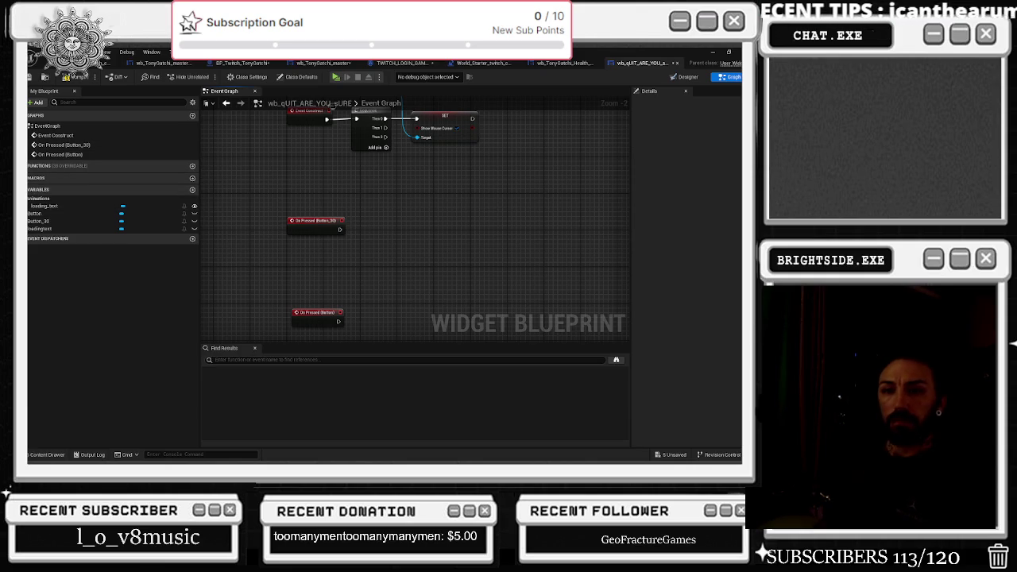
pyautogui.moveTo(377, 209); pyautogui.dragTo(360, 206)
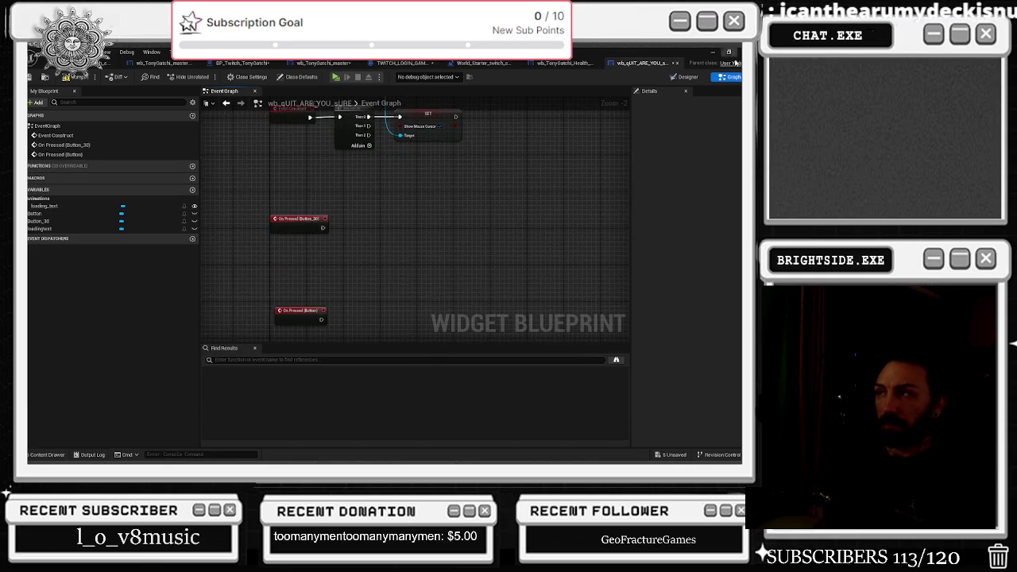
# Move the On Pressed (Button) node up in the quit widget's event graph
pyautogui.click(687, 77)
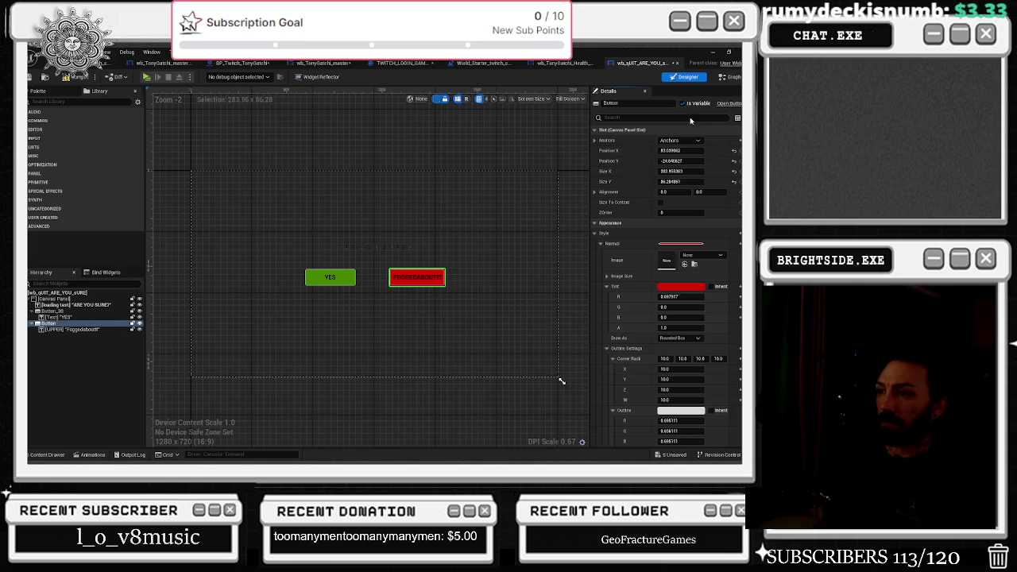
pyautogui.scroll(2, 377, 249)
pyautogui.scroll(-1, 449, 278)
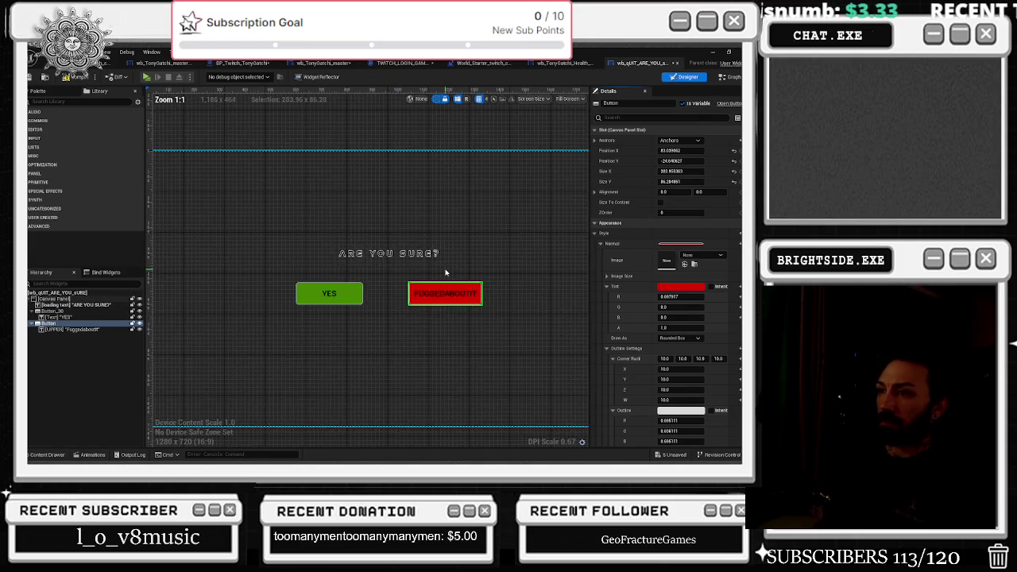
pyautogui.click(730, 77)
pyautogui.moveTo(324, 316); pyautogui.dragTo(312, 282)
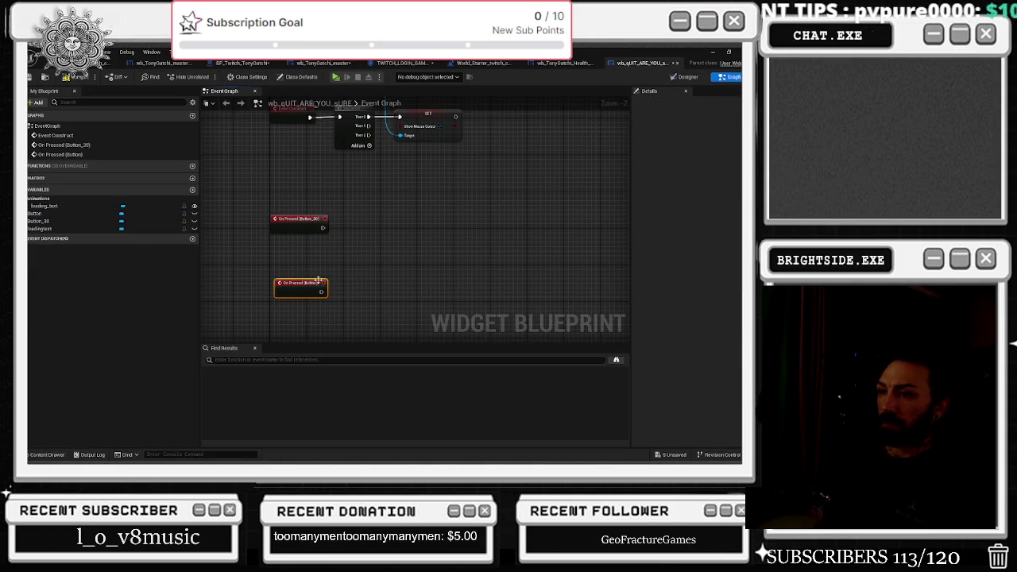
pyautogui.click(685, 77)
# Rename the FUGGEDABOUTIT button to nobutton and the YES button to yesbutton
pyautogui.click(637, 104)
pyautogui.write('nobutton')
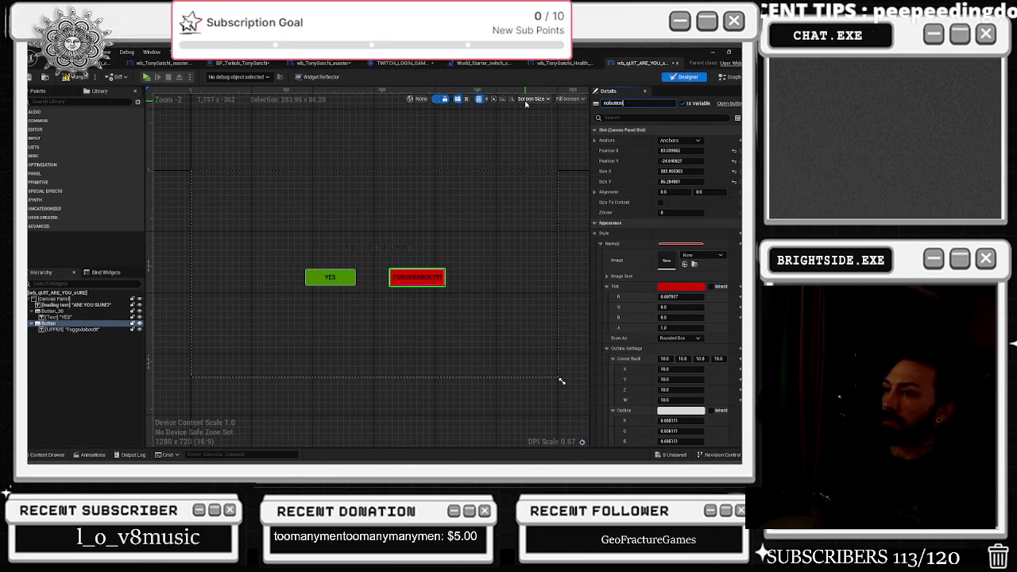
pyautogui.click(362, 275)
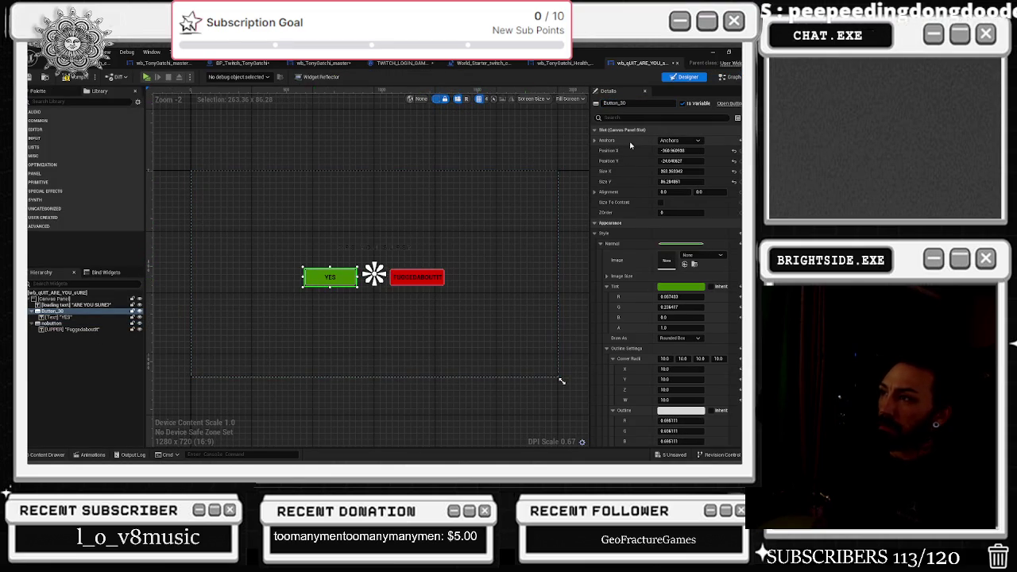
pyautogui.click(613, 103)
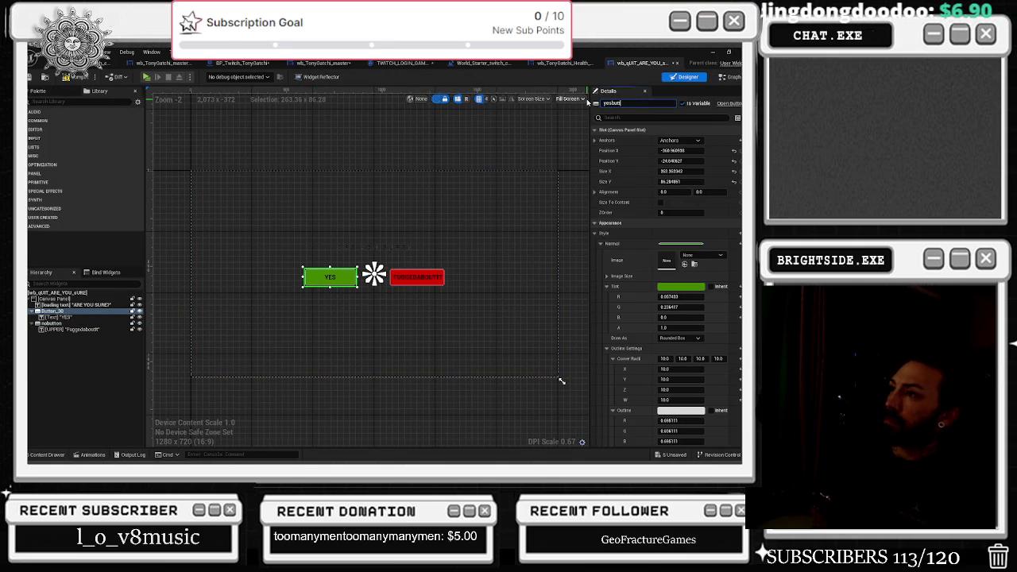
pyautogui.press('Return')
pyautogui.click(729, 78)
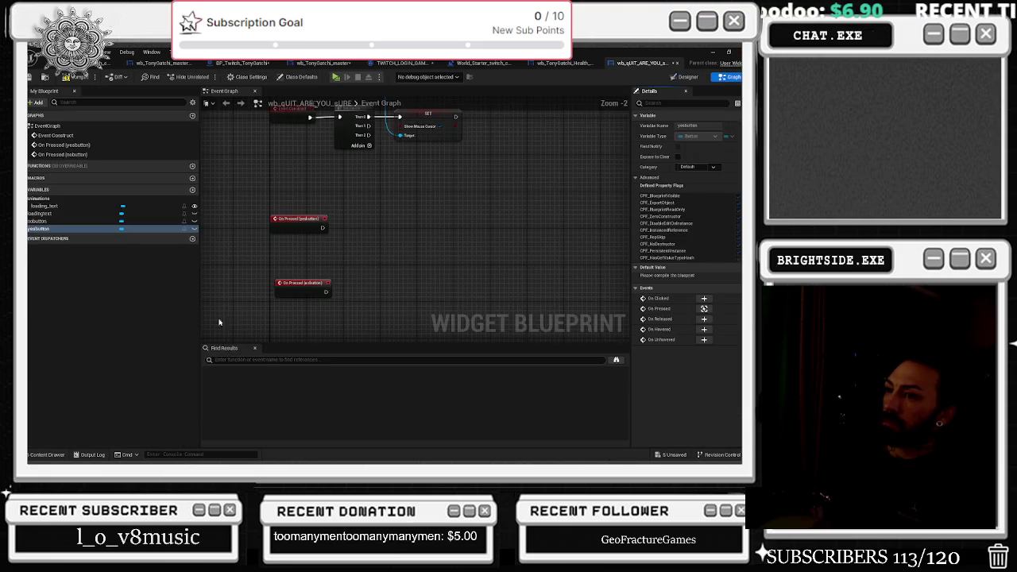
# Paste Get Player Controller beside the yesbutton event and add Quit Game from its Return Value
pyautogui.moveTo(313, 223); pyautogui.dragTo(312, 214)
pyautogui.hotkey('ctrl', 'v')
pyautogui.click(409, 308)
pyautogui.scroll(2, 409, 308)
pyautogui.moveTo(359, 213); pyautogui.dragTo(388, 216)
pyautogui.write('quit')
pyautogui.press('Return')
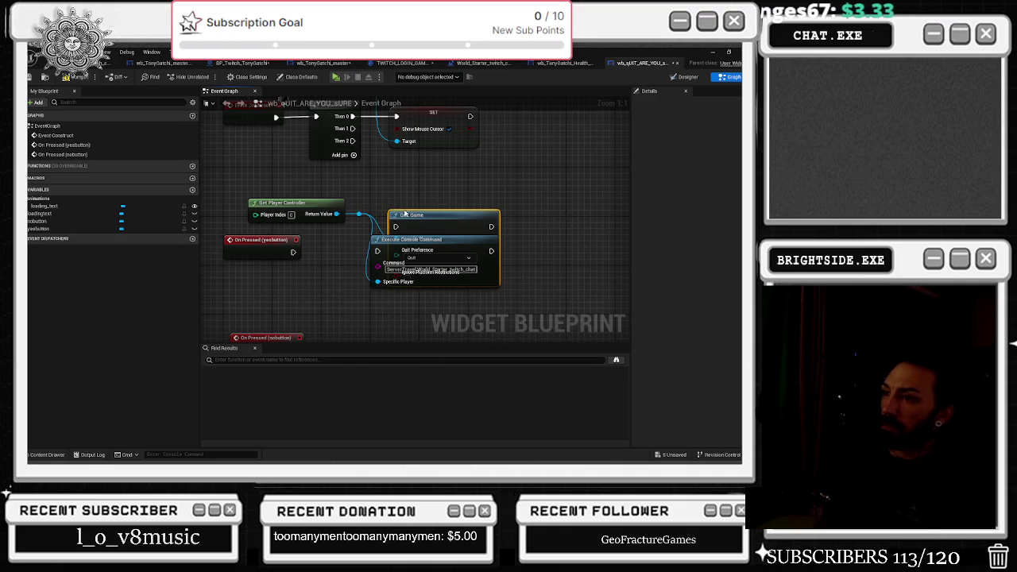
# Delete Execute Console Command, wire On Pressed (yesbutton) to Quit Game, then view the level blueprint
pyautogui.click(413, 239)
pyautogui.press('Delete')
pyautogui.moveTo(293, 252); pyautogui.dragTo(396, 227)
pyautogui.moveTo(458, 227)
pyautogui.mouseDown()
pyautogui.moveTo(475, 251)
pyautogui.moveTo(471, 205)
pyautogui.moveTo(501, 174)
pyautogui.mouseUp()
pyautogui.hotkey('ctrl', 'z')
pyautogui.moveTo(336, 232)
pyautogui.mouseDown()
pyautogui.moveTo(294, 227)
pyautogui.moveTo(303, 239)
pyautogui.mouseUp()
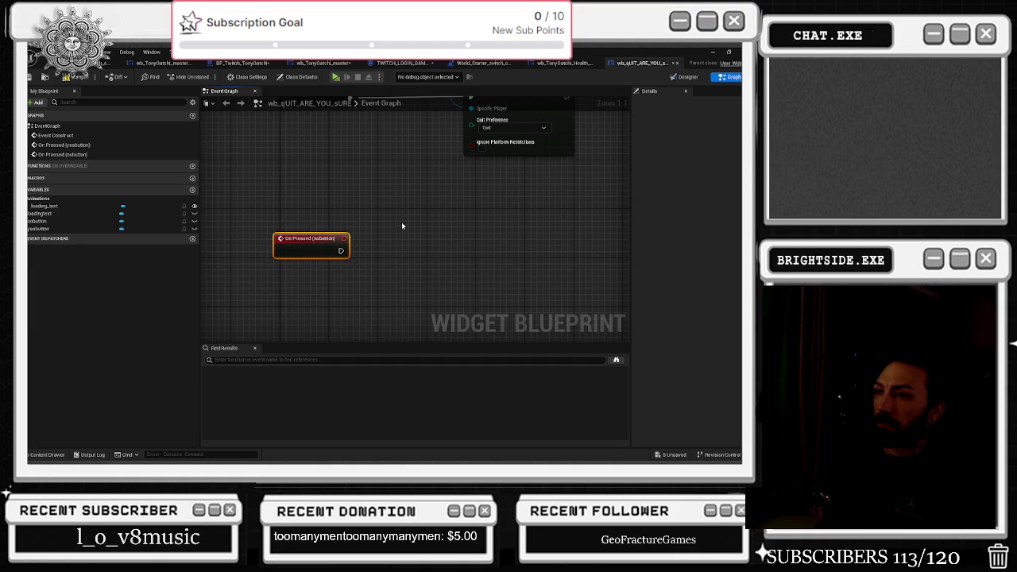
pyautogui.moveTo(405, 220); pyautogui.dragTo(415, 273)
pyautogui.moveTo(421, 232)
pyautogui.mouseDown()
pyautogui.moveTo(373, 281)
pyautogui.moveTo(399, 198)
pyautogui.moveTo(410, 241)
pyautogui.mouseUp()
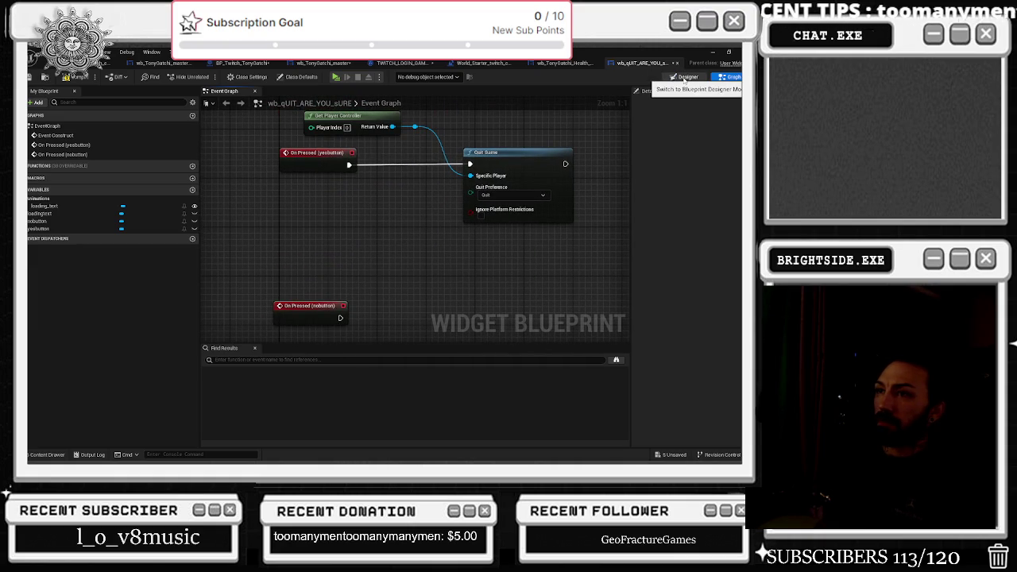
pyautogui.click(565, 67)
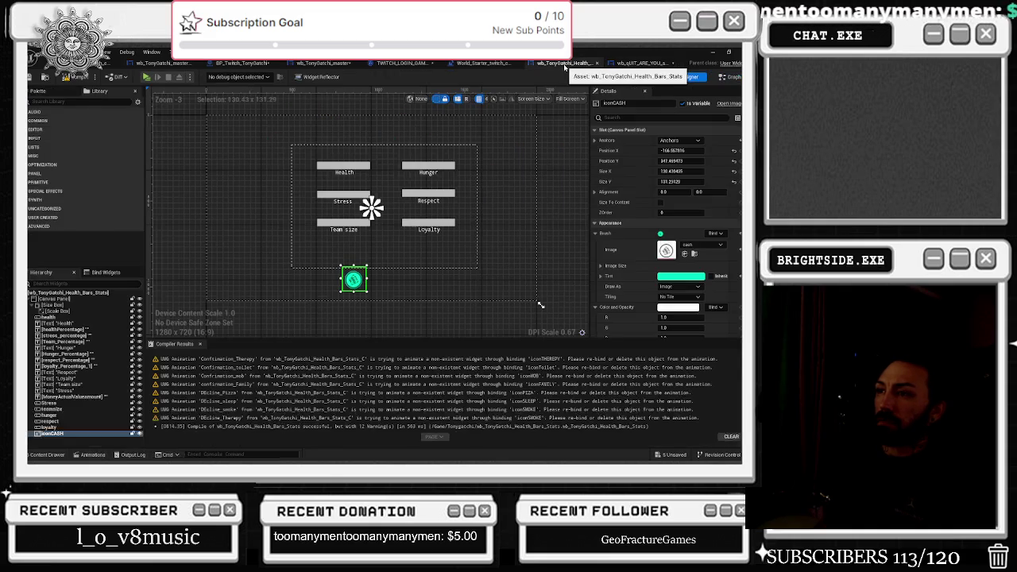
pyautogui.click(484, 65)
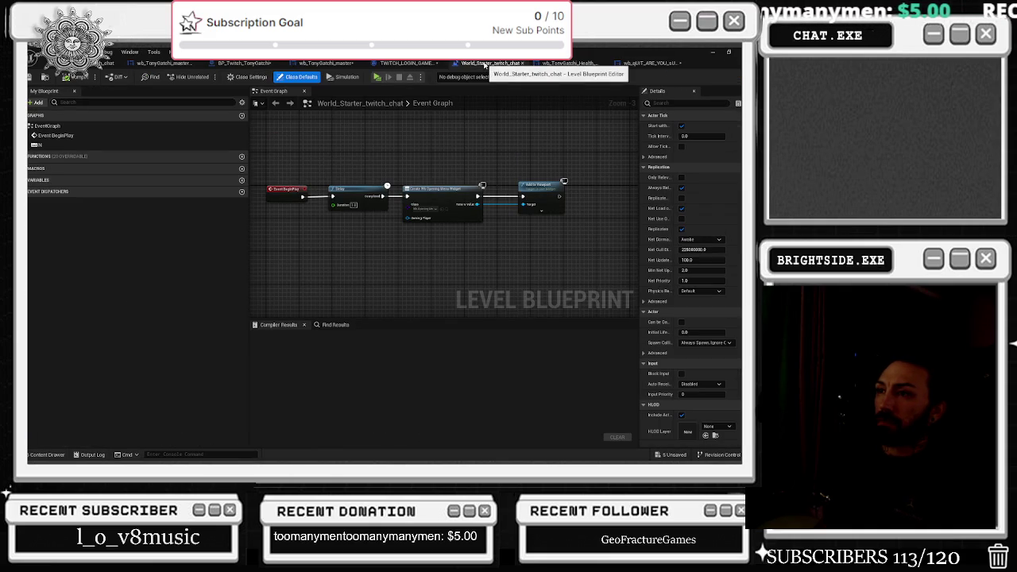
# Select the four go to exit nodes in wb_TonyGatchi_master's Event Graph and return to the quit widget
pyautogui.click(405, 62)
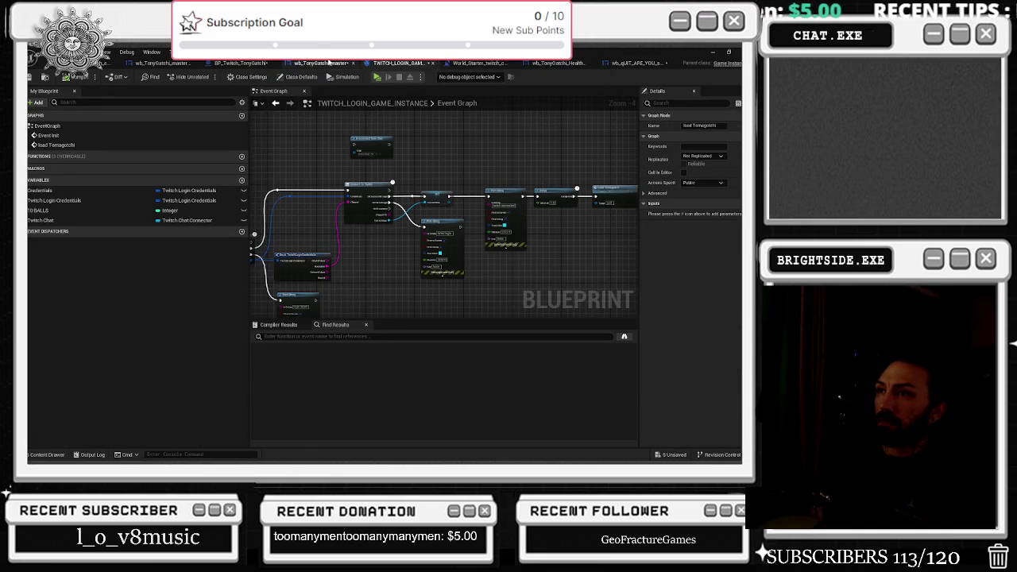
pyautogui.click(337, 63)
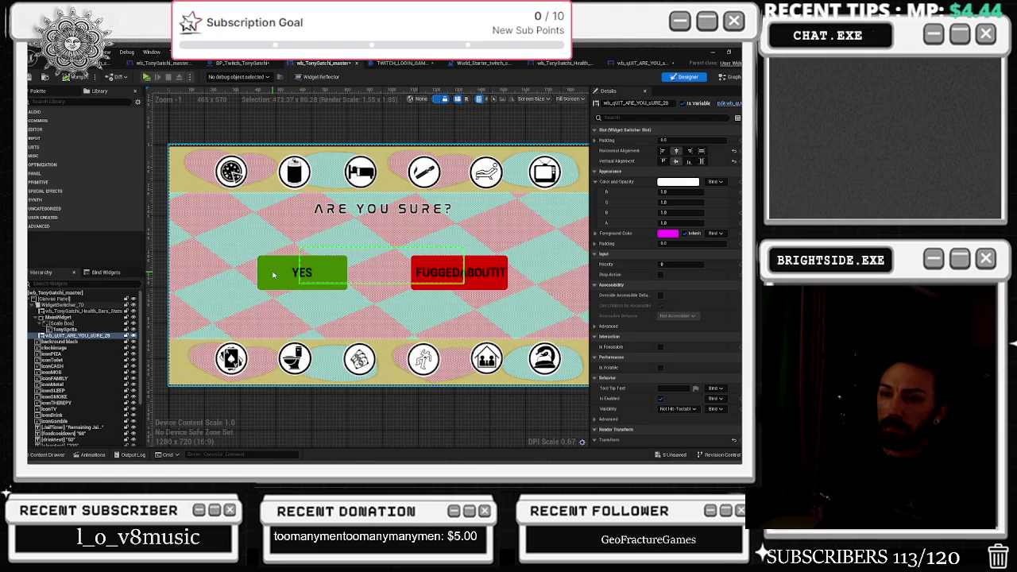
pyautogui.click(74, 330)
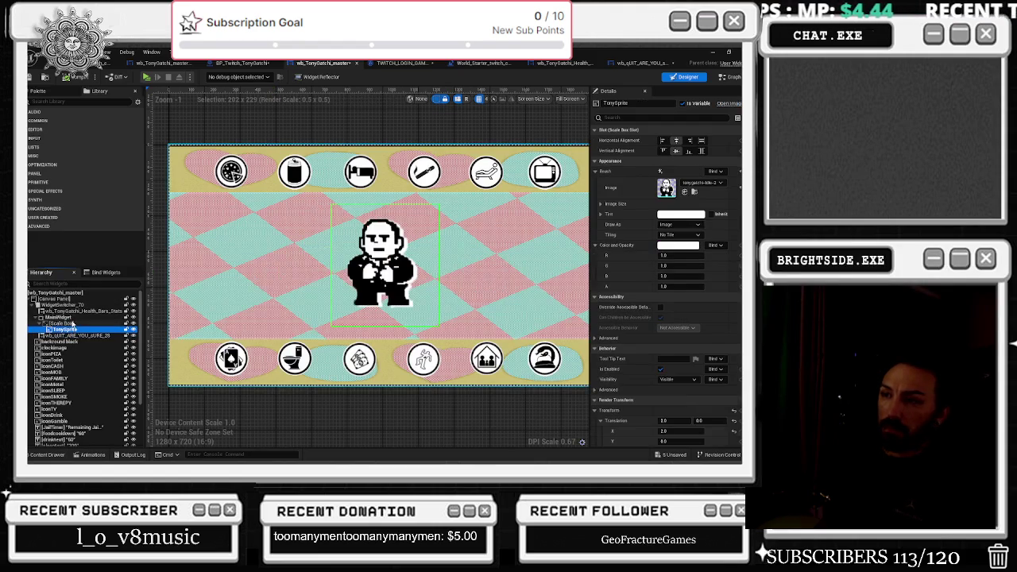
pyautogui.click(71, 325)
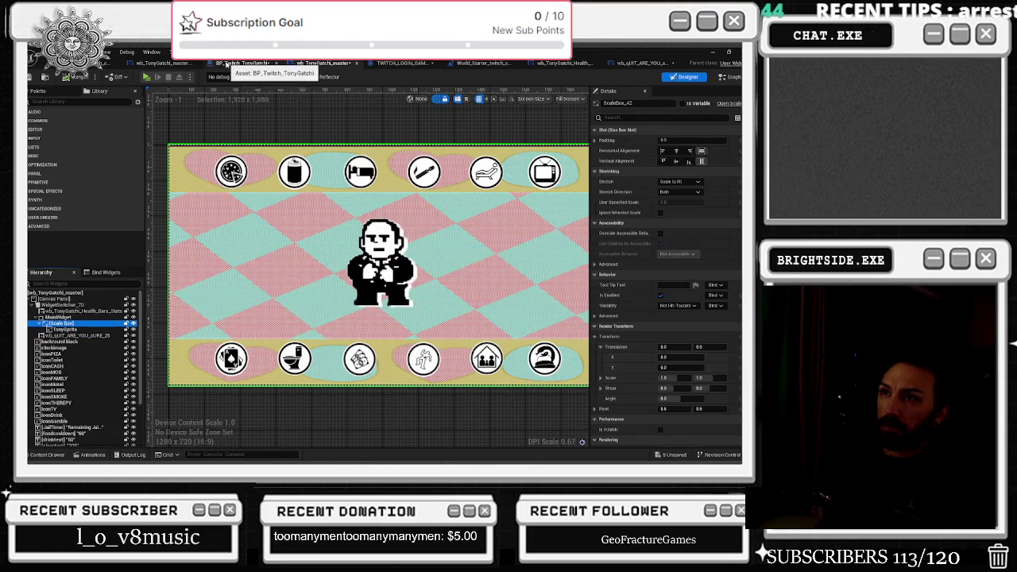
pyautogui.click(242, 63)
pyautogui.click(171, 63)
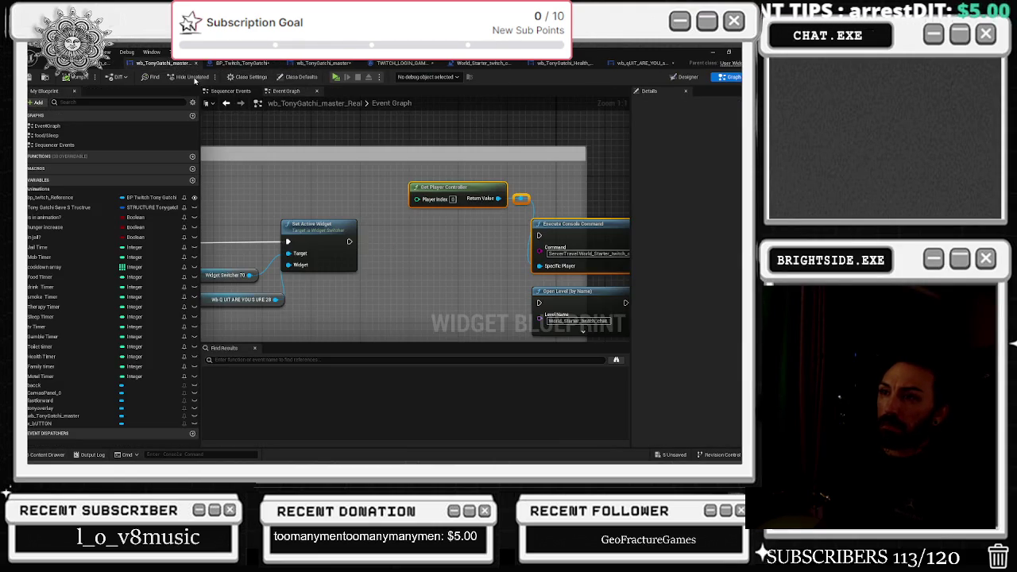
pyautogui.moveTo(303, 241); pyautogui.dragTo(484, 291)
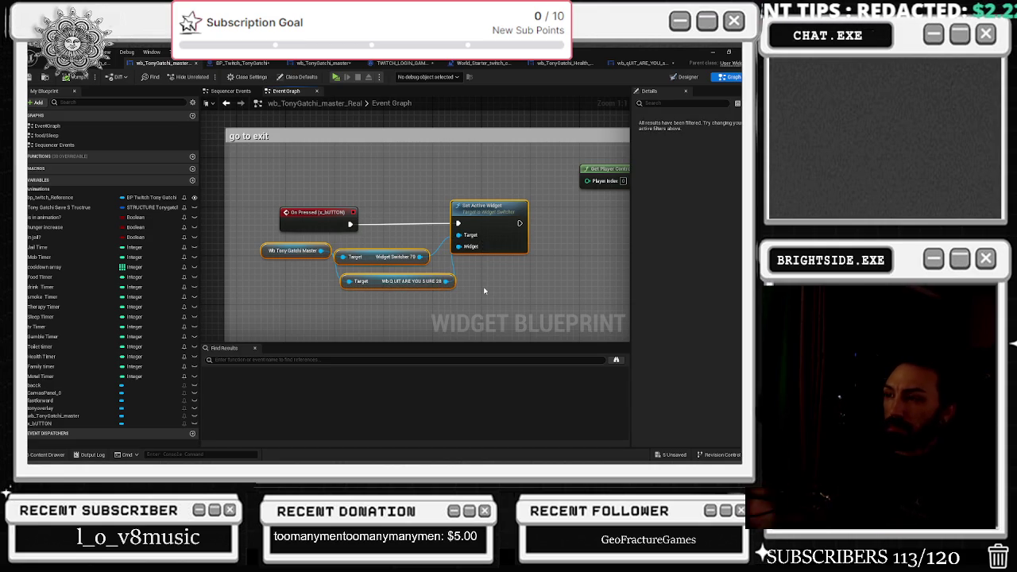
pyautogui.click(637, 63)
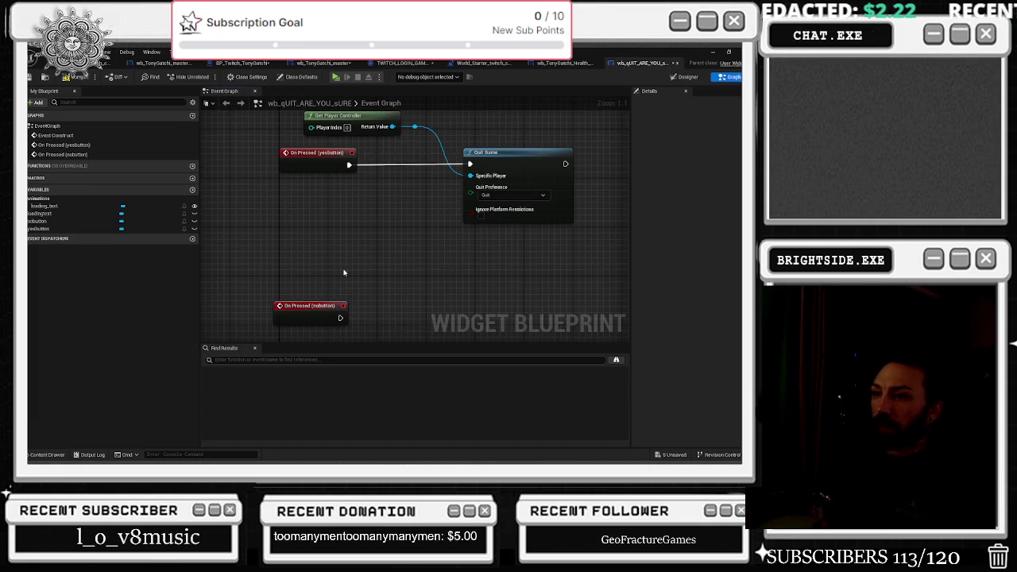
# Paste the four screen-switching nodes under On Pressed (nobutton) and wire it to Set Active Widget
pyautogui.hotkey('ctrl', 'v')
pyautogui.moveTo(560, 205); pyautogui.dragTo(487, 255)
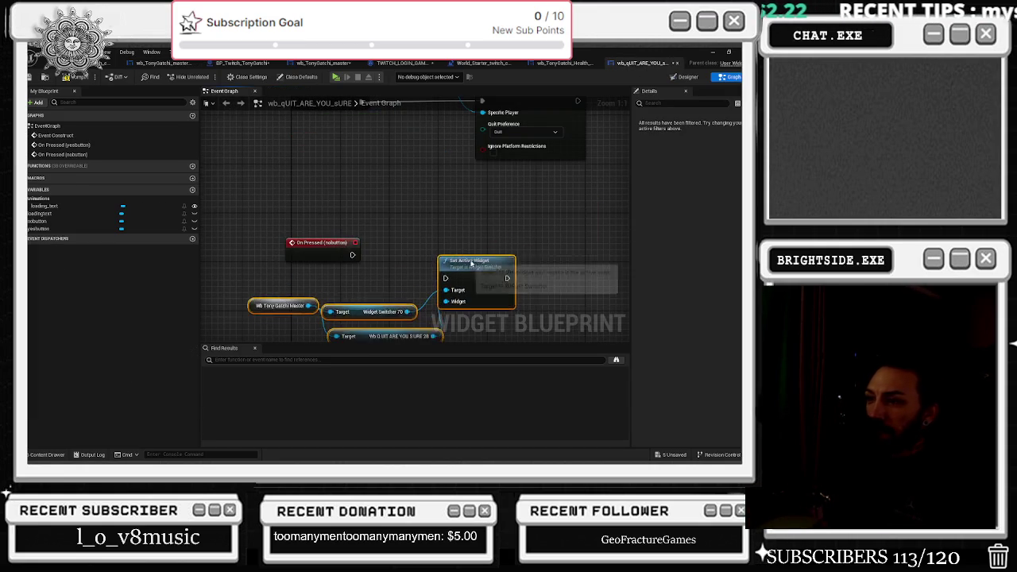
pyautogui.click(494, 213)
pyautogui.moveTo(353, 254)
pyautogui.mouseDown()
pyautogui.moveTo(457, 266)
pyautogui.moveTo(503, 236)
pyautogui.mouseUp()
pyautogui.click(555, 198)
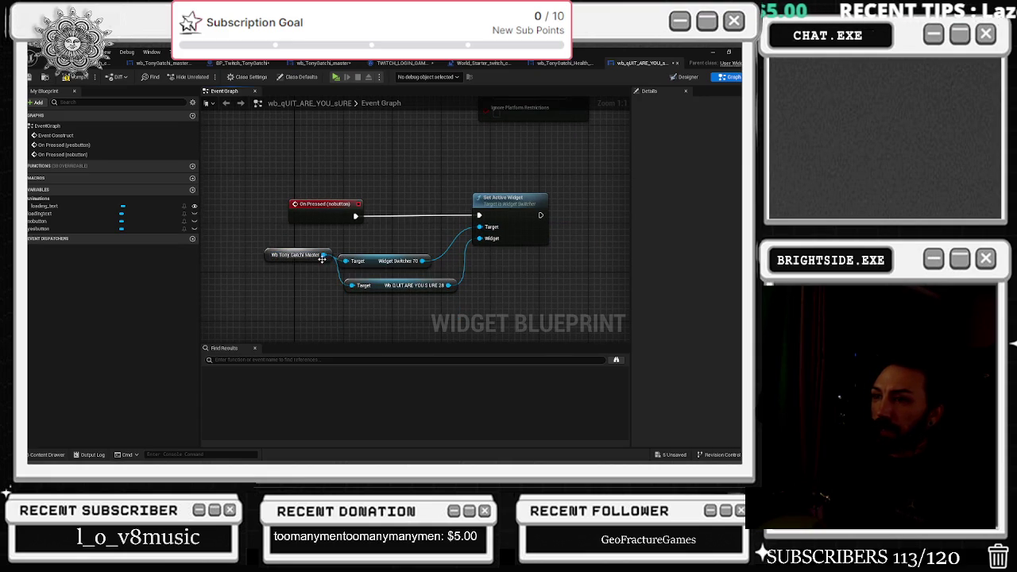
# Search for a get node from the Wb Tony Gatchi Master reference and check the other blueprint tabs
pyautogui.moveTo(324, 255); pyautogui.dragTo(359, 324)
pyautogui.write('get')
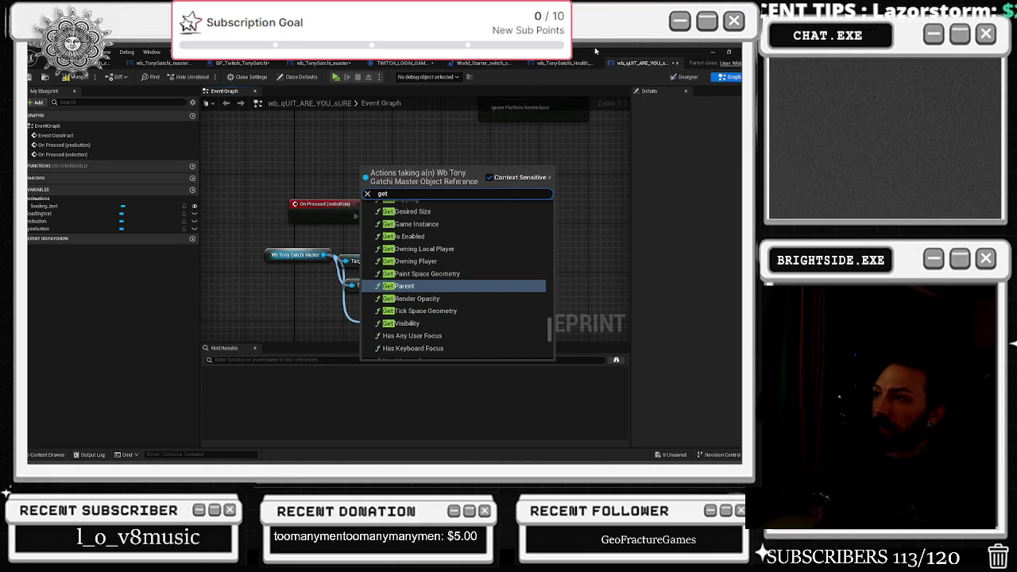
pyautogui.click(557, 63)
pyautogui.click(470, 68)
pyautogui.click(401, 63)
pyautogui.click(326, 63)
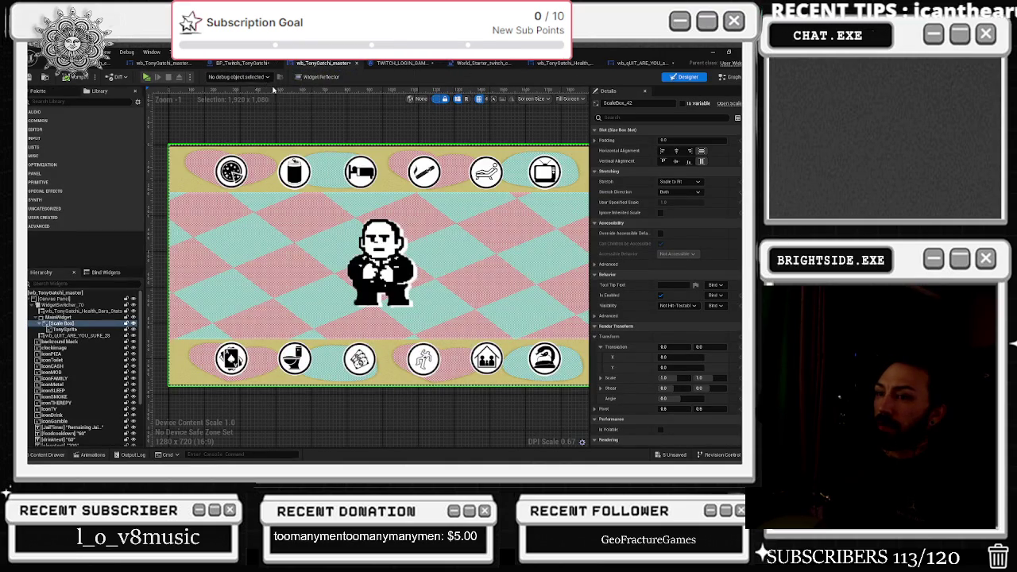
pyautogui.click(640, 63)
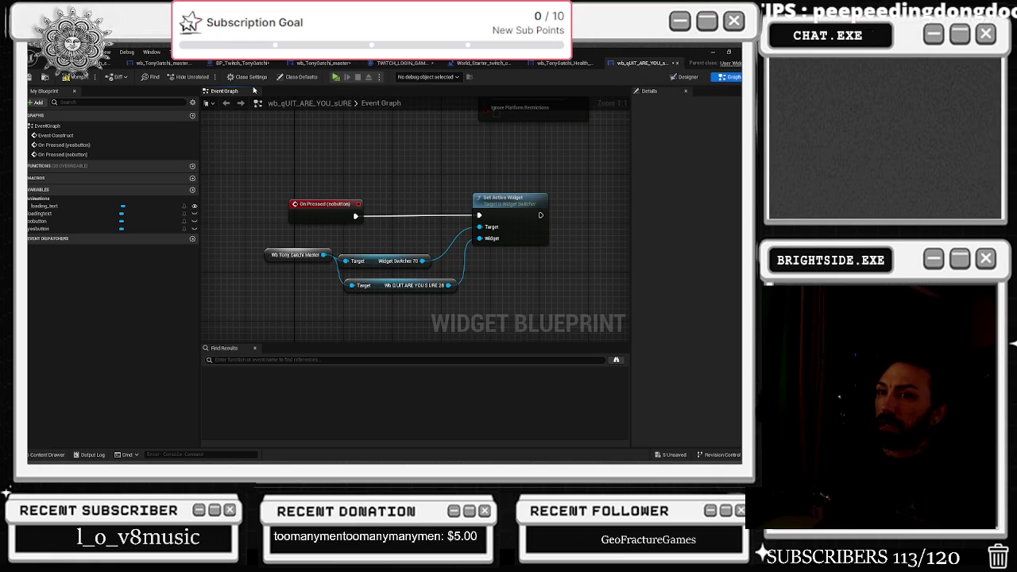
pyautogui.rightClick(289, 260)
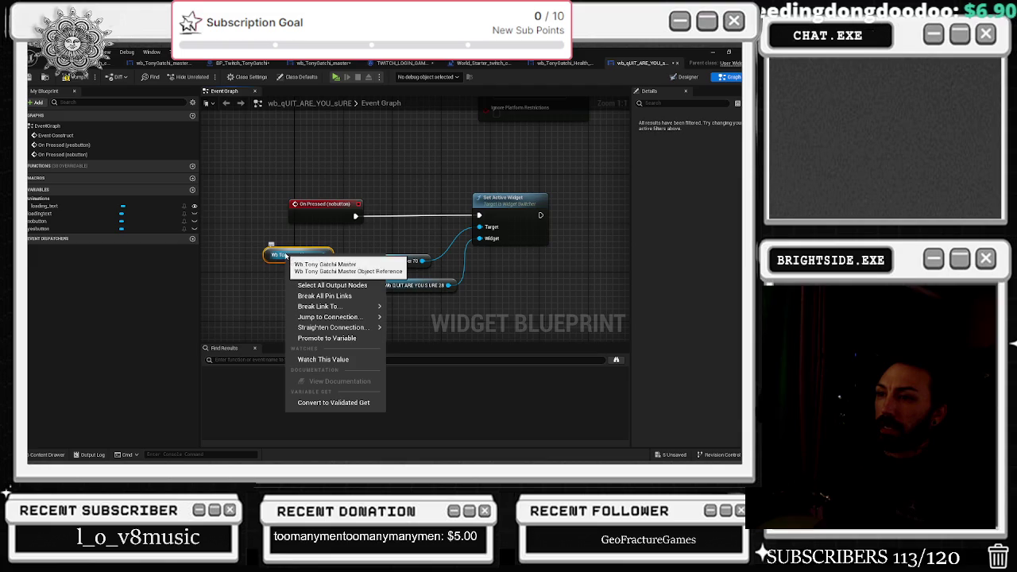
# Promote Wb Tony Gatchi Master to a variable, feed one getter into Target, delete the old node, and save
pyautogui.click(326, 334)
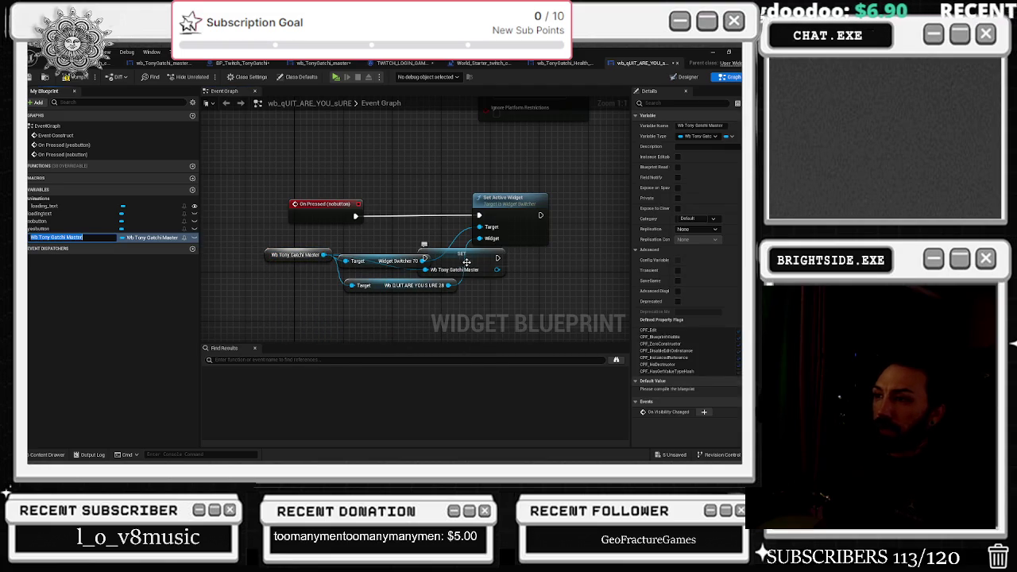
pyautogui.moveTo(468, 262); pyautogui.dragTo(540, 276)
pyautogui.press('Delete')
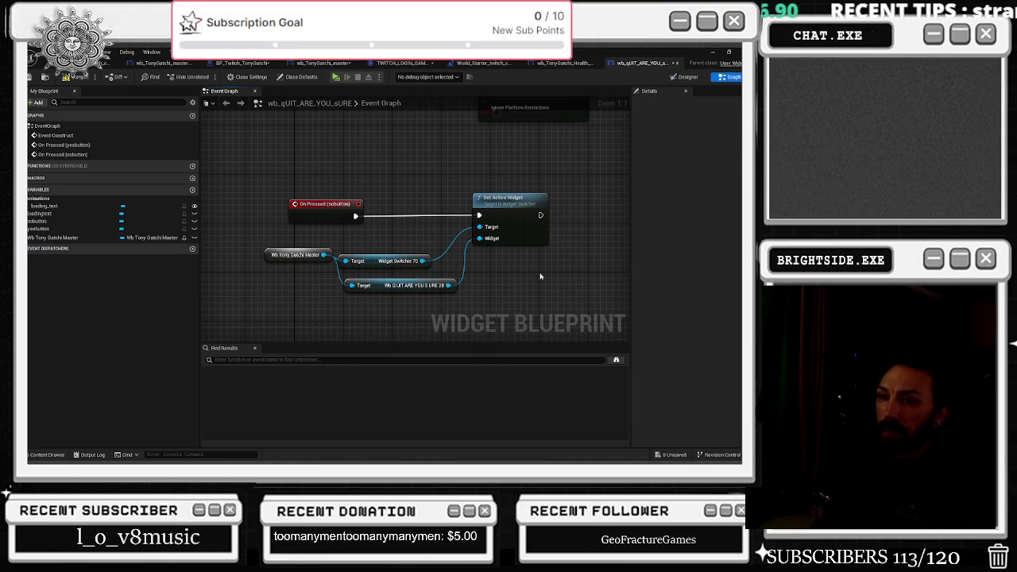
pyautogui.moveTo(53, 238); pyautogui.dragTo(351, 282)
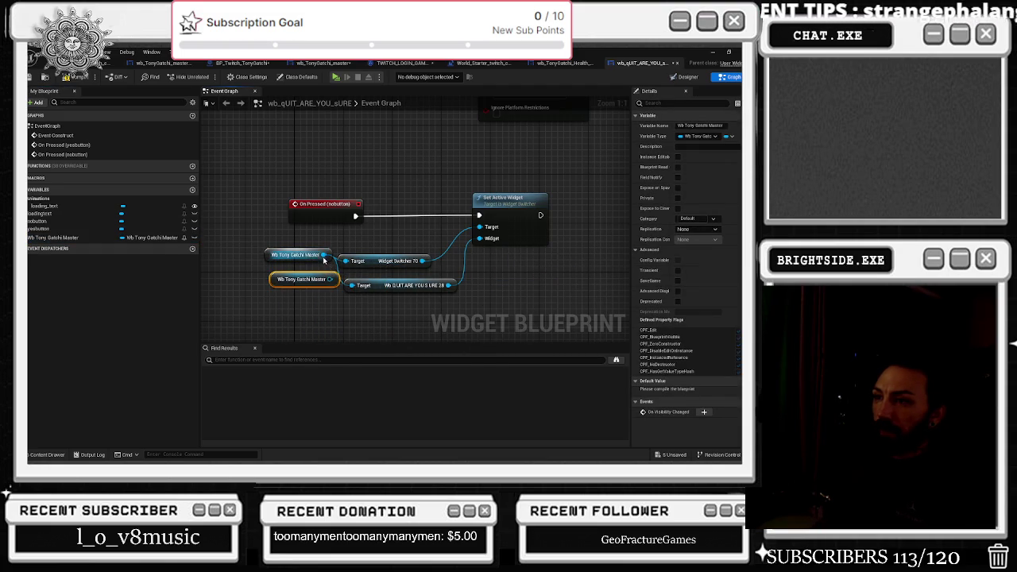
pyautogui.click(272, 255)
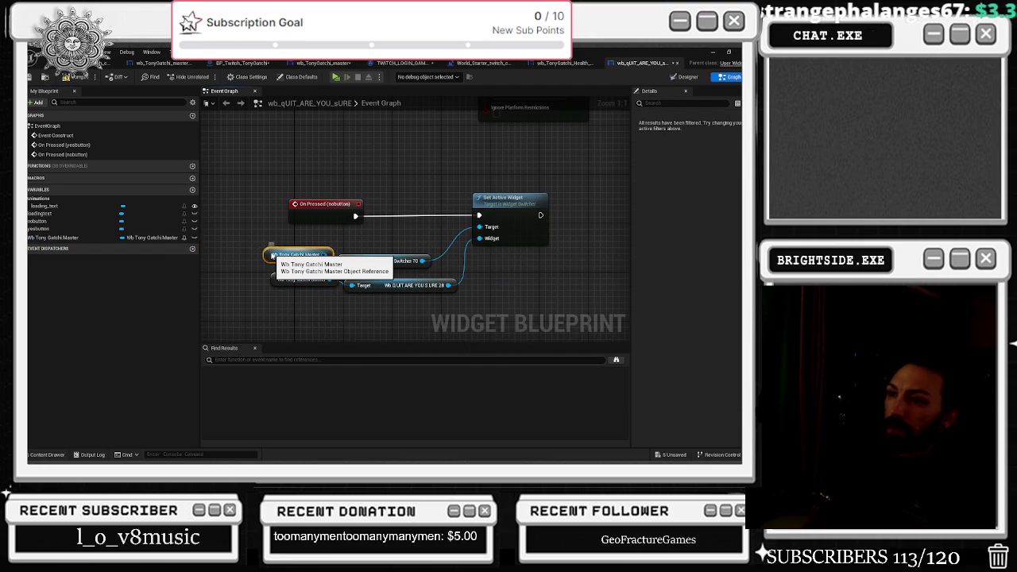
pyautogui.press('Delete')
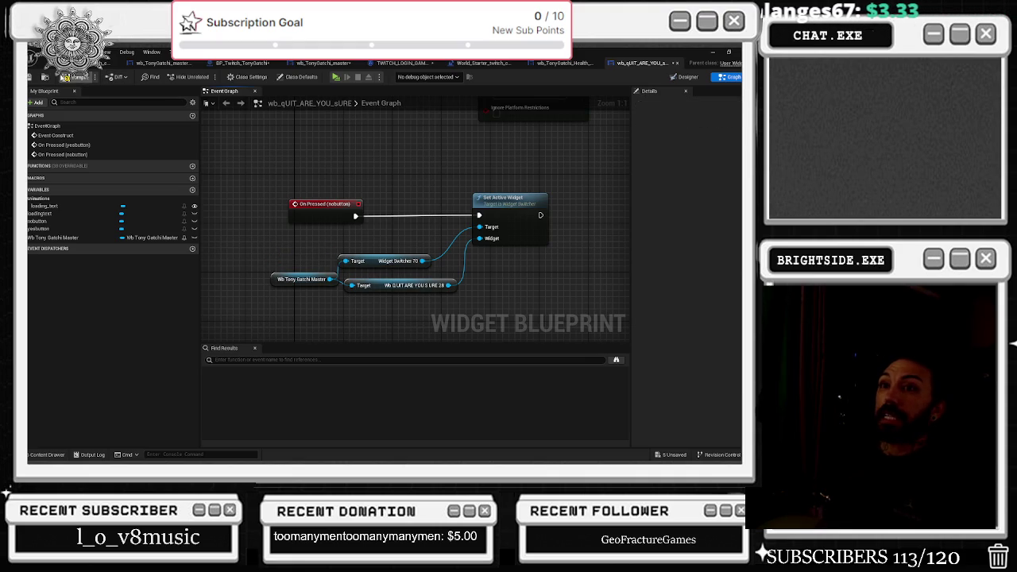
pyautogui.click(31, 77)
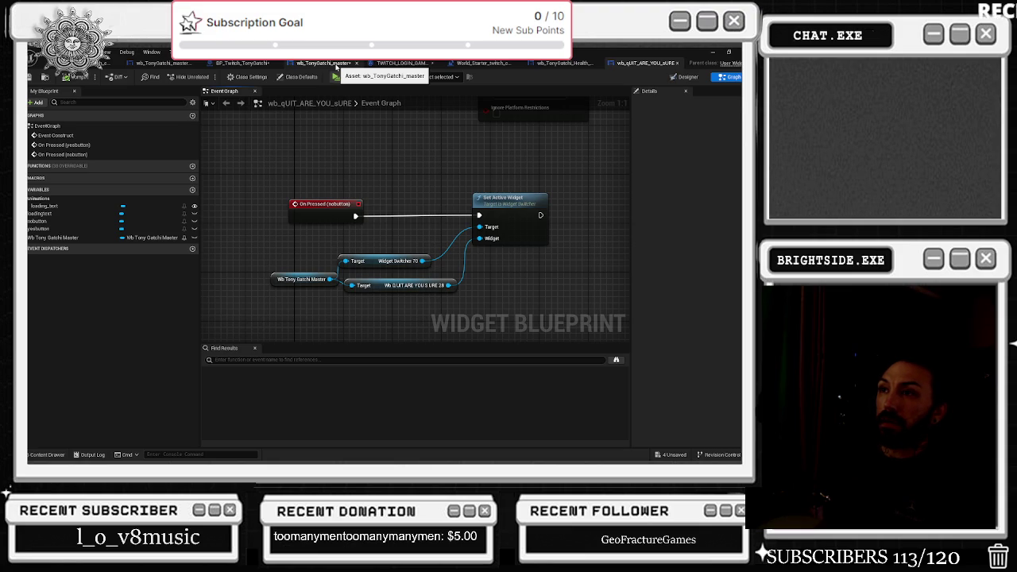
pyautogui.click(336, 66)
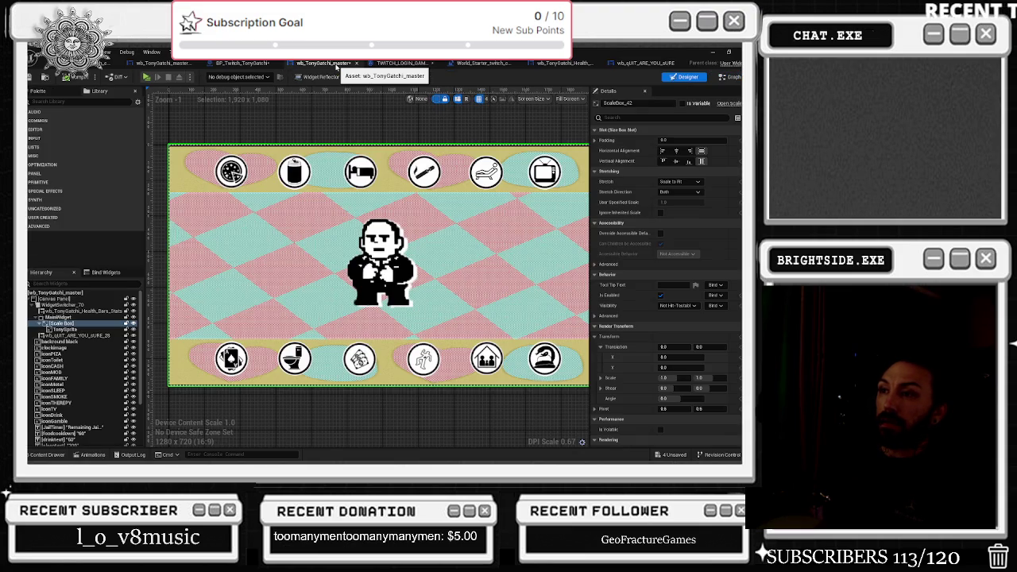
# Pan across the master graph's node groups, including therapy, toilet and health, then open BP_Twitch_TonyGatchi
pyautogui.click(730, 76)
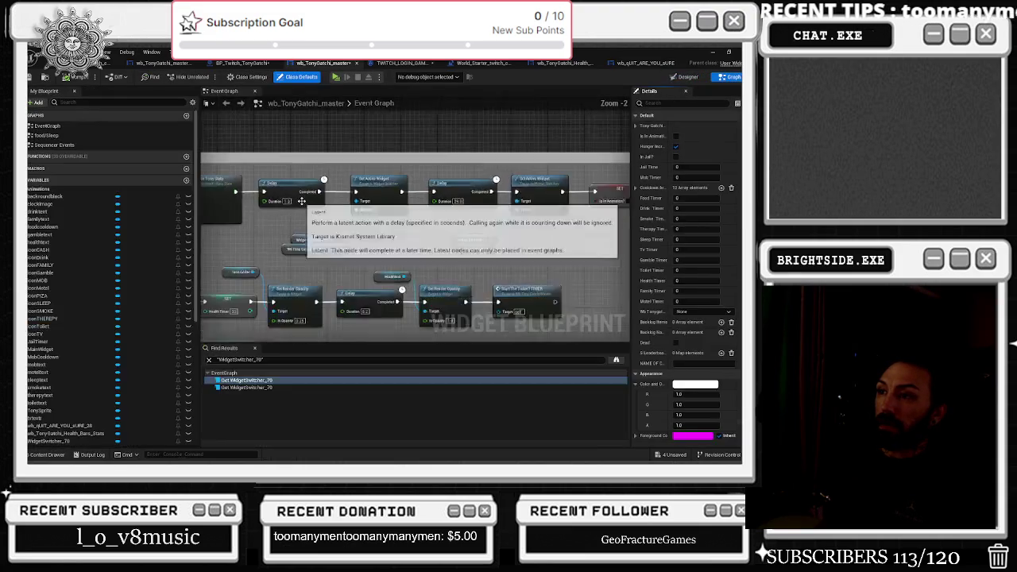
pyautogui.scroll(-3, 380, 237)
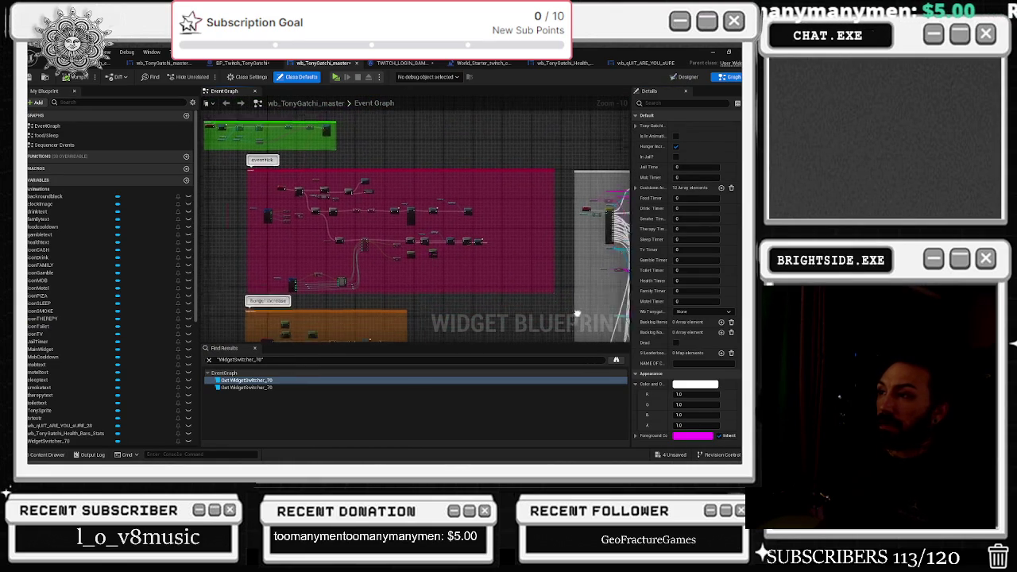
pyautogui.scroll(4, 451, 205)
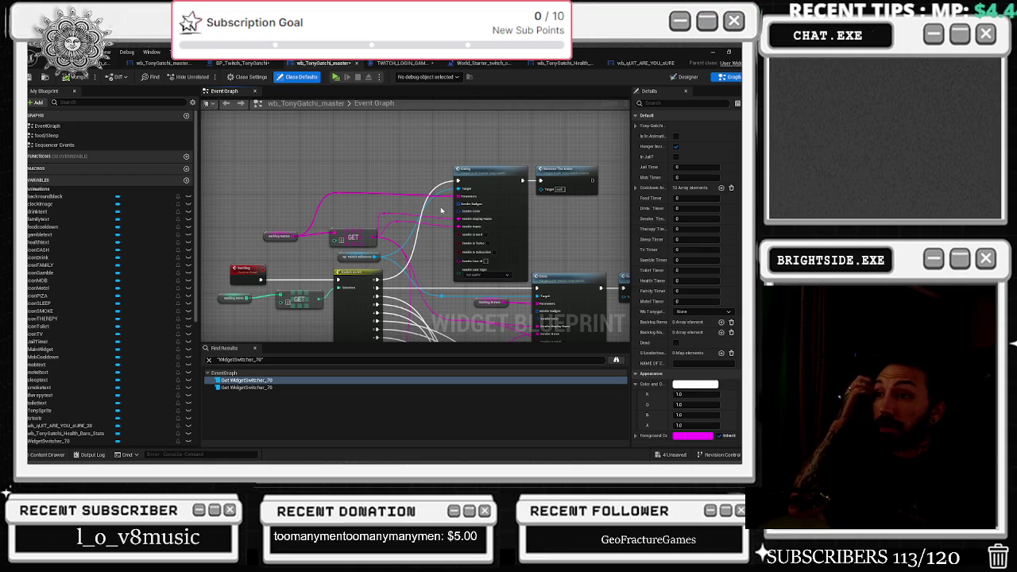
pyautogui.scroll(-9, 445, 208)
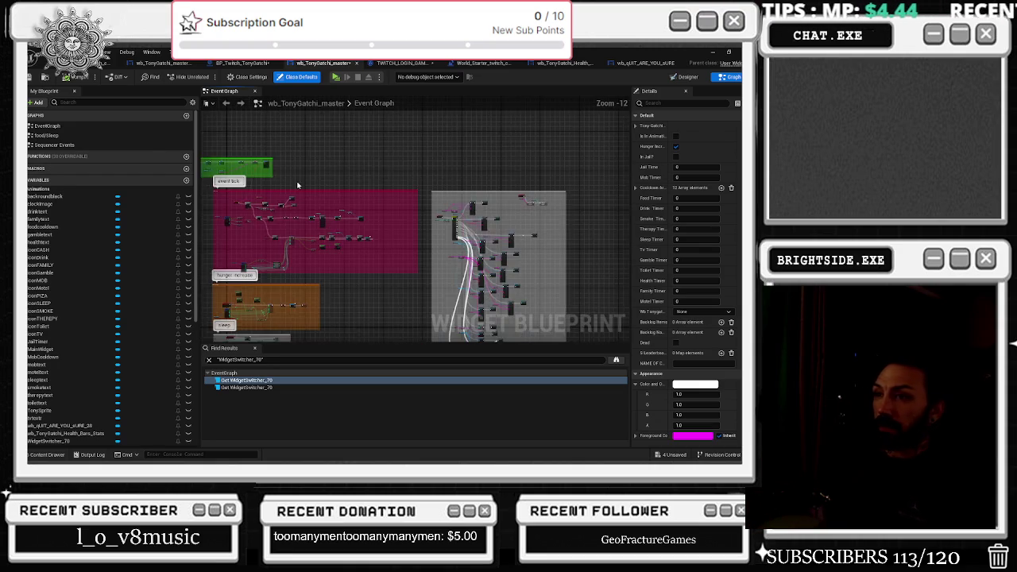
pyautogui.moveTo(298, 185); pyautogui.dragTo(406, 205)
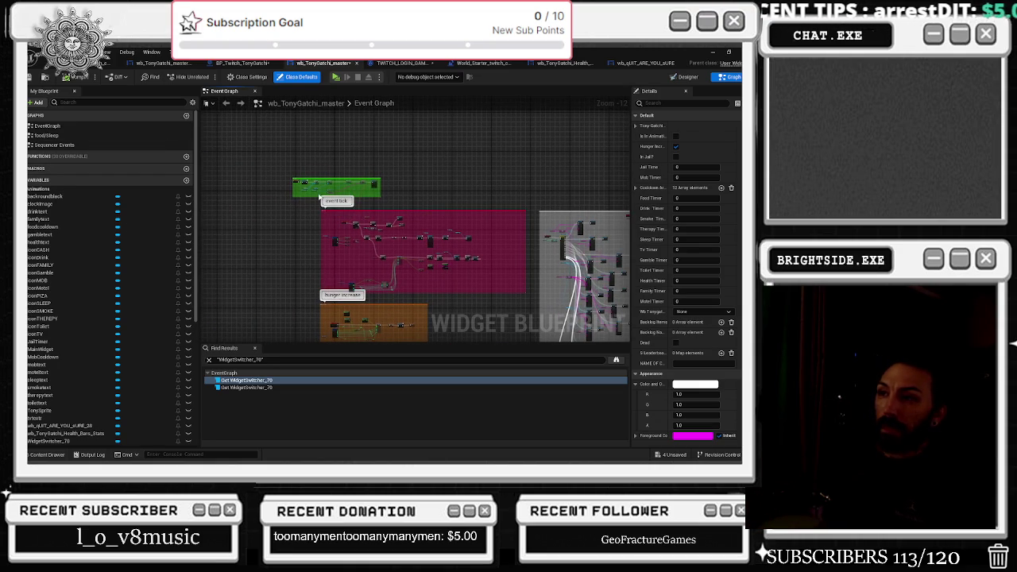
pyautogui.moveTo(386, 291); pyautogui.dragTo(383, 147)
pyautogui.moveTo(338, 338)
pyautogui.mouseDown()
pyautogui.moveTo(328, 48)
pyautogui.moveTo(445, 32)
pyautogui.mouseUp()
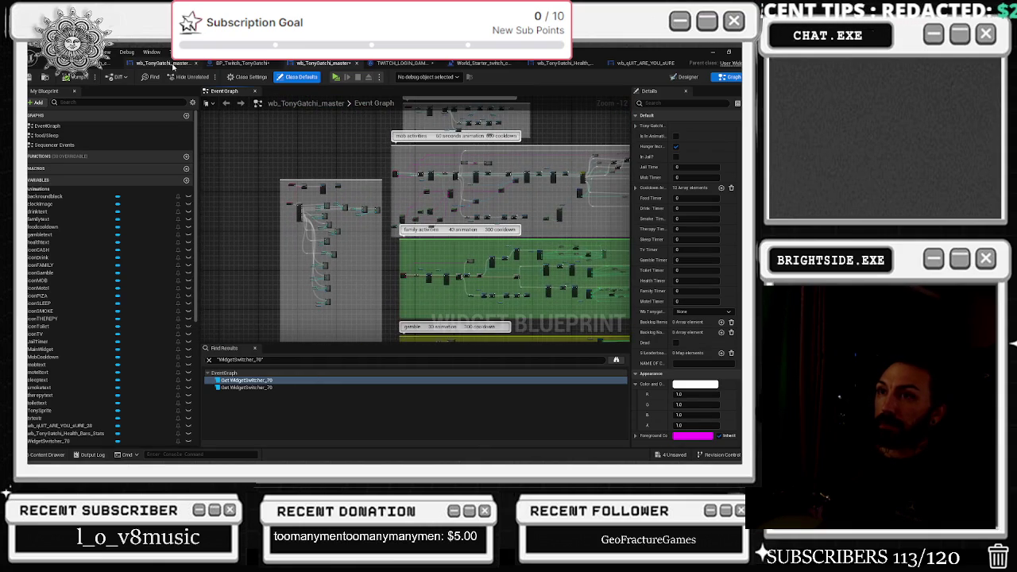
pyautogui.click(235, 63)
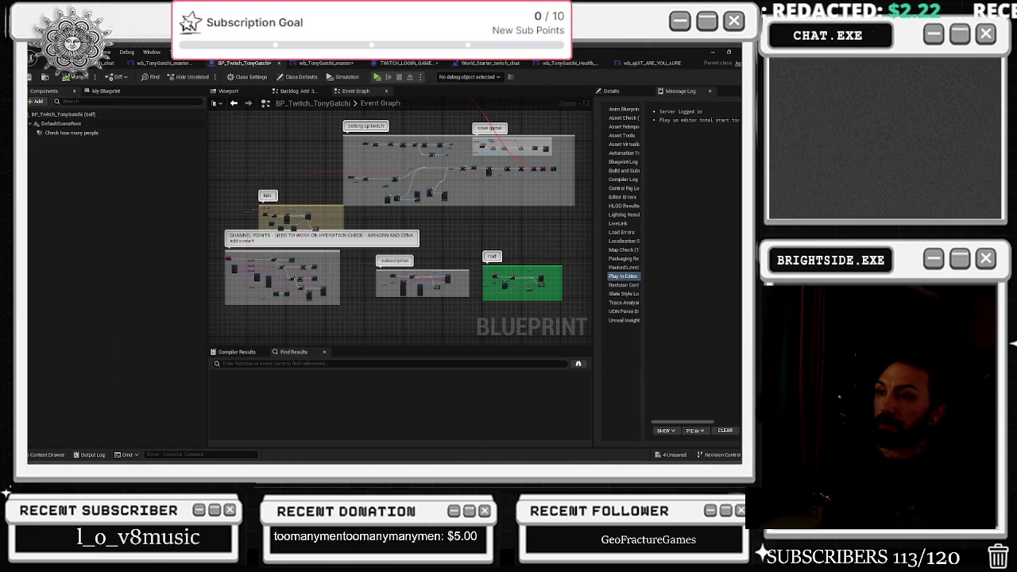
pyautogui.moveTo(271, 221)
pyautogui.mouseDown()
pyautogui.moveTo(341, 204)
pyautogui.moveTo(362, 185)
pyautogui.mouseUp()
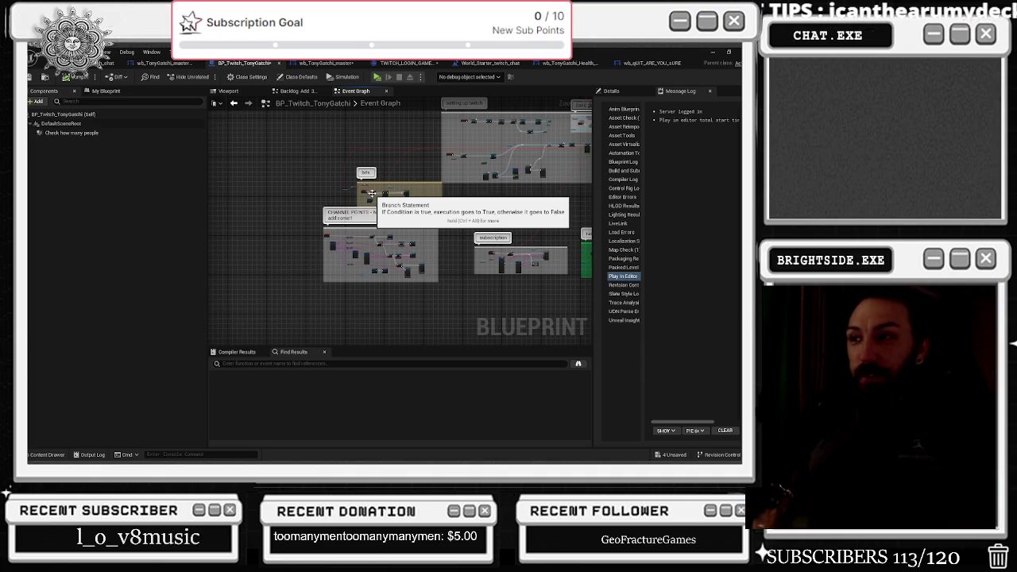
pyautogui.moveTo(446, 225); pyautogui.dragTo(367, 225)
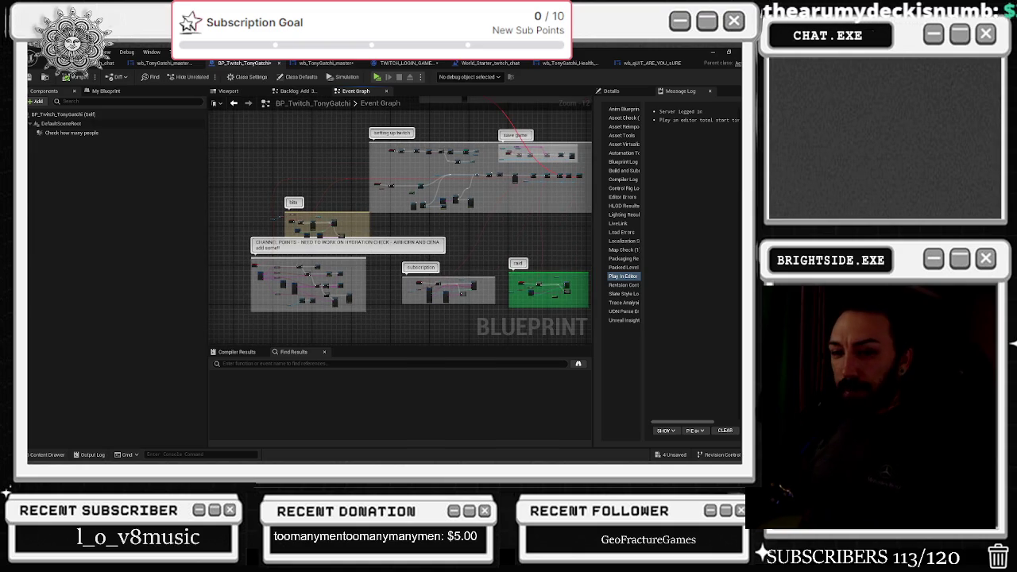
# Bring the green Begin Play block of the wb_TonyGatchi_master event graph into view
pyautogui.click(167, 63)
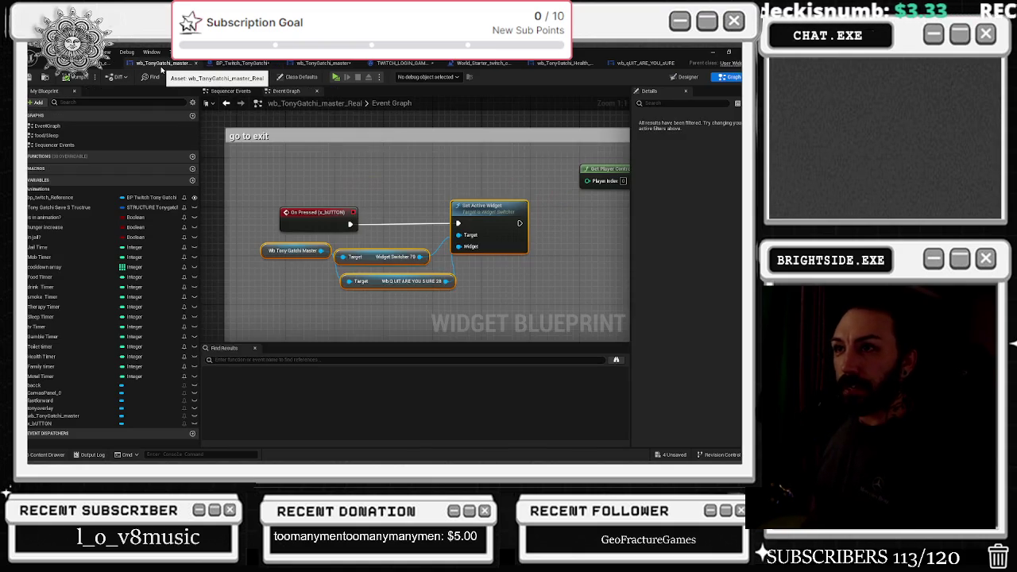
pyautogui.moveTo(277, 188); pyautogui.dragTo(372, 282)
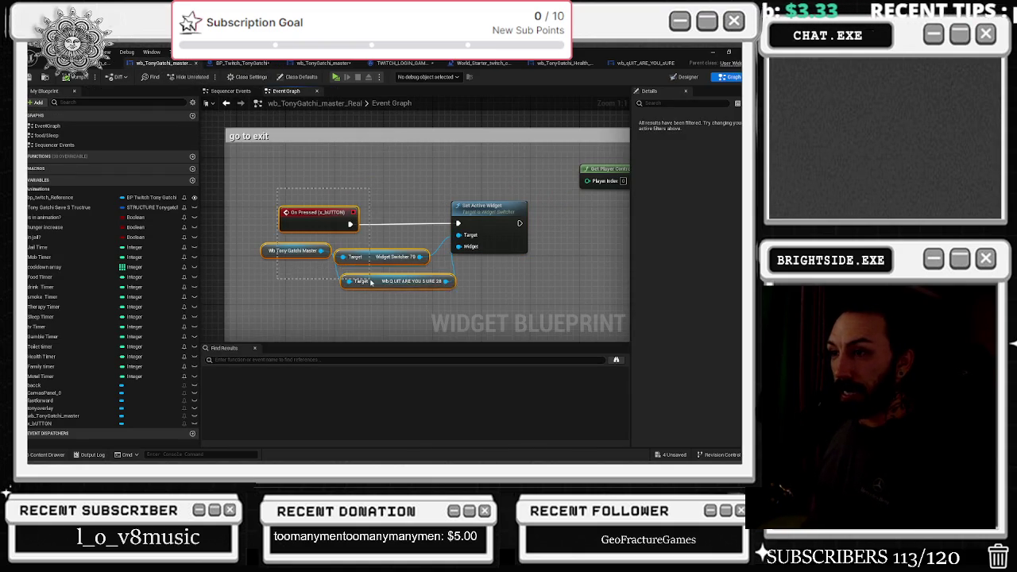
pyautogui.click(322, 62)
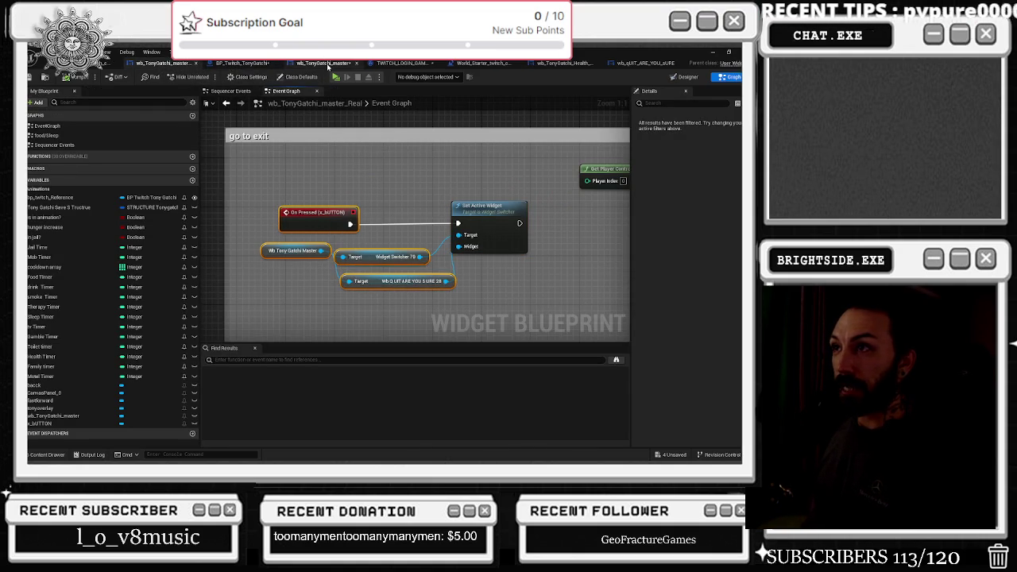
pyautogui.moveTo(333, 205); pyautogui.dragTo(334, 334)
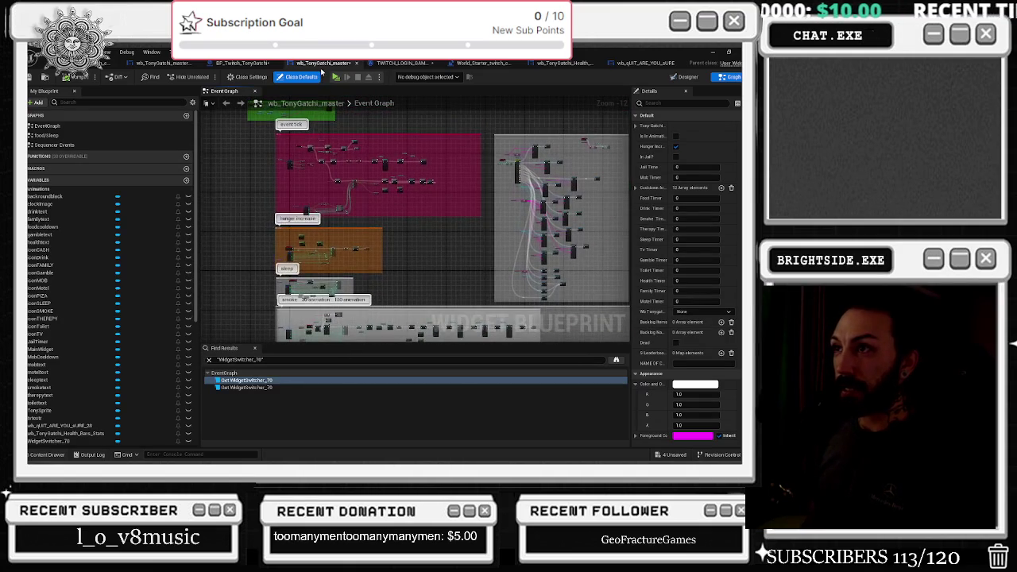
pyautogui.moveTo(329, 163); pyautogui.dragTo(338, 239)
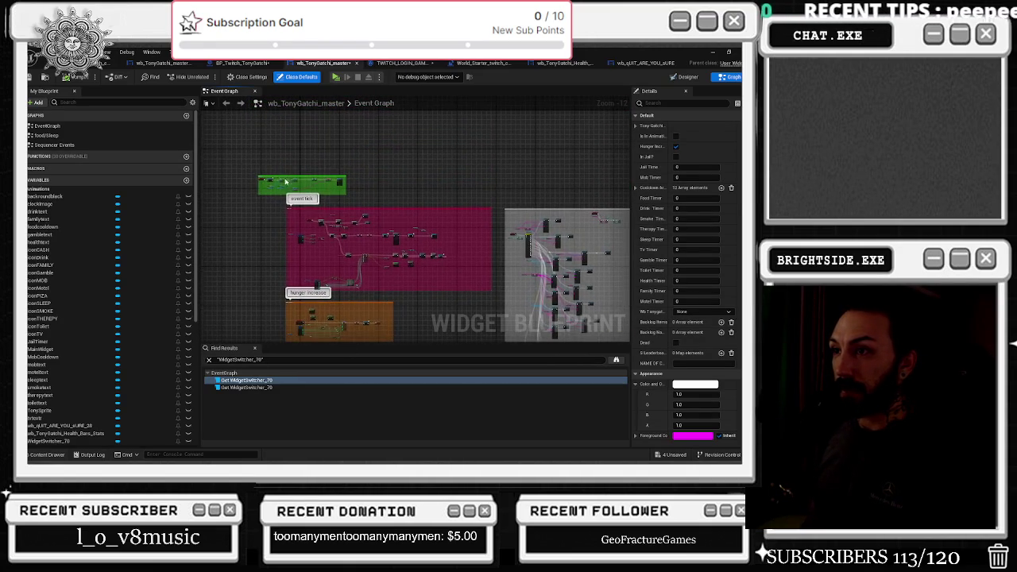
pyautogui.scroll(10, 302, 189)
pyautogui.scroll(3, 338, 200)
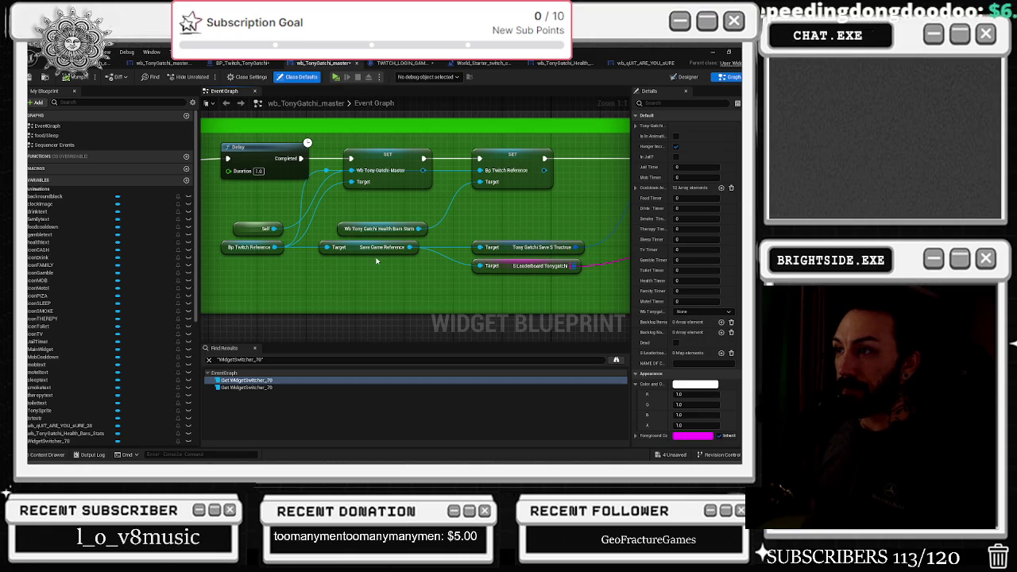
pyautogui.moveTo(398, 239); pyautogui.dragTo(230, 267)
pyautogui.scroll(-3, 100, 384)
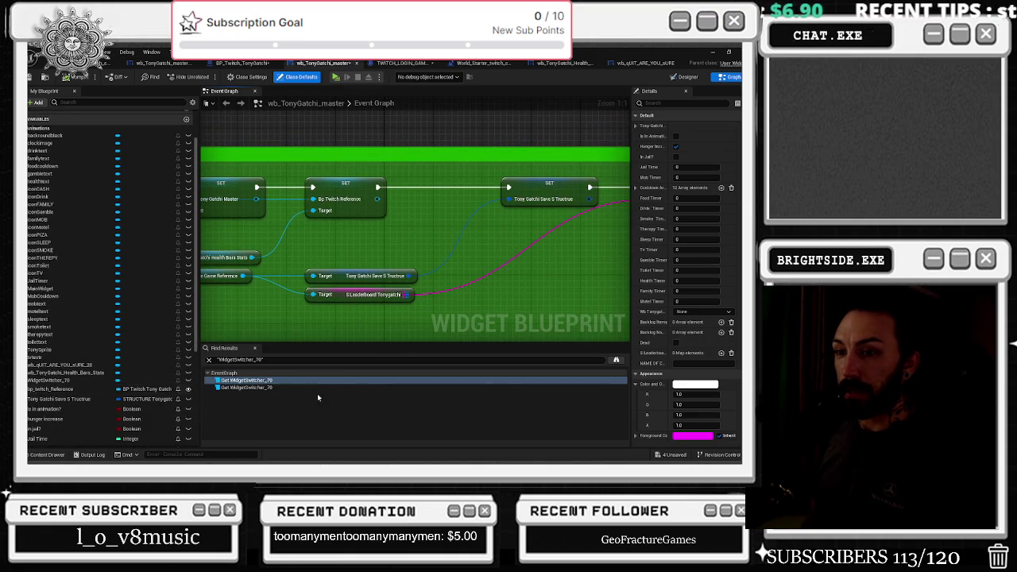
pyautogui.scroll(-3, 71, 400)
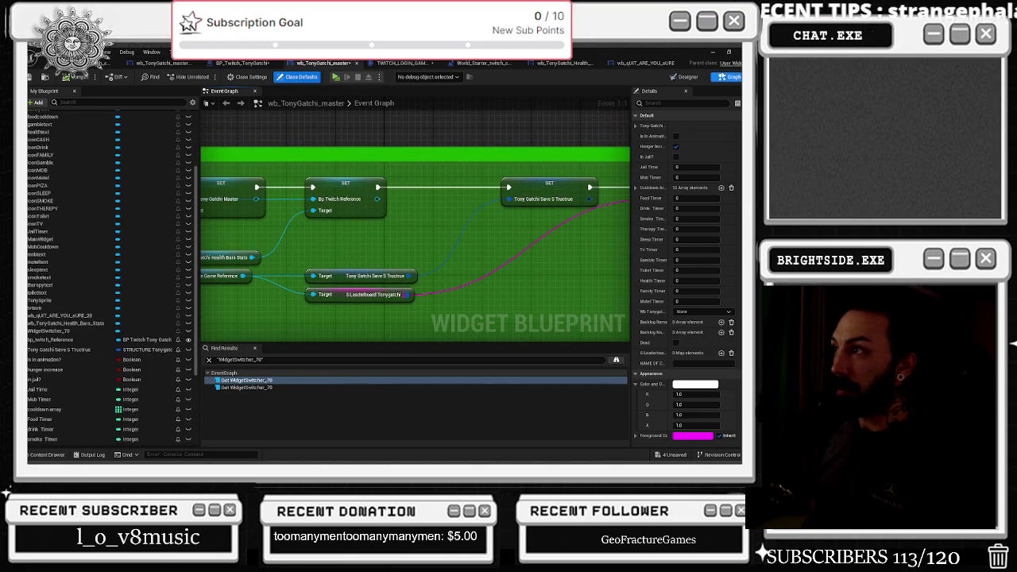
# Check wb_QUIT_ARE_YOU_SURE_28 in the Designer and drag its reference into the Graph
pyautogui.hotkey('ctrl', 'shift', 'alt', 'd')
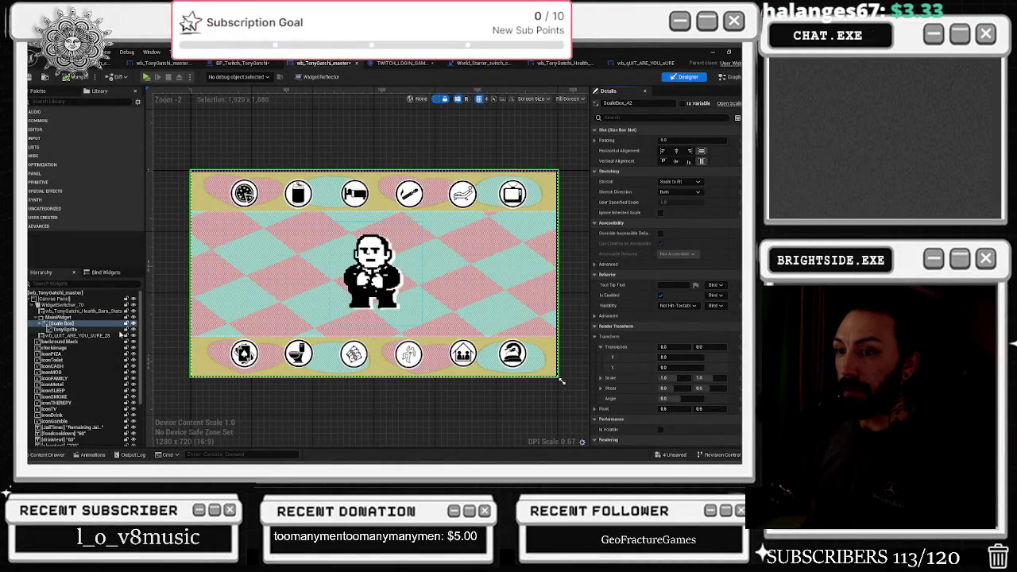
pyautogui.click(94, 337)
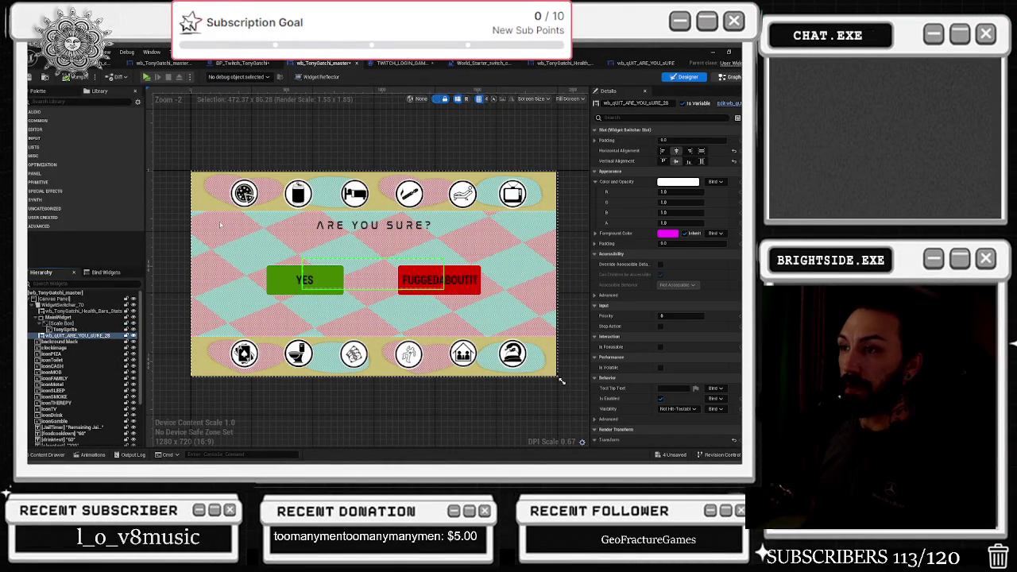
pyautogui.click(729, 76)
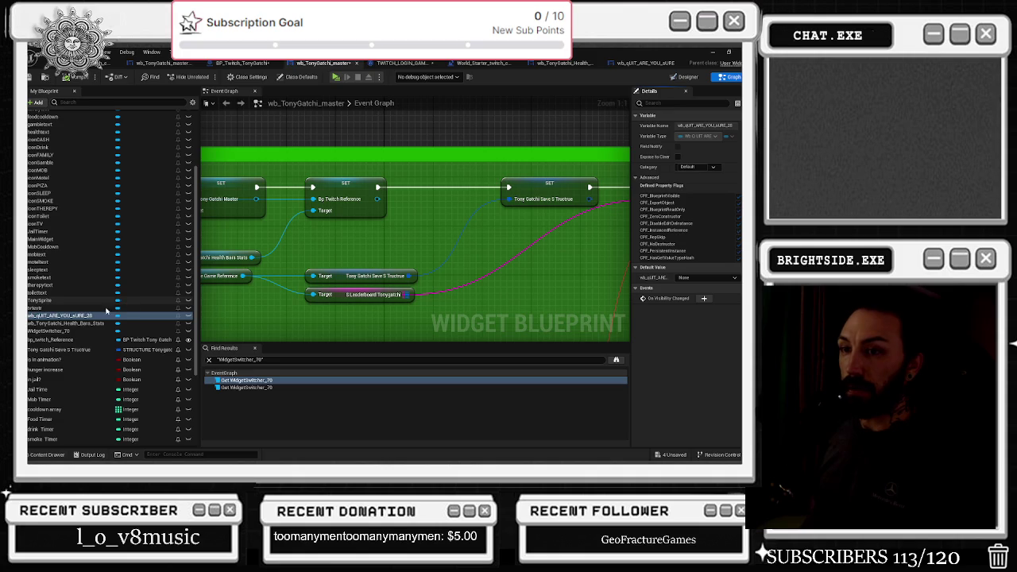
pyautogui.moveTo(71, 316)
pyautogui.mouseDown()
pyautogui.moveTo(338, 128)
pyautogui.moveTo(326, 129)
pyautogui.moveTo(372, 137)
pyautogui.mouseUp()
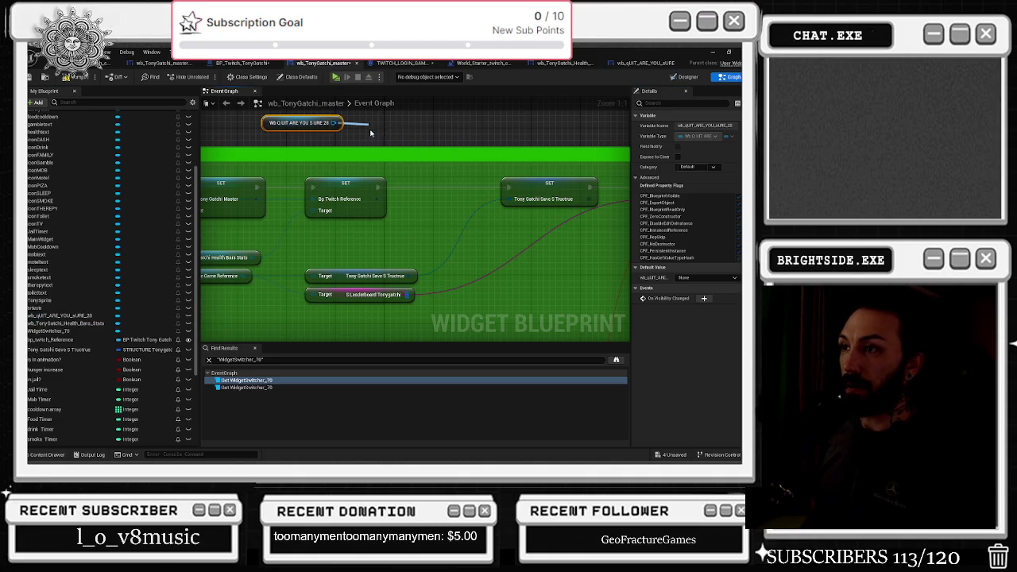
# Add a SET Wb Tony Gatchi Master node on the quit widget with Self as its value
pyautogui.write('set maste')
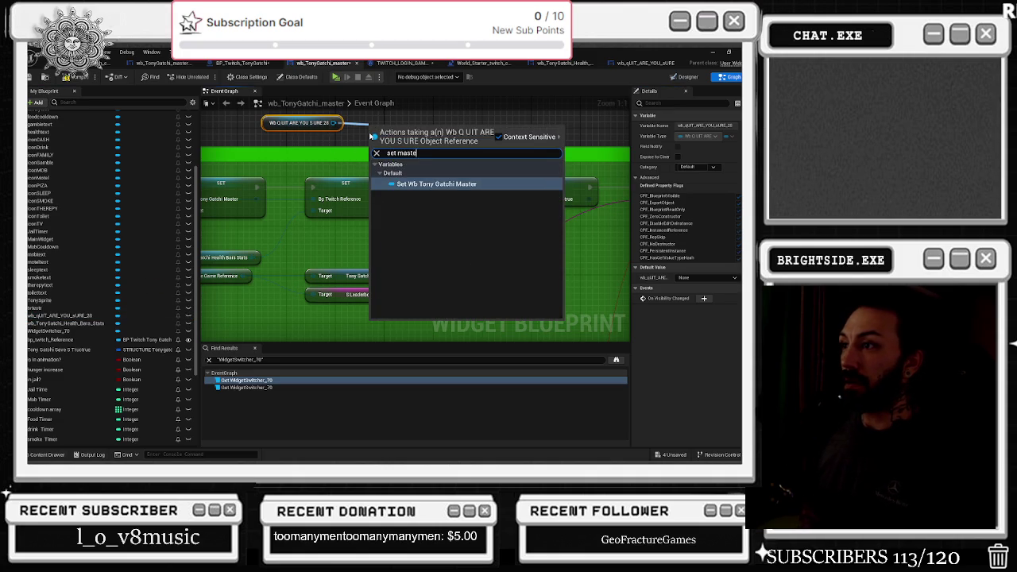
pyautogui.press('Return')
pyautogui.moveTo(430, 122)
pyautogui.mouseDown()
pyautogui.moveTo(435, 115)
pyautogui.moveTo(363, 143)
pyautogui.mouseUp()
pyautogui.write('lf')
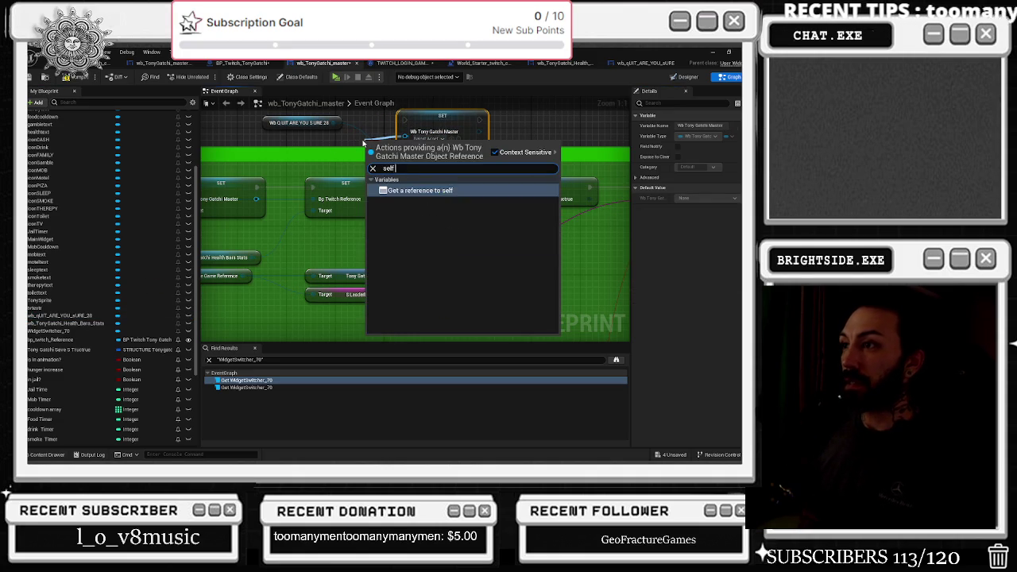
pyautogui.press('Return')
pyautogui.moveTo(317, 123); pyautogui.dragTo(305, 130)
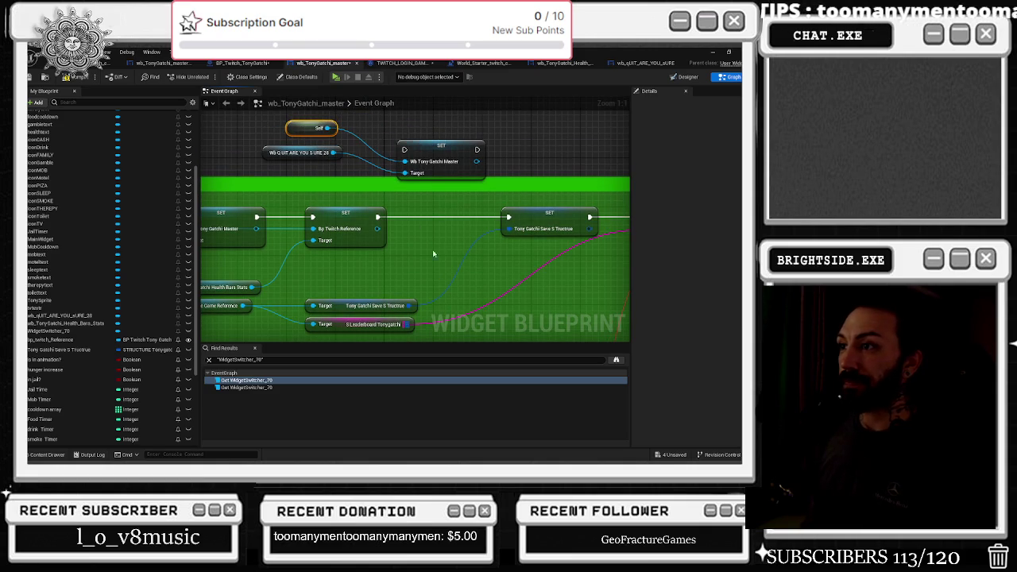
# Chain the new setter into Begin Play after Bp Twitch Reference and before the save struct setter
pyautogui.moveTo(378, 217); pyautogui.dragTo(405, 150)
pyautogui.moveTo(480, 150)
pyautogui.mouseDown()
pyautogui.moveTo(500, 225)
pyautogui.moveTo(575, 212)
pyautogui.mouseUp()
pyautogui.moveTo(534, 182); pyautogui.dragTo(467, 175)
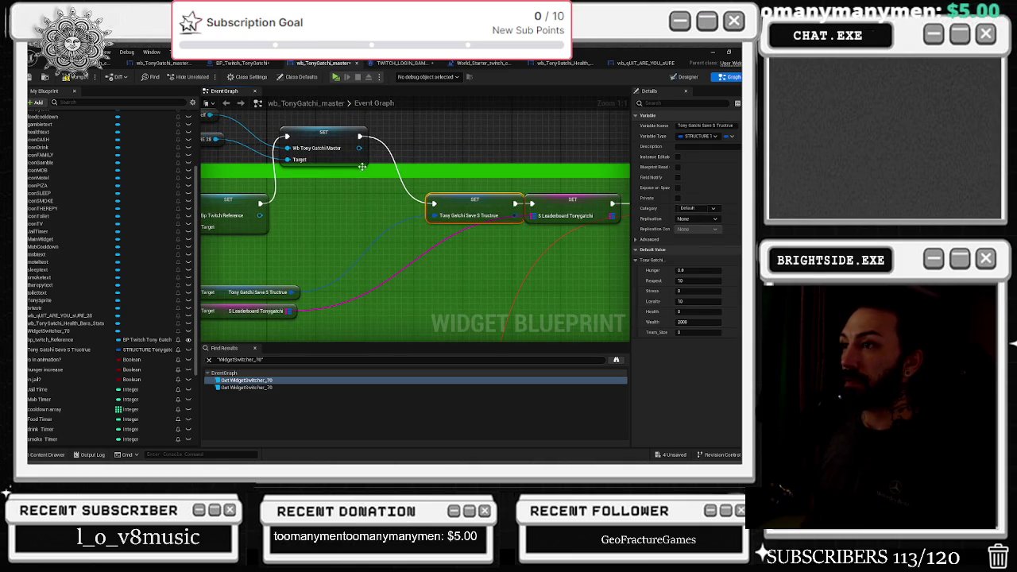
pyautogui.moveTo(482, 208); pyautogui.dragTo(476, 208)
pyautogui.moveTo(571, 208); pyautogui.dragTo(584, 209)
pyautogui.moveTo(310, 139); pyautogui.dragTo(335, 205)
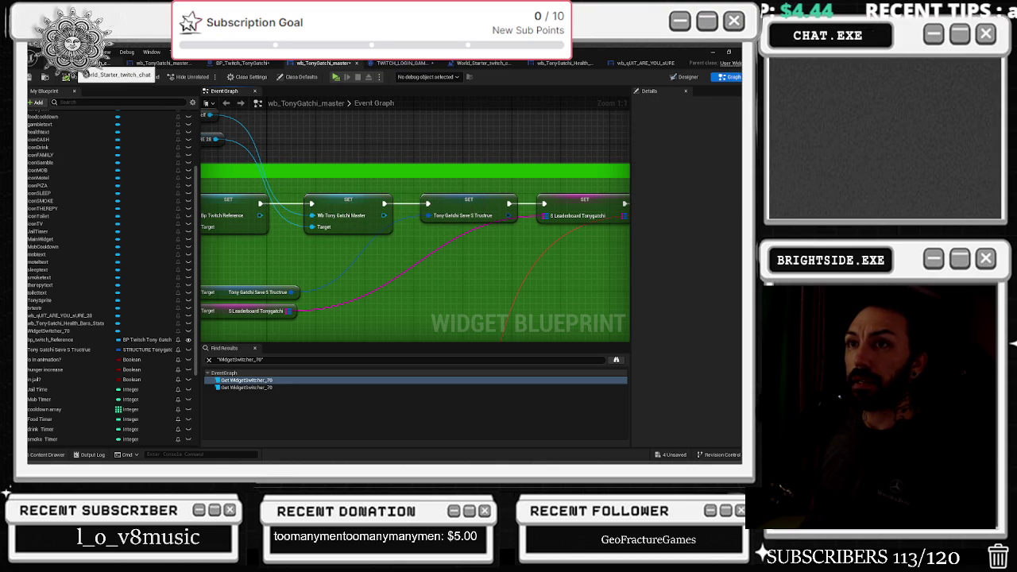
pyautogui.click(87, 63)
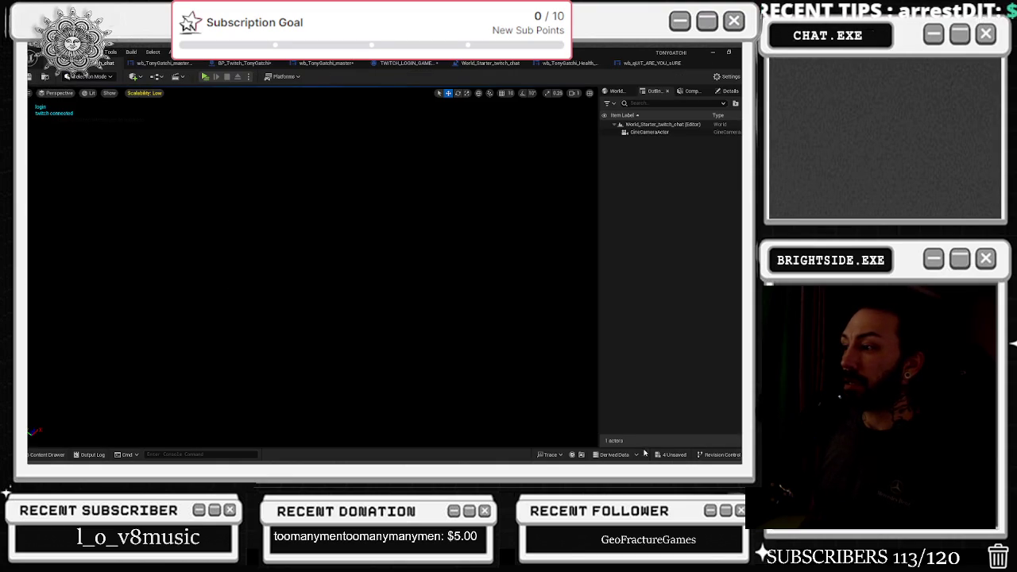
# Save all modified packages and launch a play-in-editor test of the level
pyautogui.click(682, 459)
pyautogui.click(454, 367)
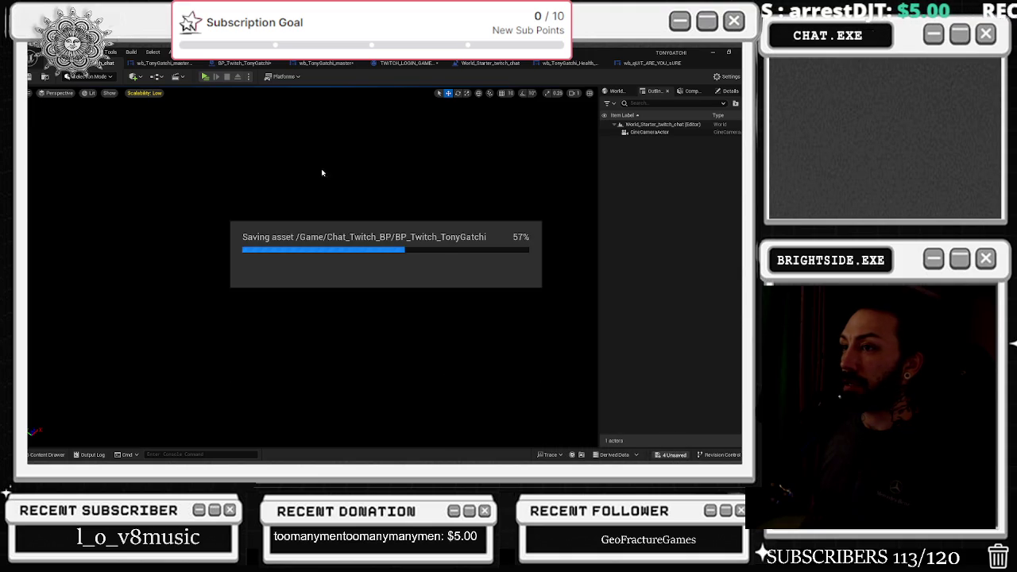
pyautogui.click(206, 76)
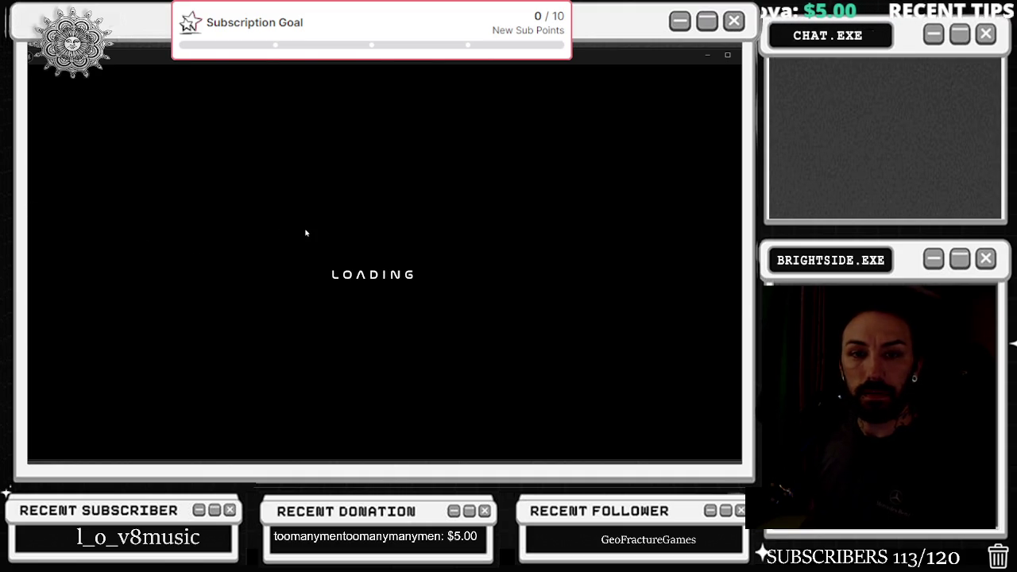
pyautogui.click(205, 76)
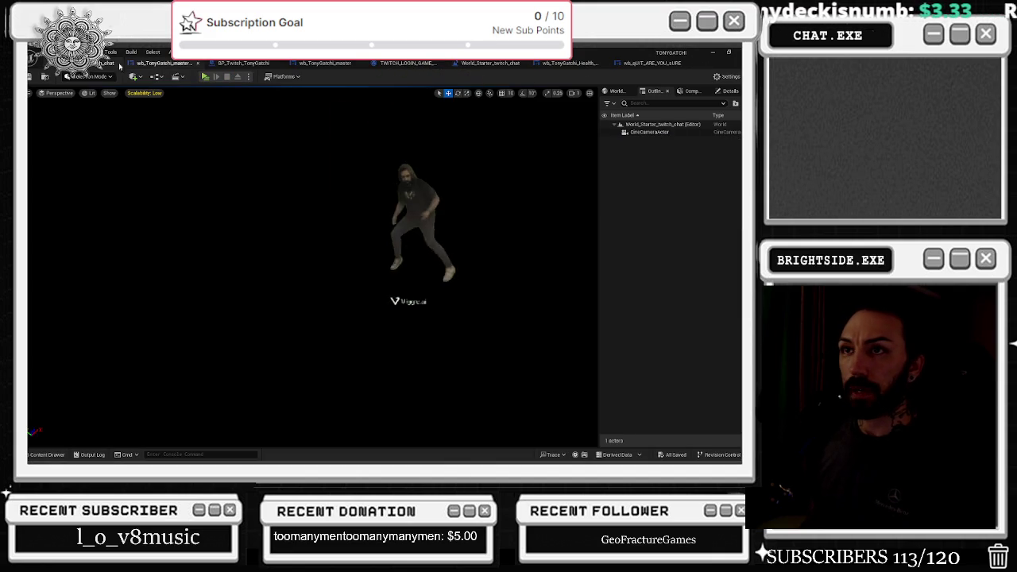
# Reselect the go to exit nodes in the master graph, then start a Play In Editor run from the level
pyautogui.click(143, 64)
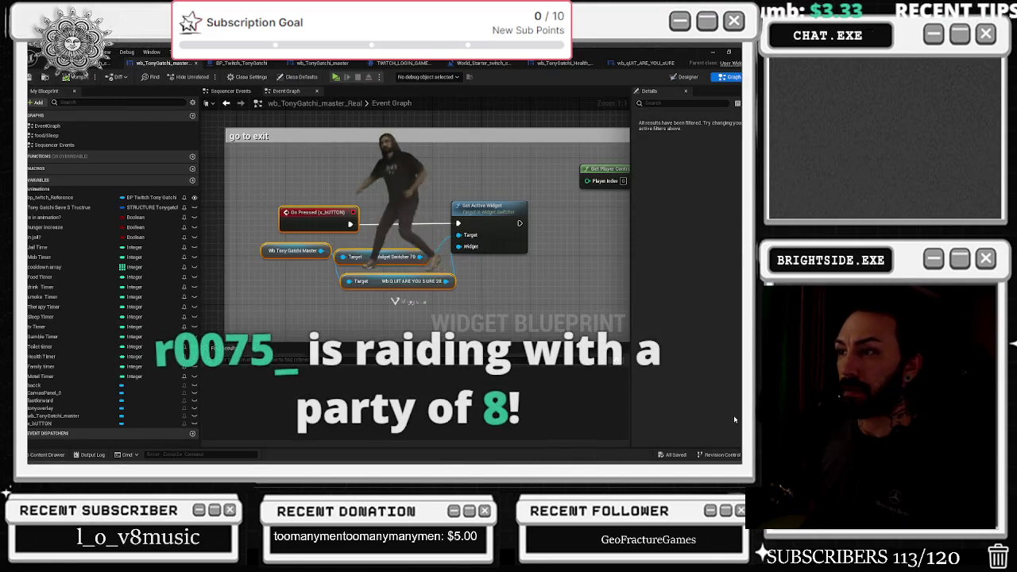
pyautogui.moveTo(296, 180); pyautogui.dragTo(523, 296)
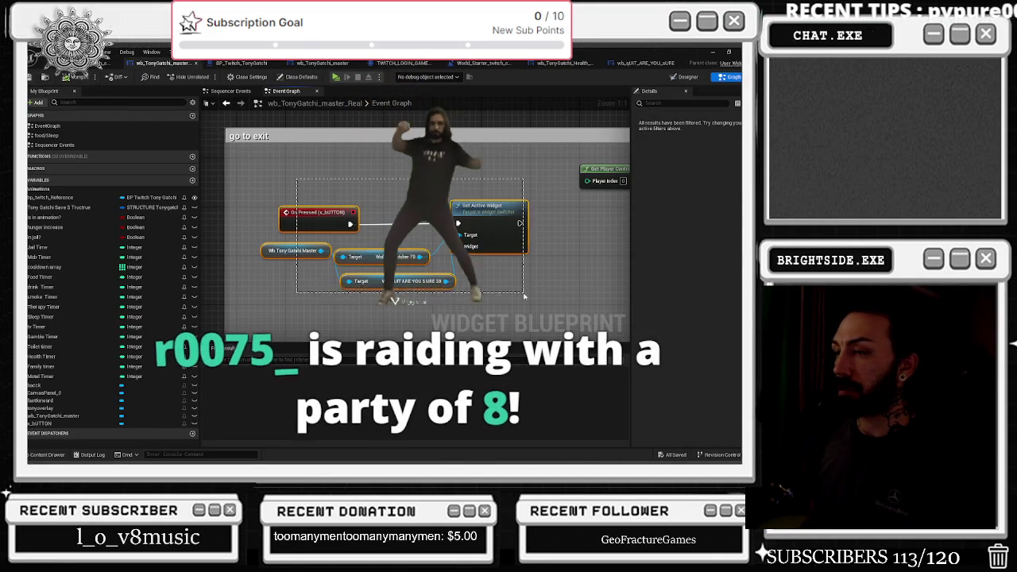
pyautogui.click(95, 63)
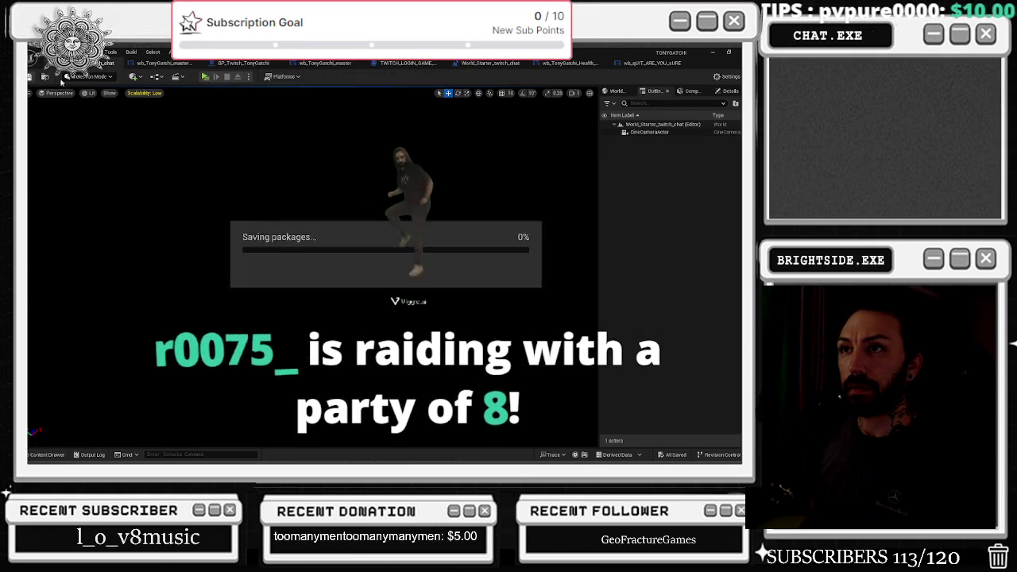
pyautogui.click(205, 76)
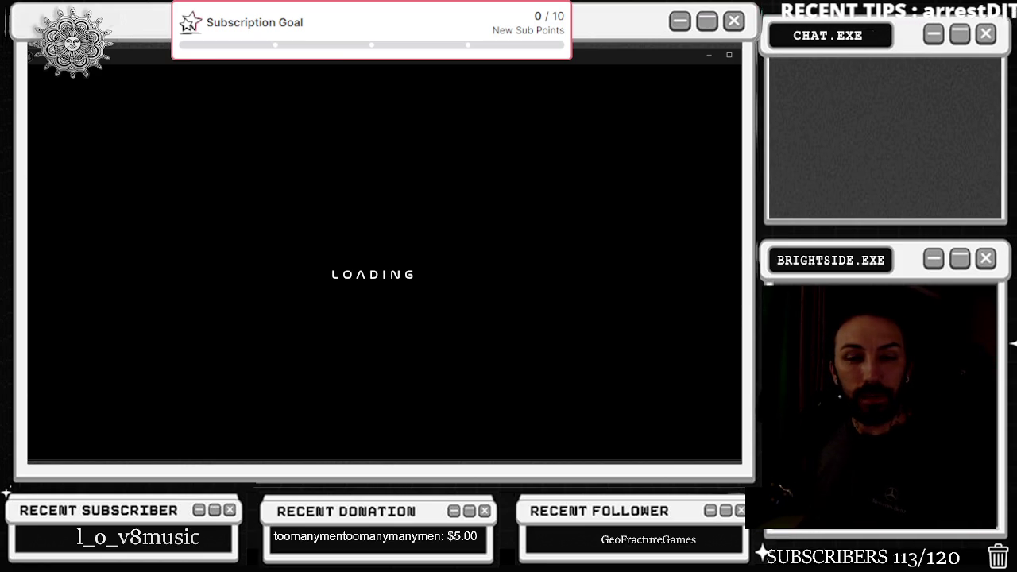
pyautogui.hotkey('alt', 'Tab')
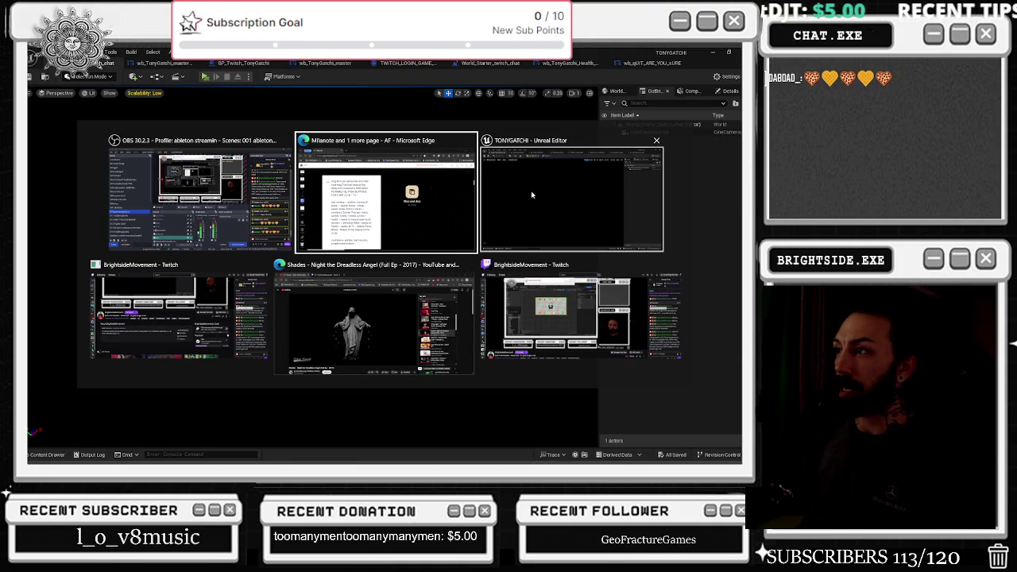
# Minimize Unreal Editor and bring forward the Edge browser playing the Madonna '4 Minutes' video
pyautogui.click(532, 190)
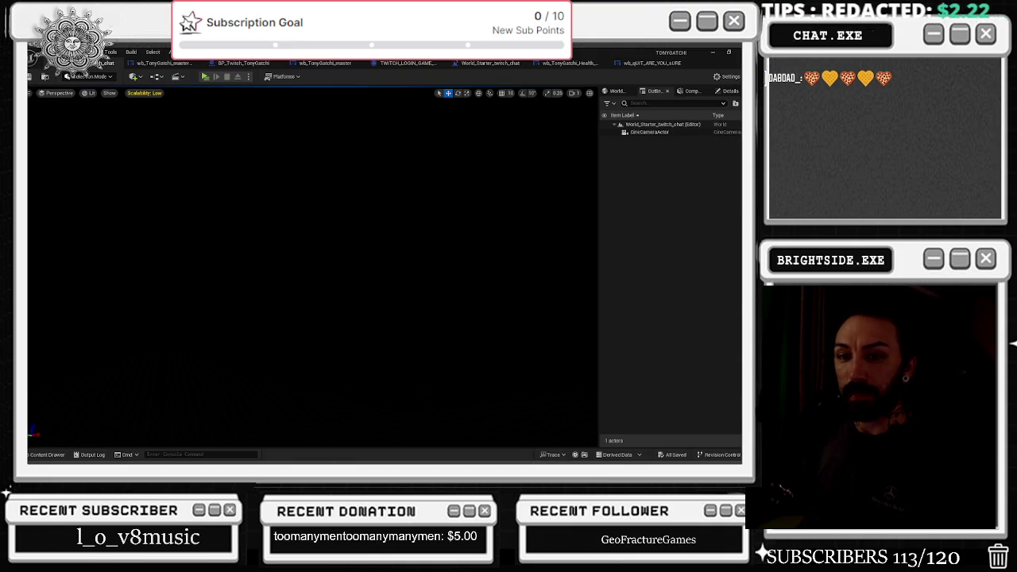
pyautogui.click(713, 53)
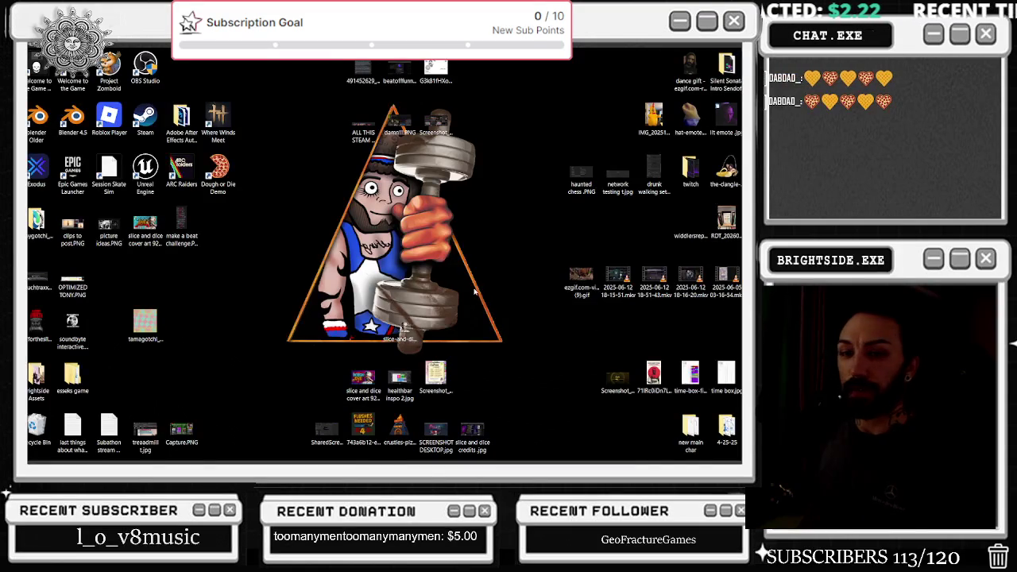
pyautogui.hotkey('alt', 'Tab')
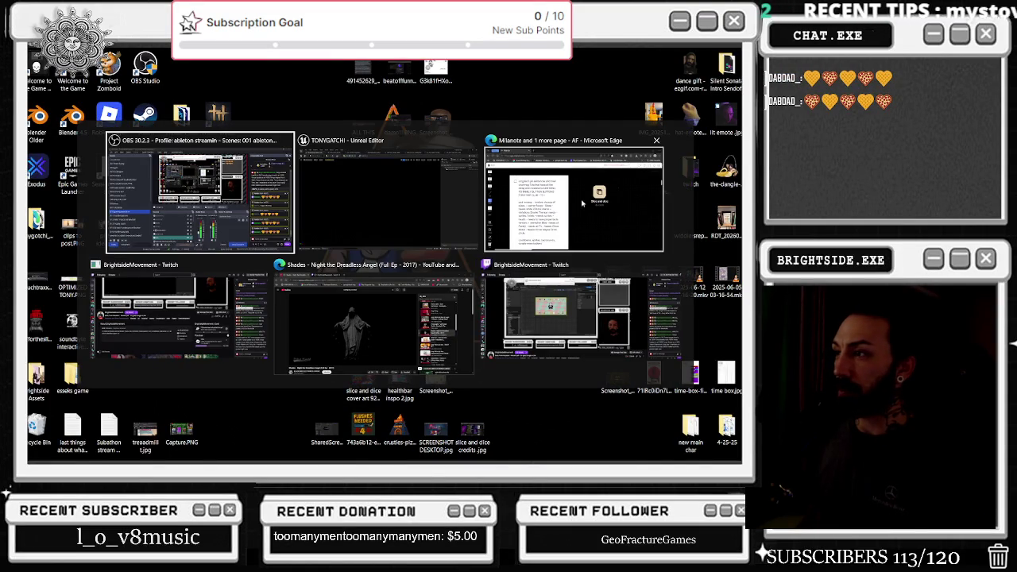
pyautogui.press('Escape')
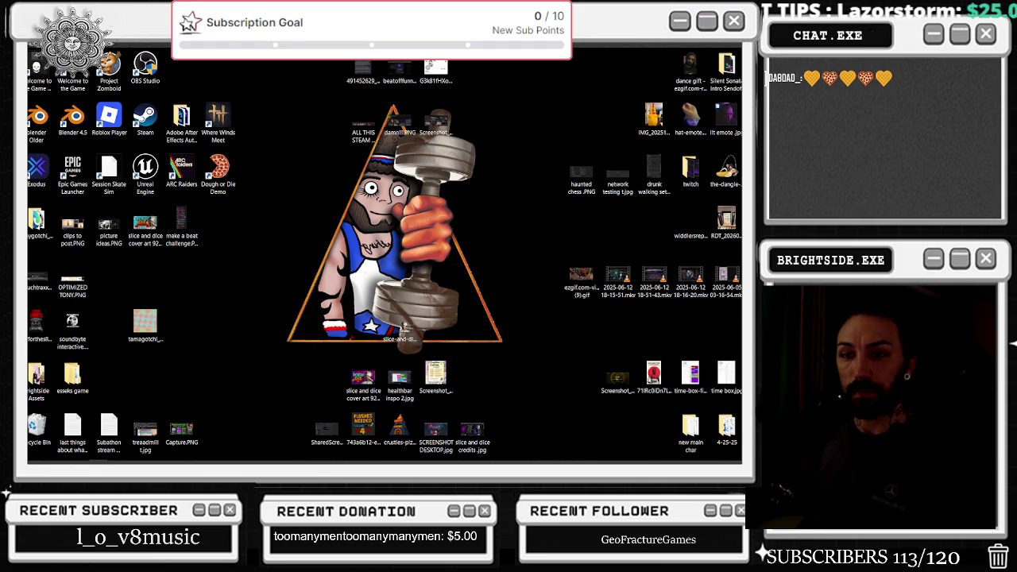
pyautogui.hotkey('alt', 'Tab')
pyautogui.press('Escape')
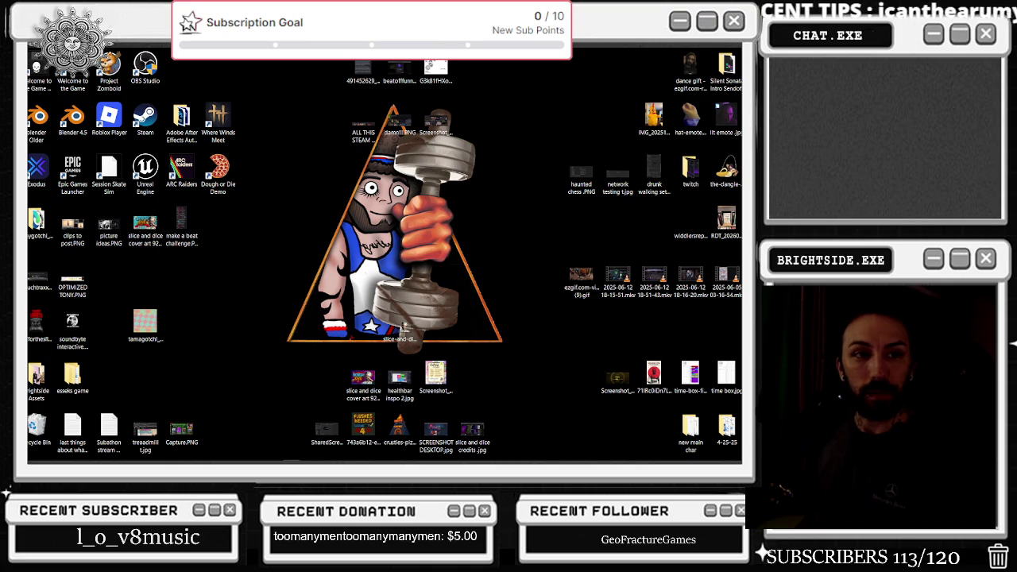
pyautogui.hotkey('alt', 'Tab')
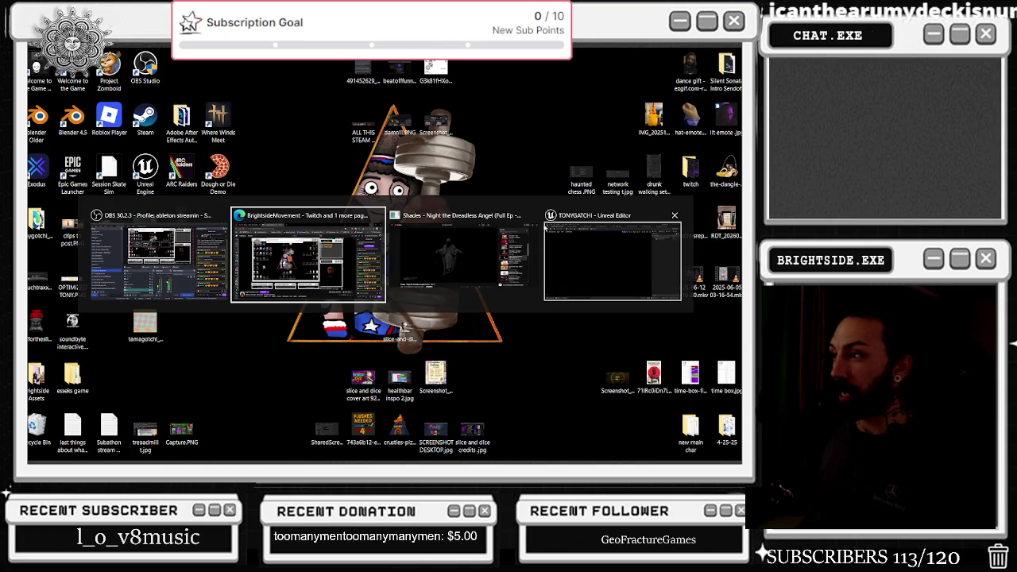
pyautogui.click(441, 287)
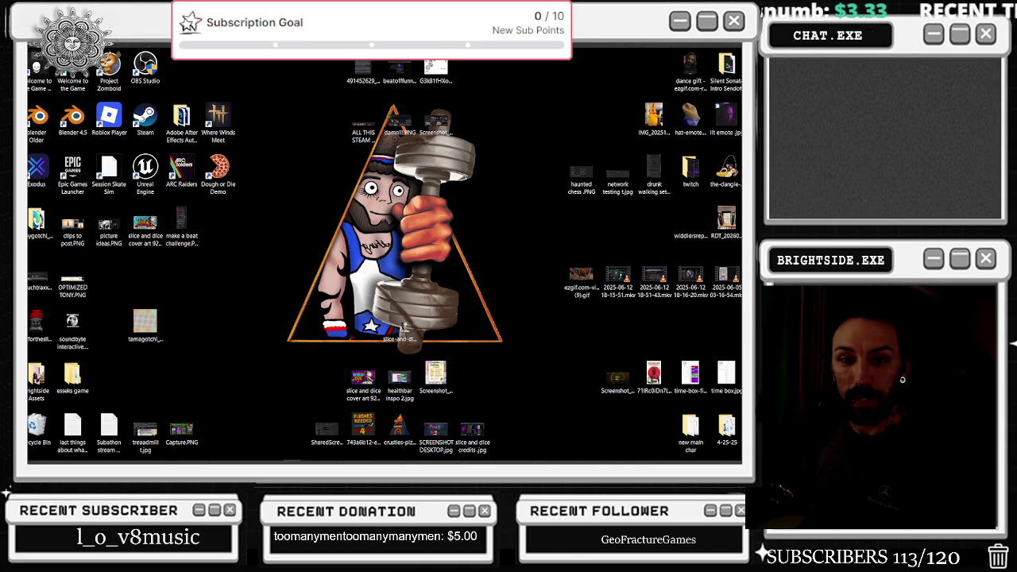
pyautogui.hotkey('alt', 'Tab')
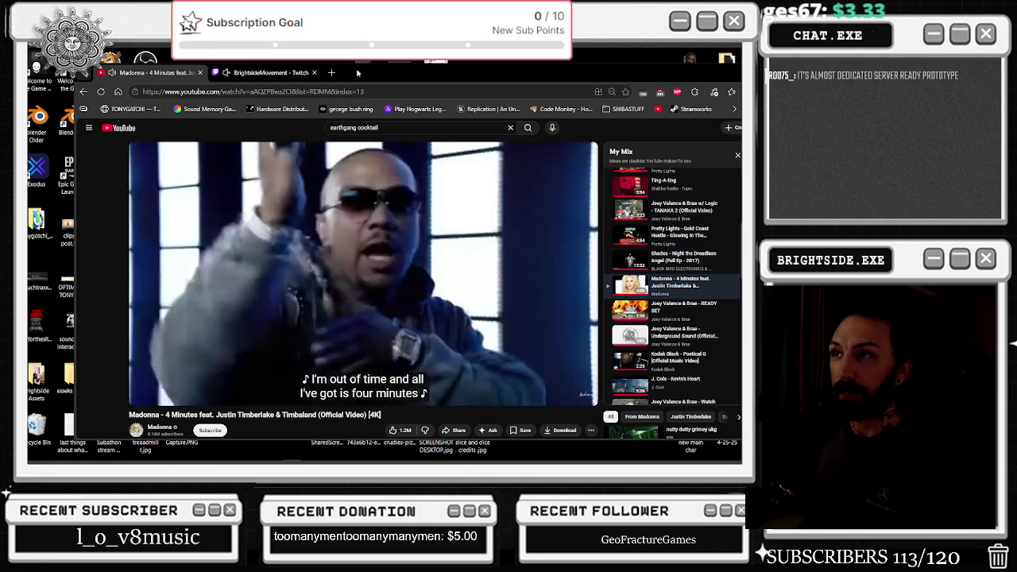
# Scroll the Twitch chat to the newest raid messages, then minimize the browser back to Unreal
pyautogui.click(273, 73)
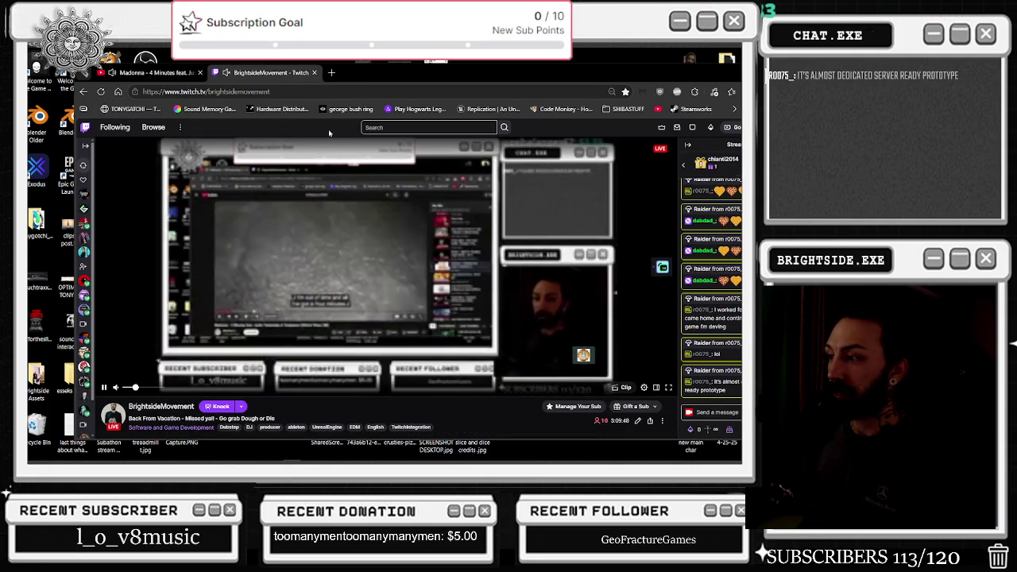
pyautogui.moveTo(382, 59); pyautogui.dragTo(263, 49)
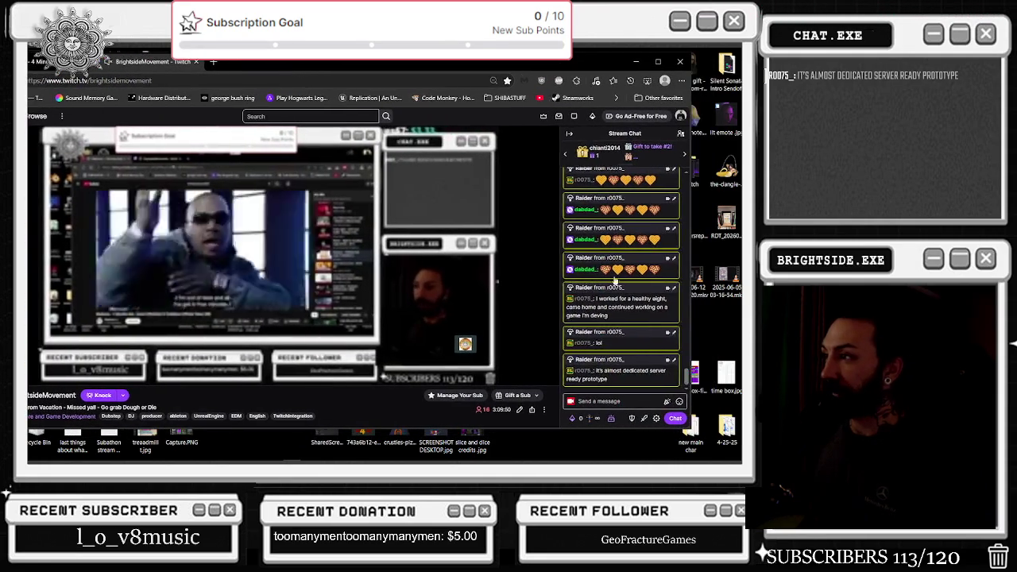
pyautogui.scroll(-3, 675, 317)
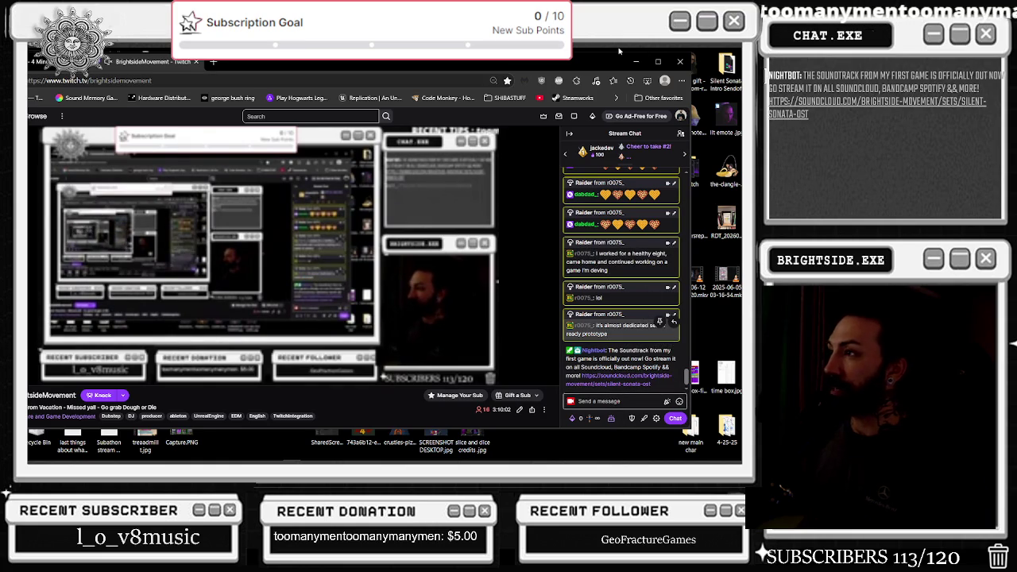
pyautogui.click(637, 61)
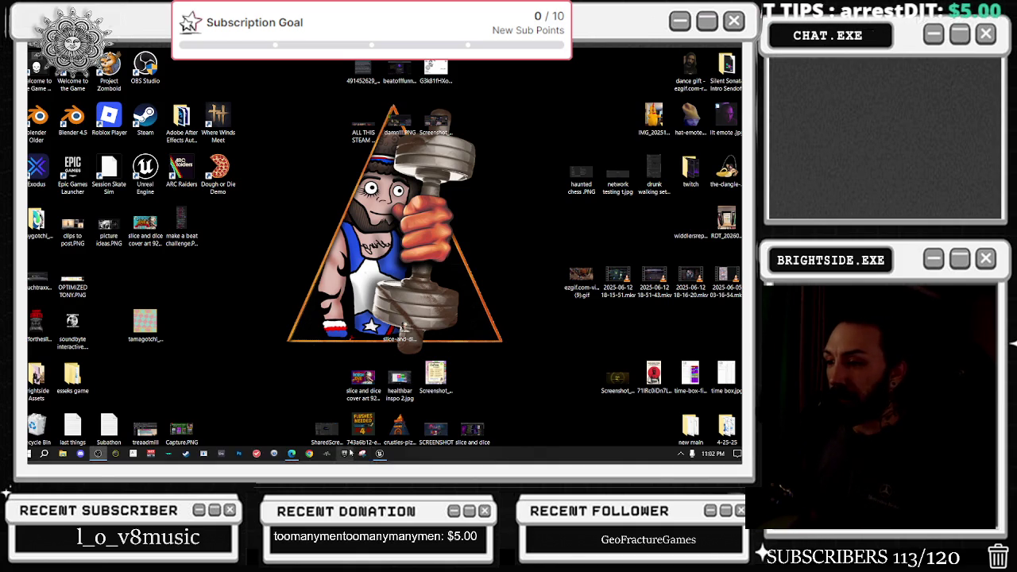
pyautogui.click(381, 454)
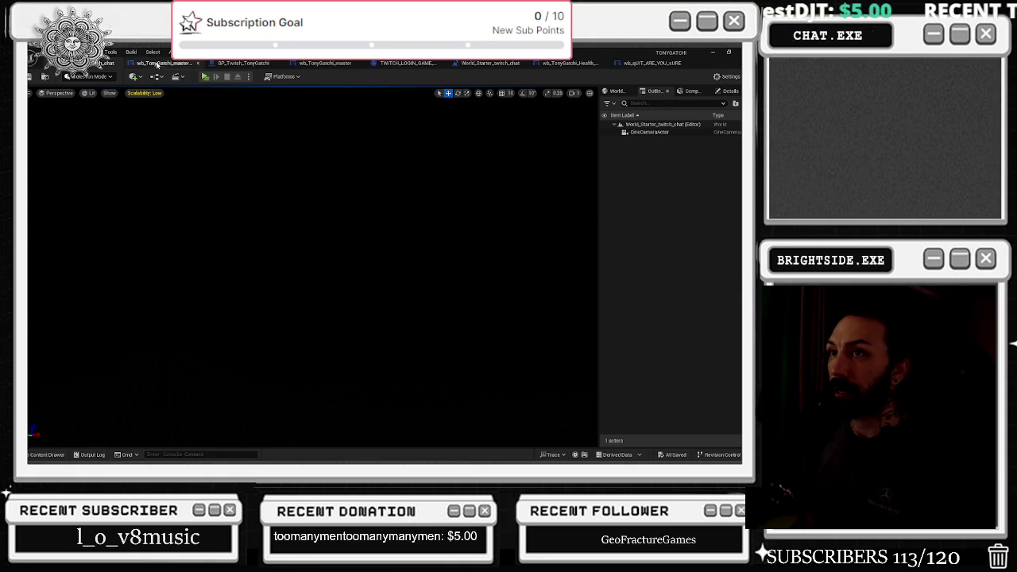
# Inspect the yesbutton and nobutton On Pressed handlers in the wb_qUIT_ARE_YOU_sURE event graph
pyautogui.click(164, 63)
pyautogui.click(641, 63)
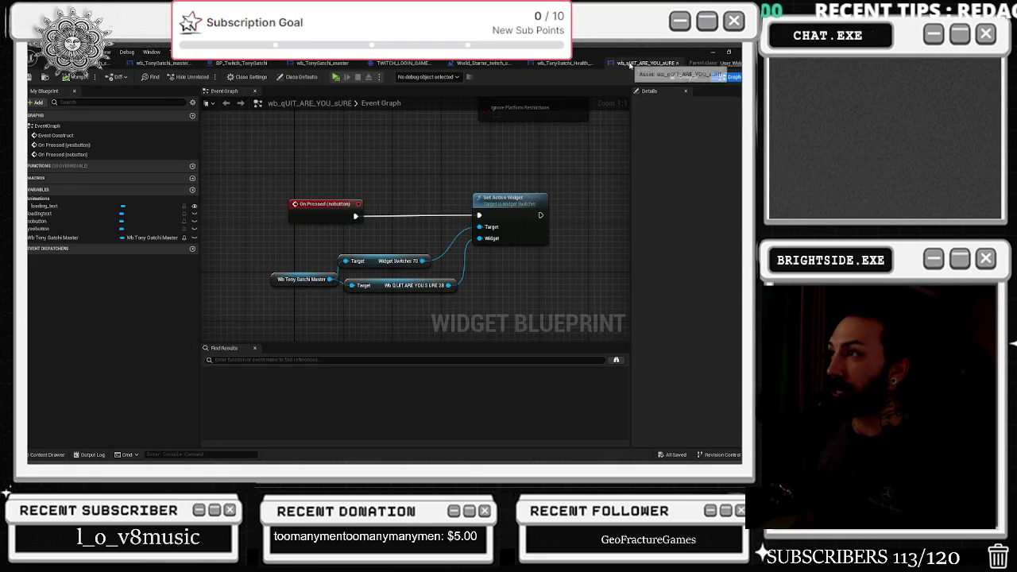
pyautogui.scroll(-3, 393, 170)
pyautogui.moveTo(393, 170); pyautogui.dragTo(345, 220)
pyautogui.moveTo(445, 140); pyautogui.dragTo(428, 140)
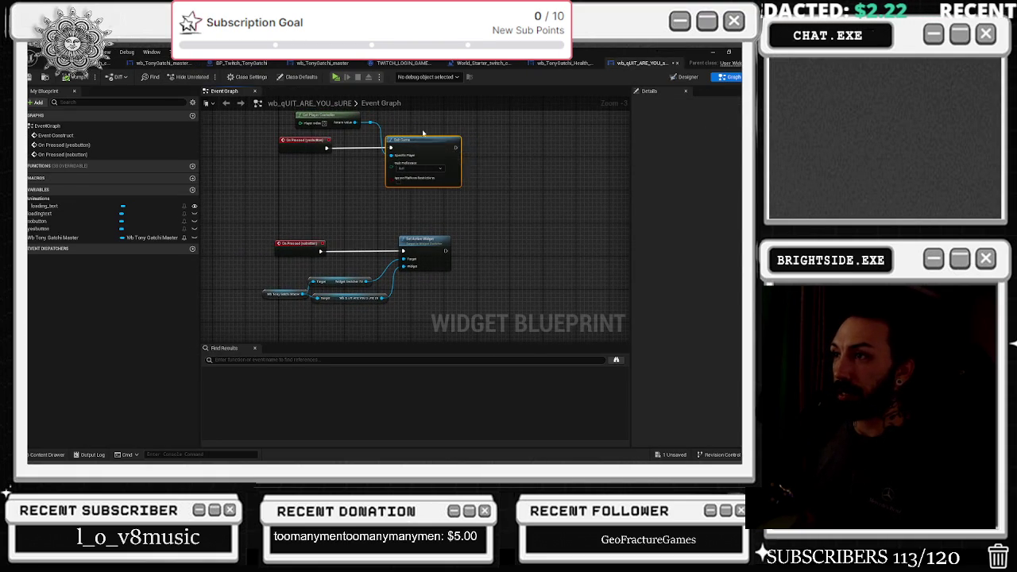
pyautogui.moveTo(329, 123); pyautogui.dragTo(333, 163)
pyautogui.click(332, 163)
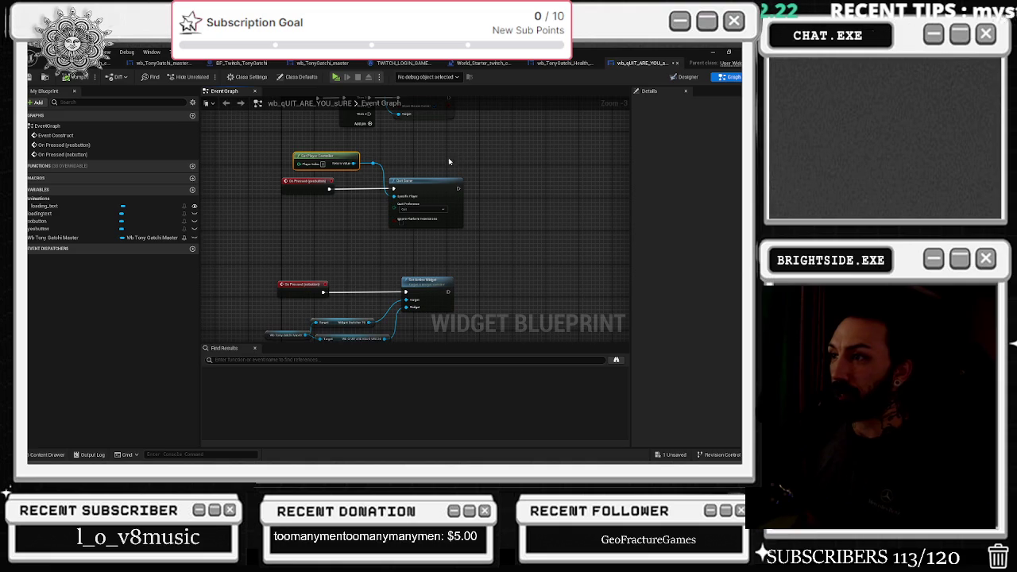
# Look through the other blueprint tabs, return to wb_TonyGatchi_master, and save all modified assets
pyautogui.click(555, 65)
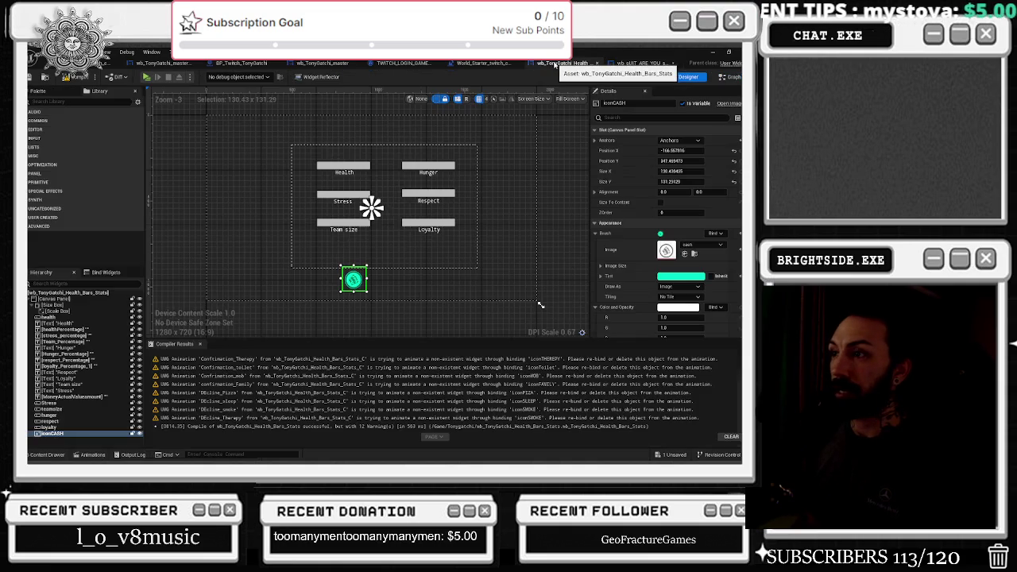
pyautogui.click(479, 63)
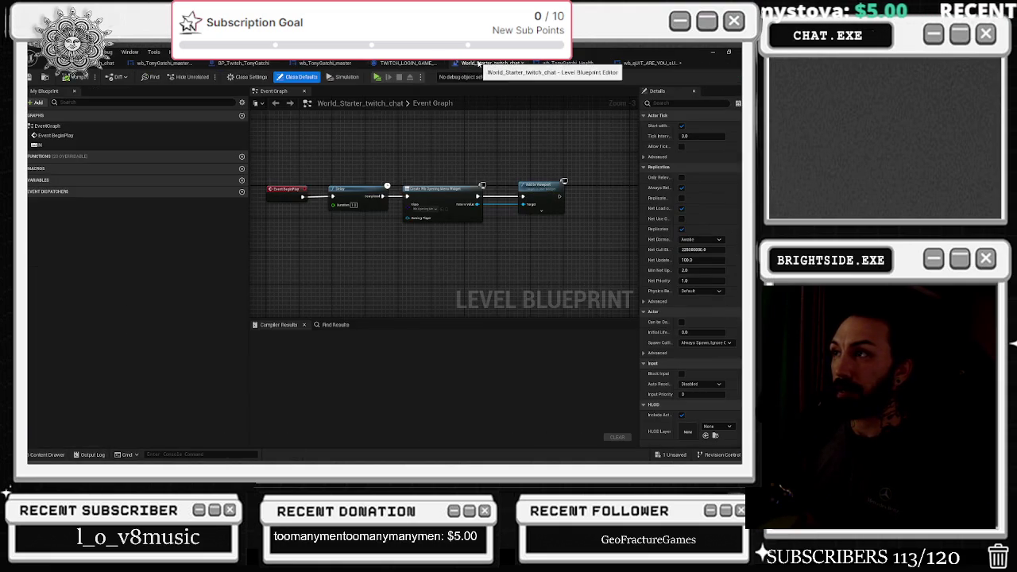
pyautogui.click(406, 63)
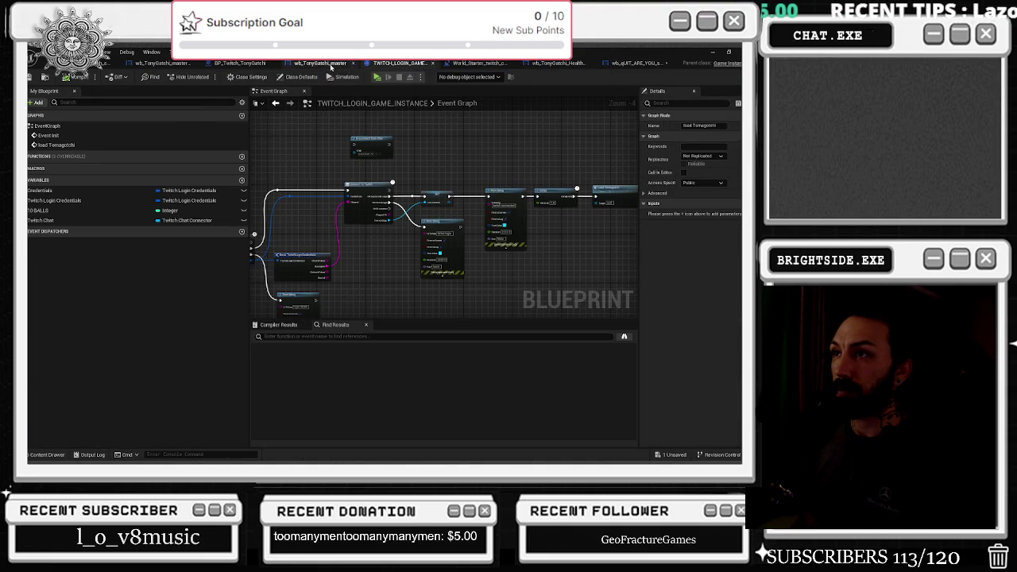
pyautogui.click(332, 64)
pyautogui.moveTo(384, 144); pyautogui.dragTo(456, 182)
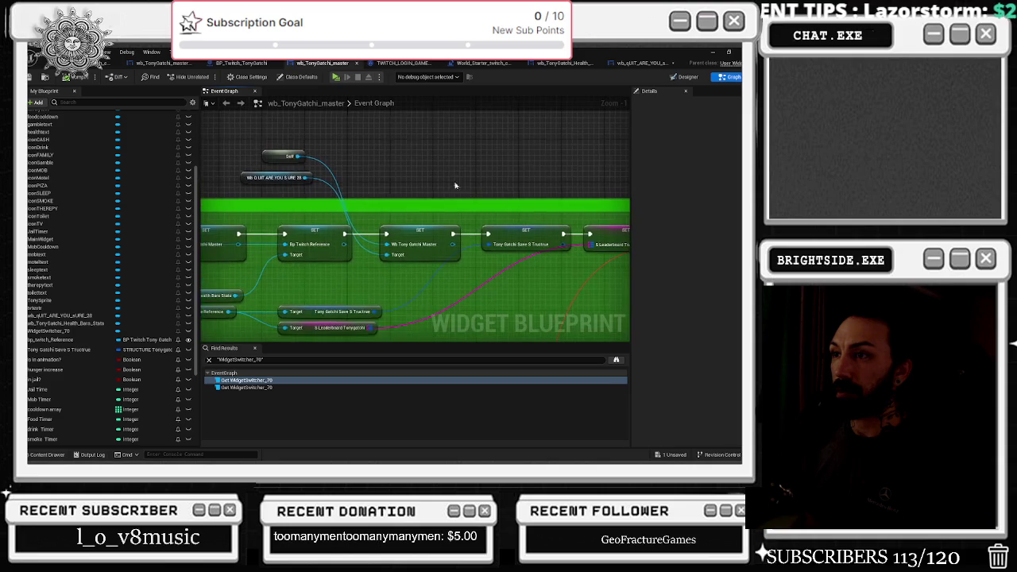
pyautogui.moveTo(256, 137); pyautogui.dragTo(448, 207)
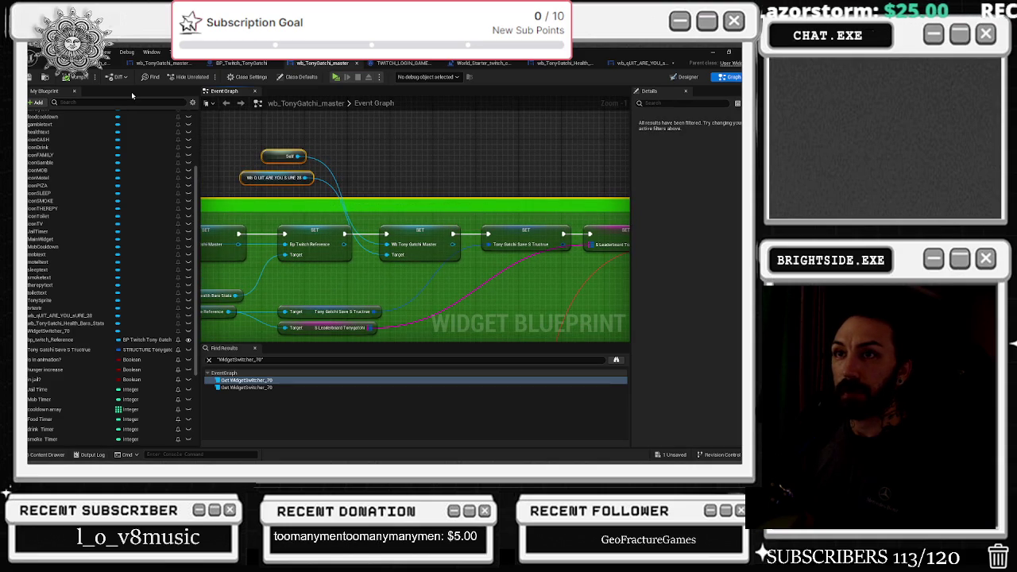
pyautogui.hotkey('ctrl', 's')
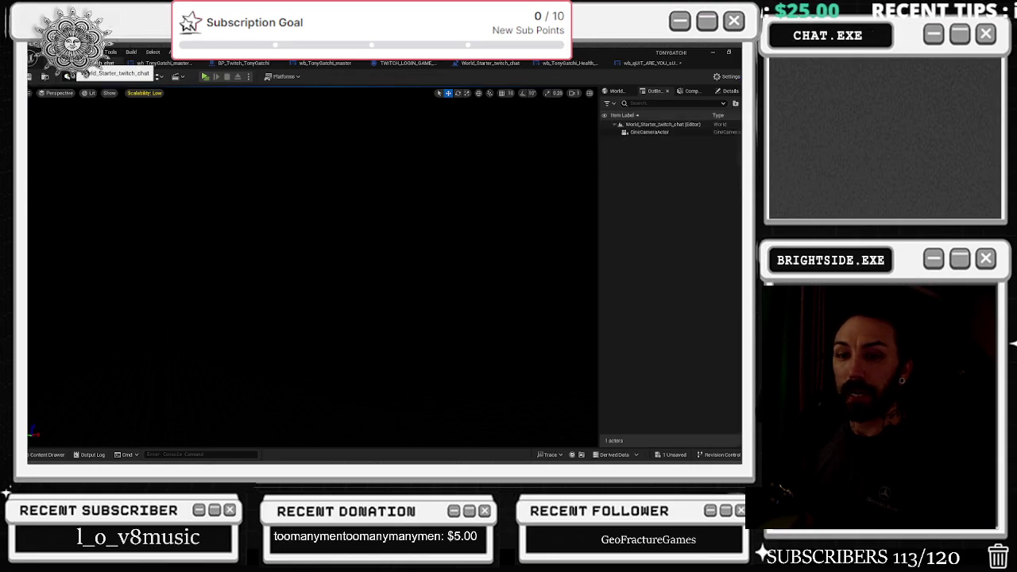
# Glance at the Twitch chat, then return to Unreal and start a new Play-in-Editor run
pyautogui.hotkey('alt', 'Tab')
pyautogui.click(497, 278)
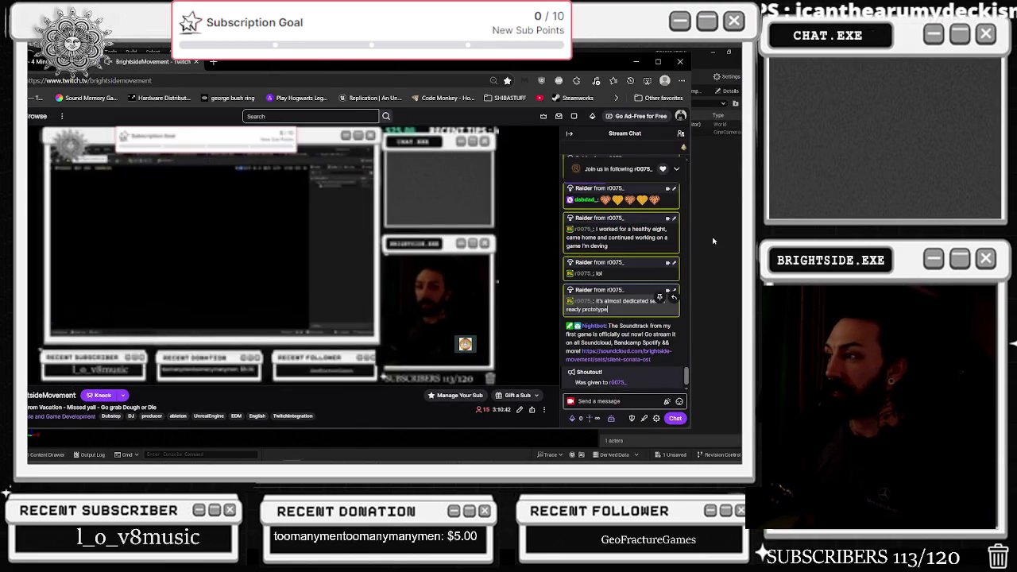
pyautogui.hotkey('alt', 'Tab')
pyautogui.click(205, 77)
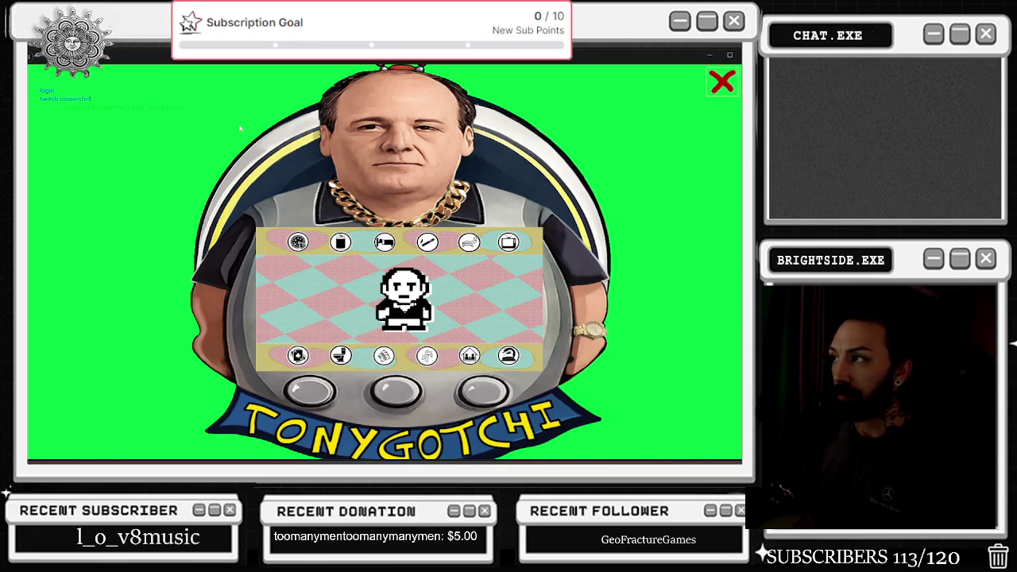
# Test the quit prompt: YES quits, FUGGEDABOUTIT on a second run; then view the Level Blueprint
pyautogui.click(719, 86)
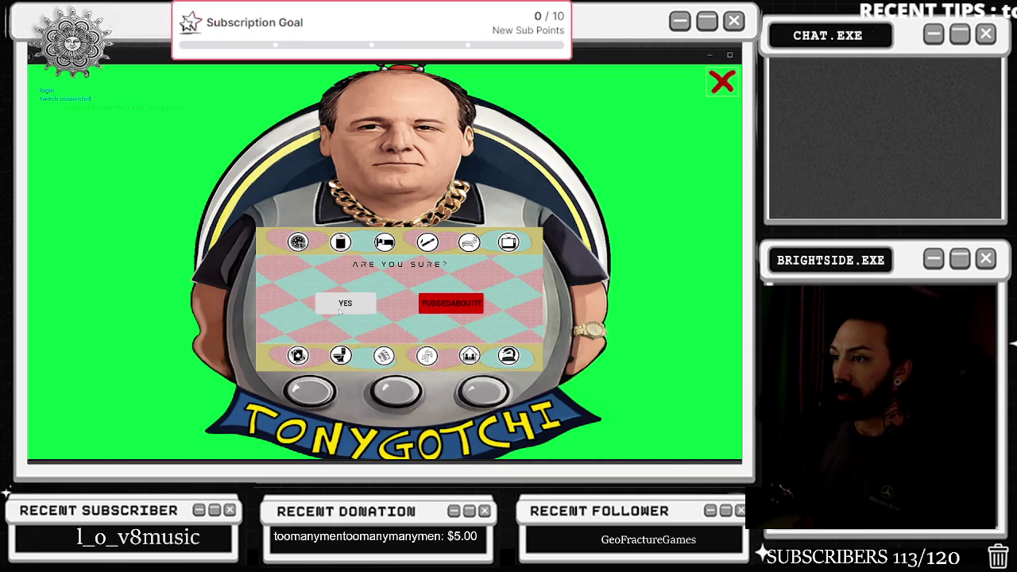
pyautogui.click(367, 310)
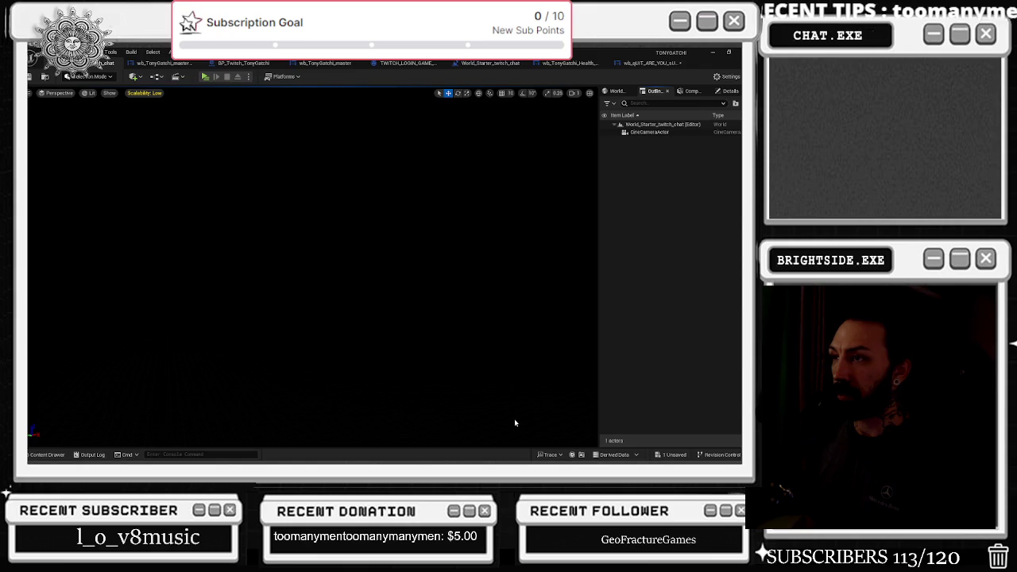
pyautogui.click(206, 77)
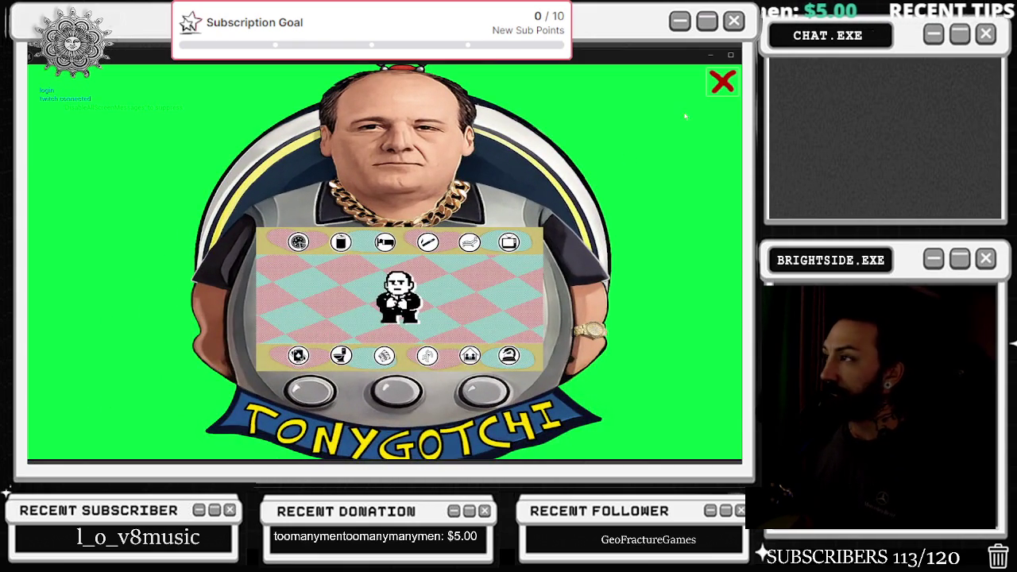
pyautogui.click(722, 81)
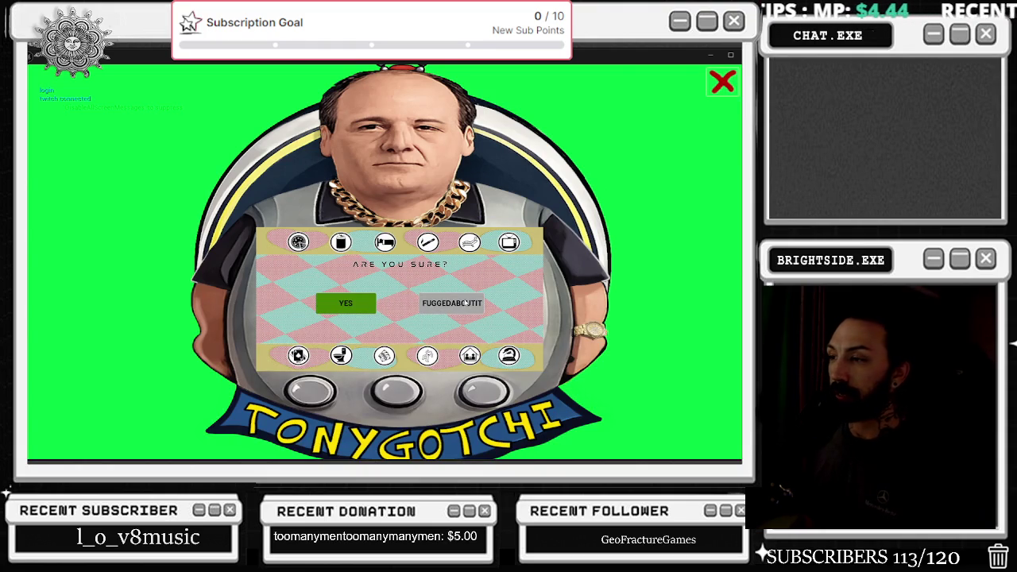
pyautogui.click(467, 304)
pyautogui.click(469, 64)
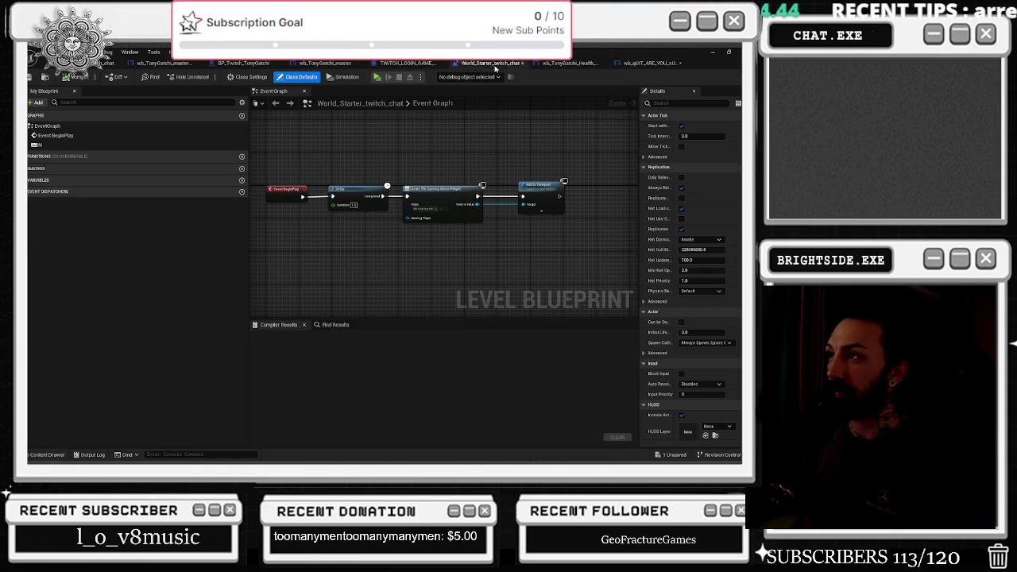
# Select the Scale Box and TonySprite image in wb_TonyGatchi_master's Designer hierarchy
pyautogui.click(401, 63)
pyautogui.click(324, 64)
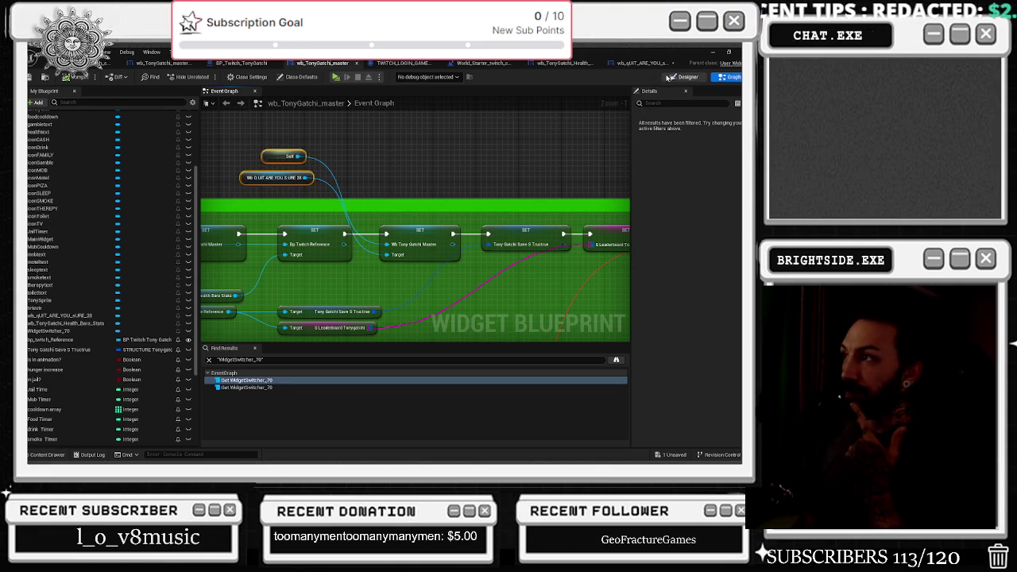
pyautogui.click(678, 77)
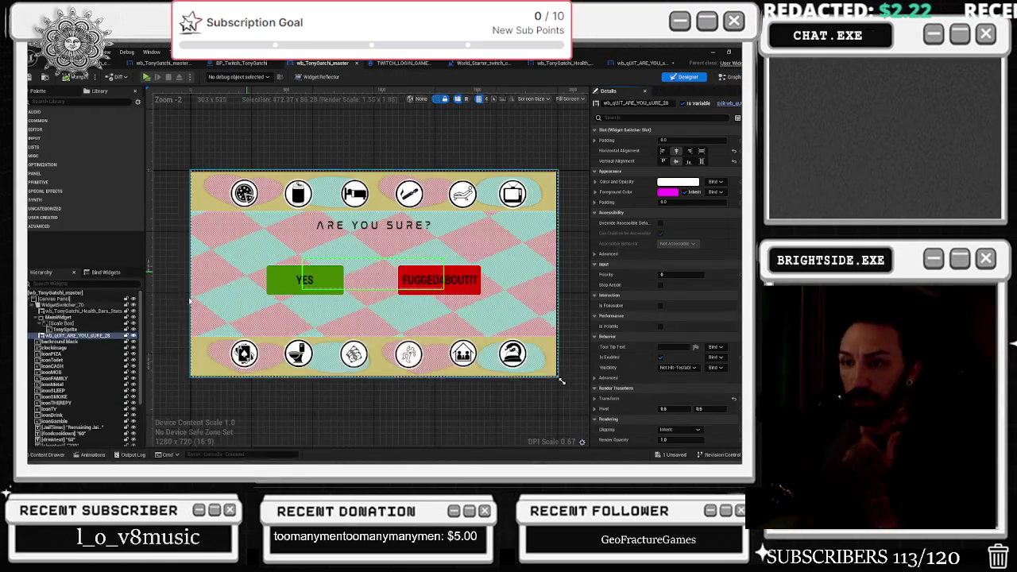
pyautogui.click(84, 323)
pyautogui.click(88, 330)
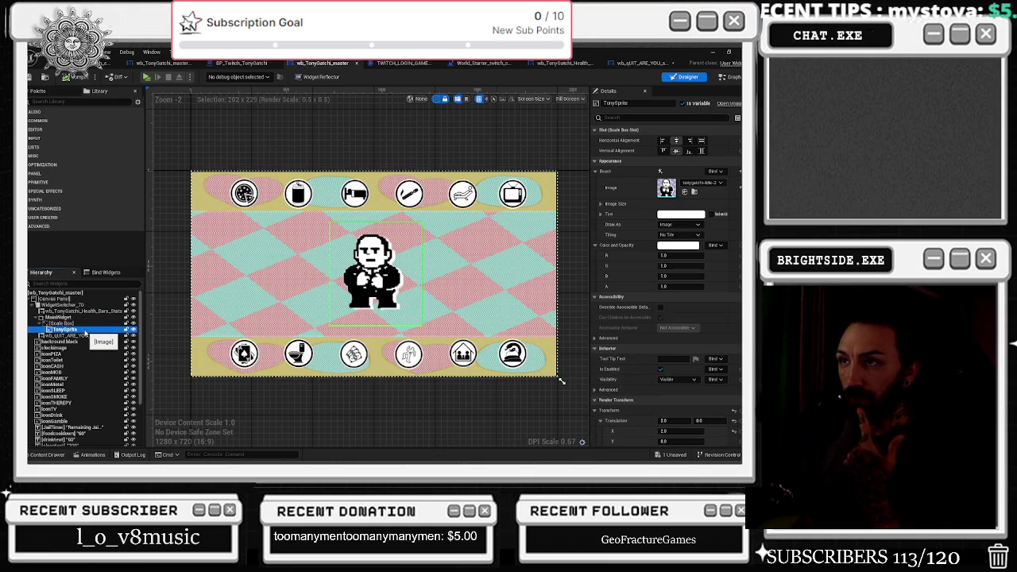
pyautogui.click(645, 62)
pyautogui.scroll(2, 296, 316)
# Wire Get TonySprite from the master reference into nobutton's Set Active Widget and save
pyautogui.moveTo(293, 306); pyautogui.dragTo(312, 319)
pyautogui.write('get tony')
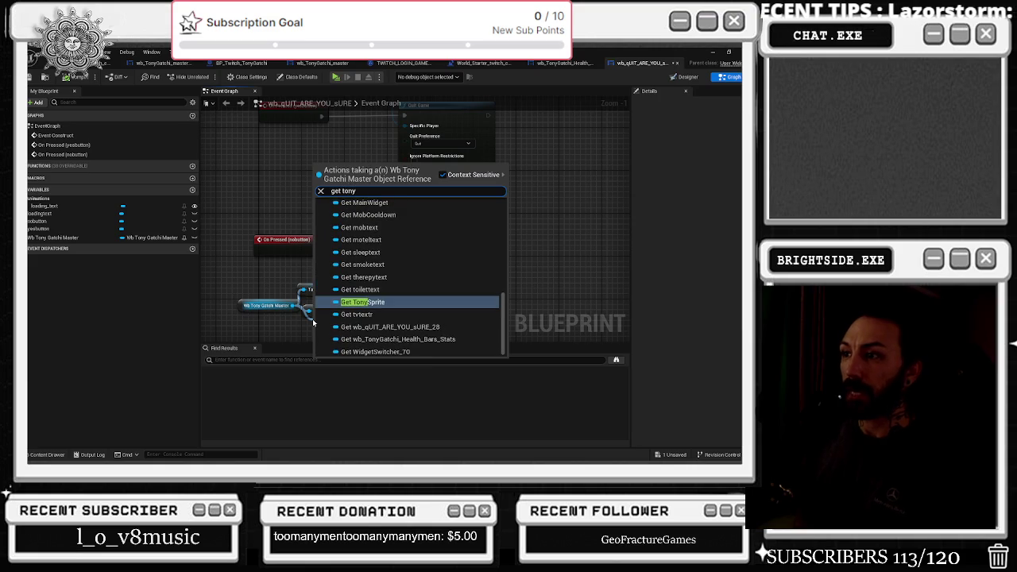
pyautogui.press('Return')
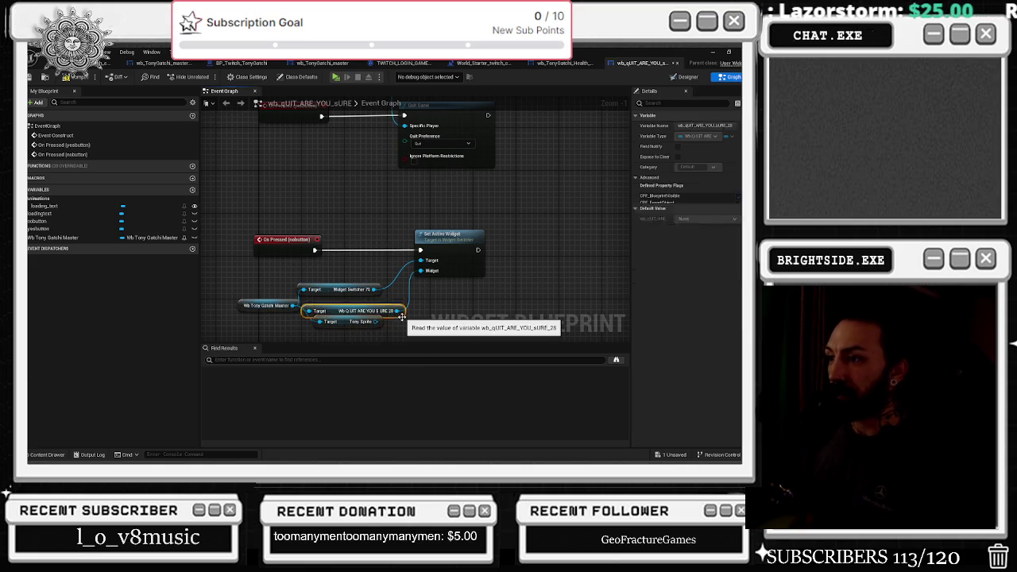
pyautogui.moveTo(420, 275)
pyautogui.mouseDown()
pyautogui.moveTo(402, 322)
pyautogui.moveTo(363, 324)
pyautogui.mouseUp()
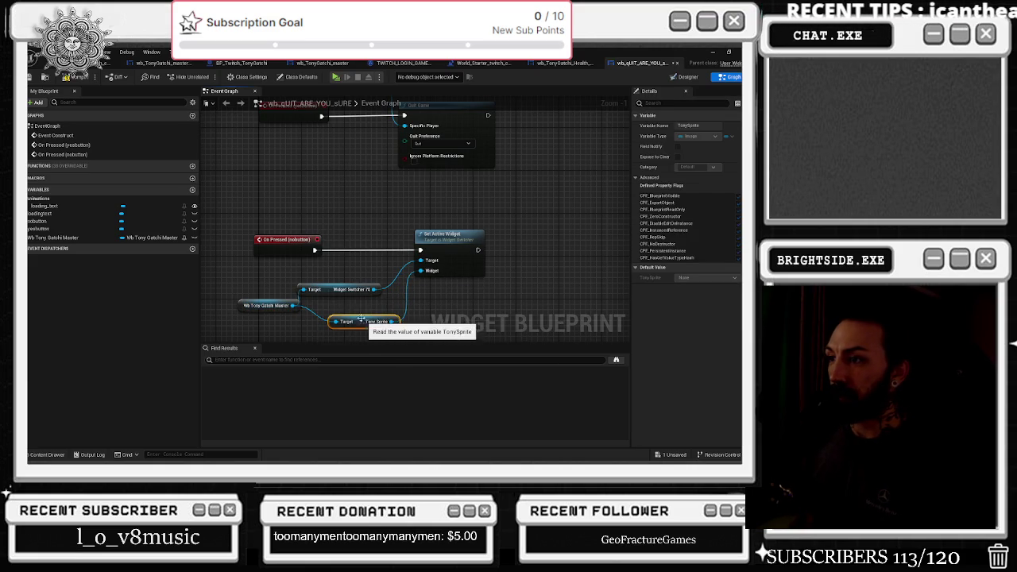
pyautogui.moveTo(269, 306); pyautogui.dragTo(257, 322)
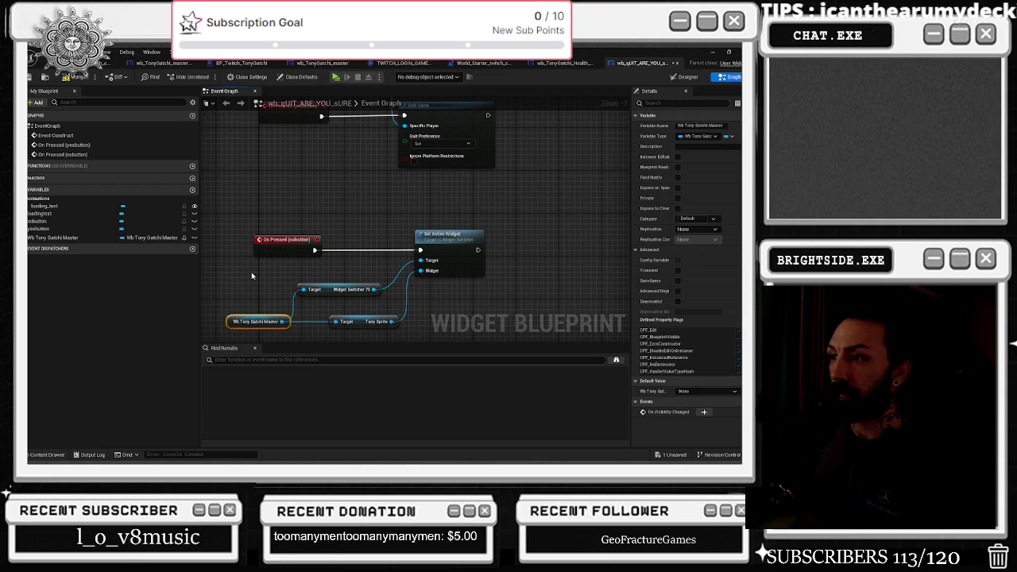
pyautogui.click(45, 77)
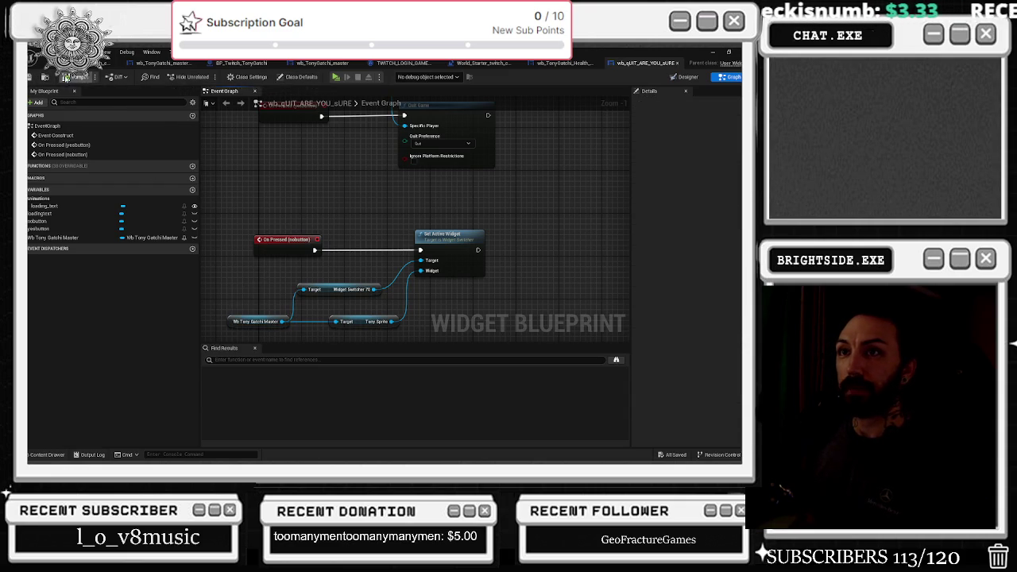
# Return to the main level view and start a Play-in-Editor test
pyautogui.click(561, 63)
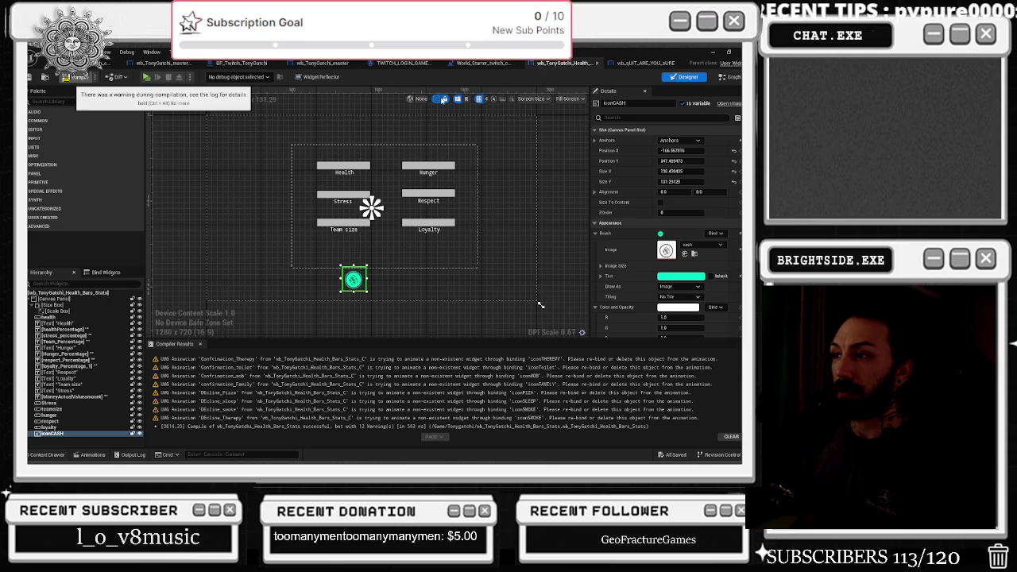
pyautogui.click(485, 62)
pyautogui.click(103, 63)
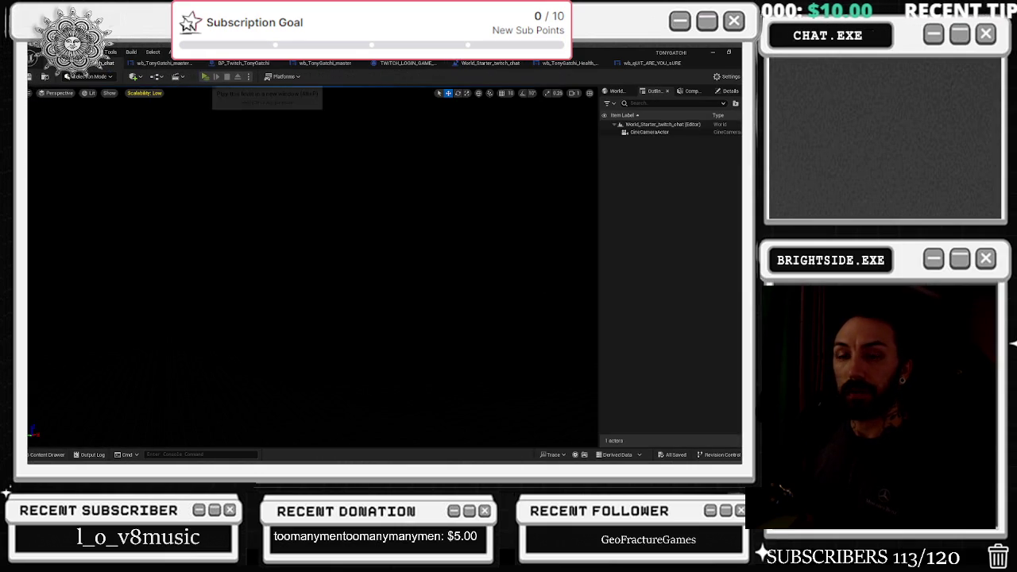
pyautogui.click(216, 76)
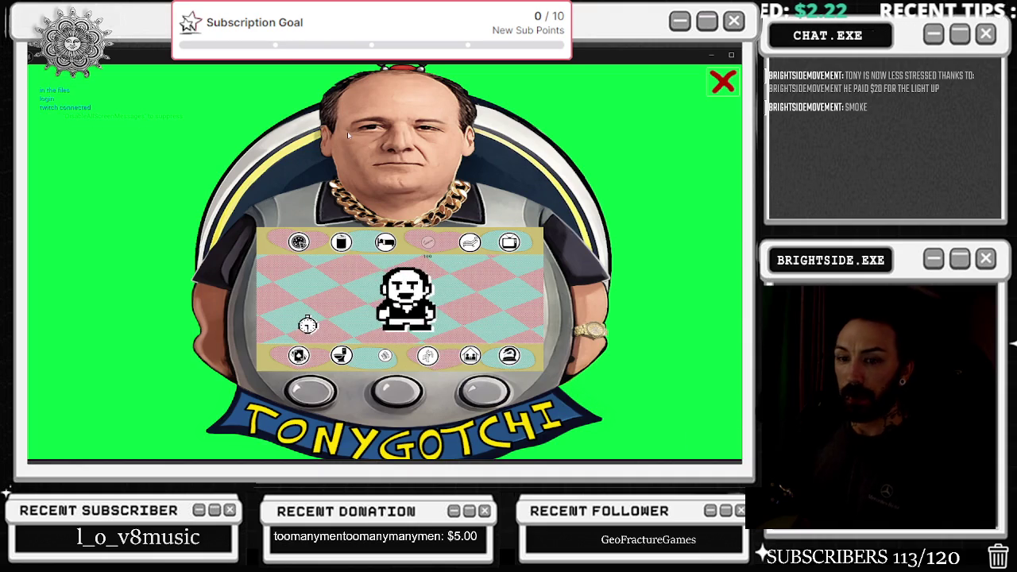
# Stop the test play and view the wb_TonyGatchi_master event graph
pyautogui.press('Escape')
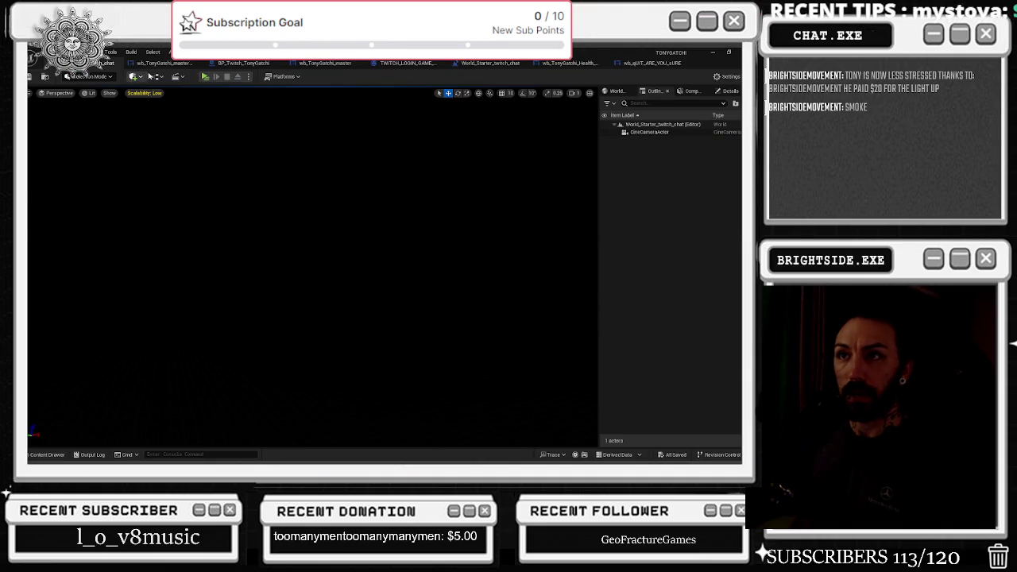
pyautogui.click(156, 63)
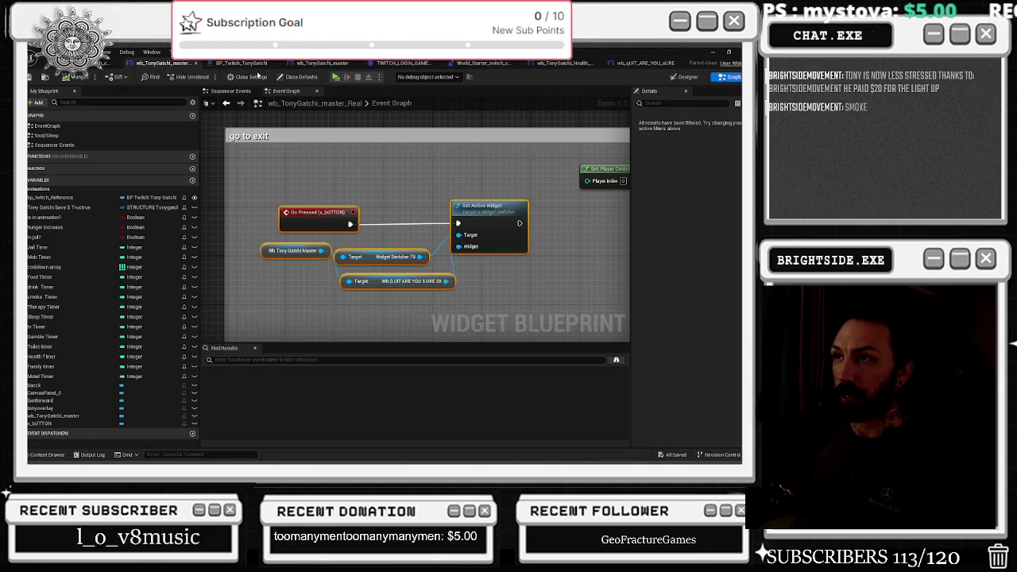
# Play the game and confirm that choosing YES in the quit prompt quits
pyautogui.click(110, 62)
pyautogui.click(205, 77)
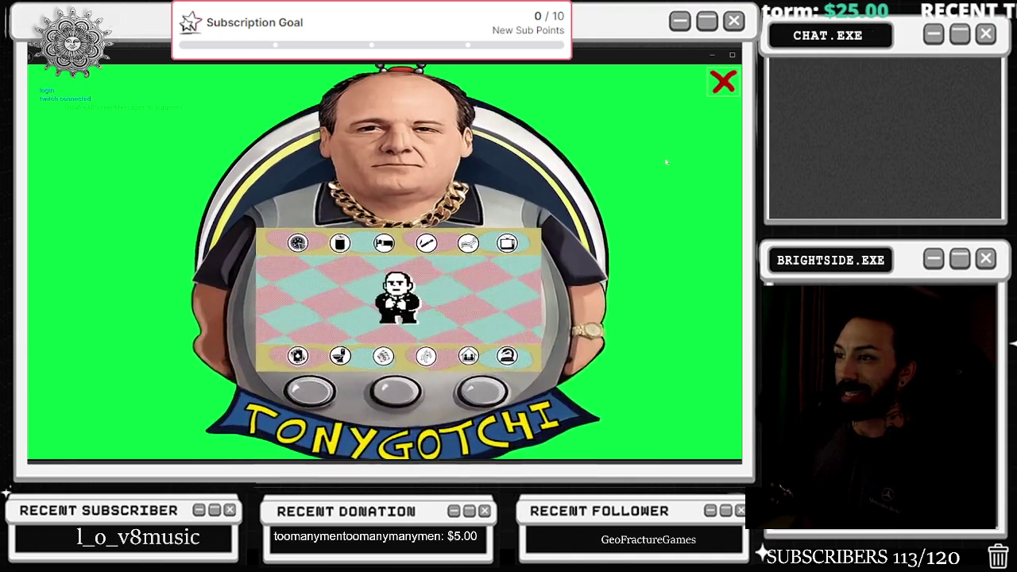
pyautogui.click(725, 93)
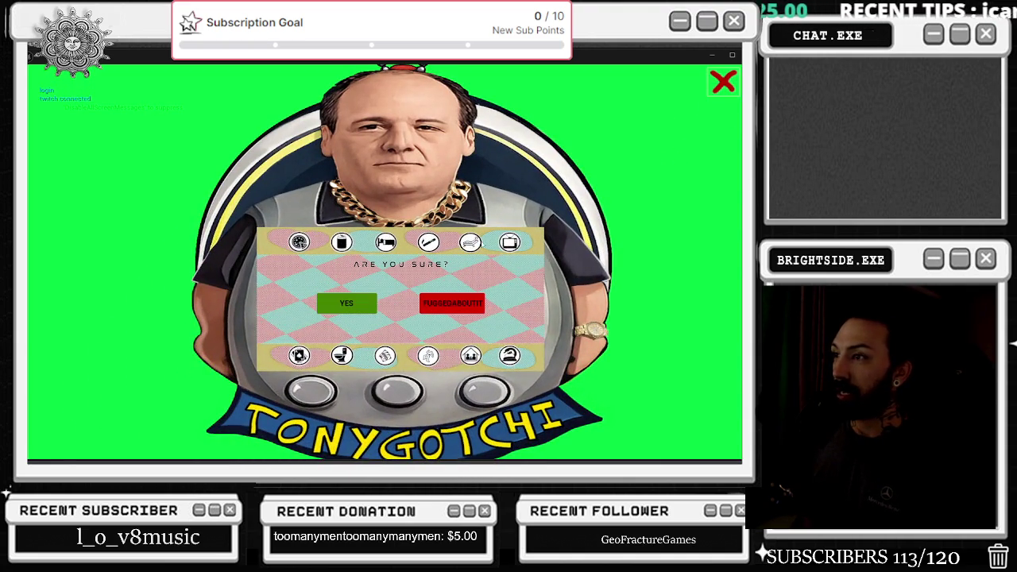
pyautogui.click(351, 308)
# Play again, choose FUGGEDABOUTIT to see the stats screen, stop, and reopen the quit widget graph
pyautogui.click(205, 76)
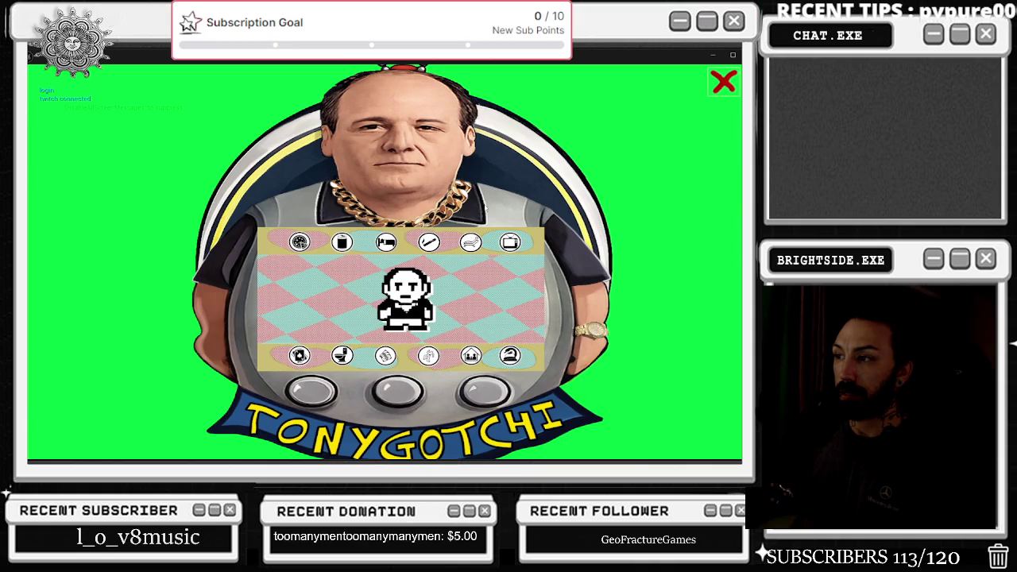
pyautogui.click(724, 82)
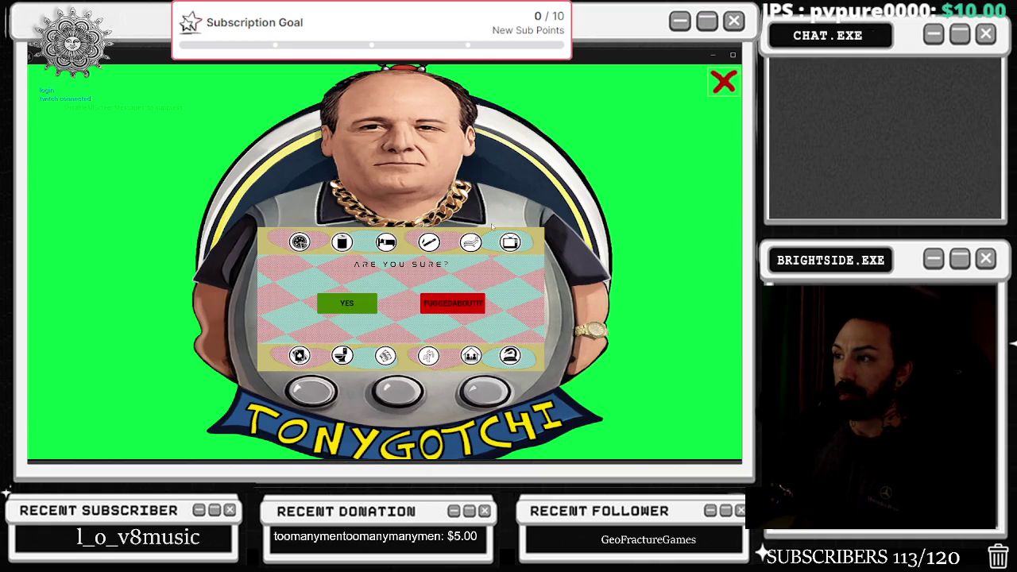
pyautogui.click(451, 309)
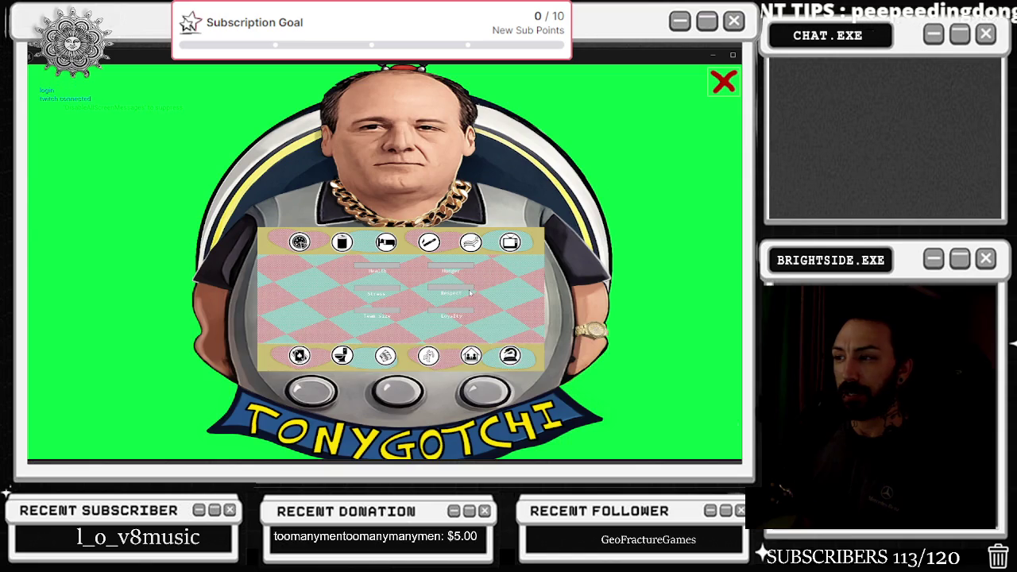
pyautogui.press('Escape')
pyautogui.click(648, 63)
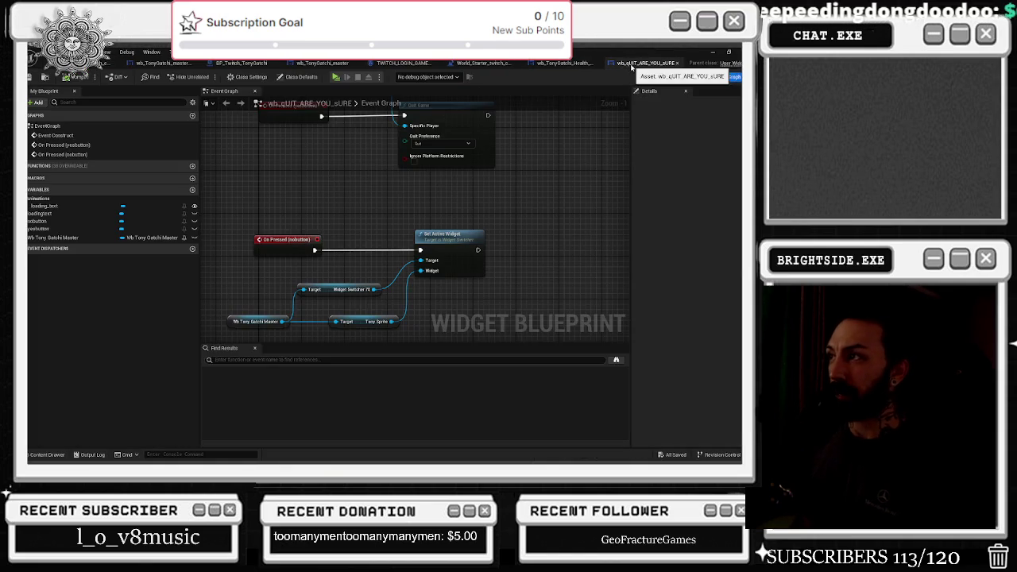
pyautogui.click(564, 63)
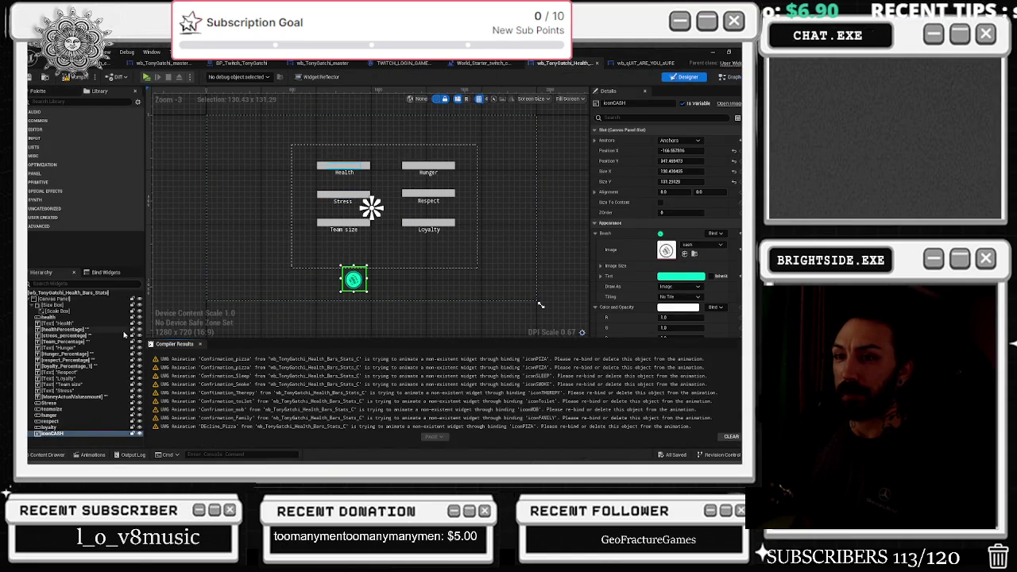
pyautogui.click(322, 63)
pyautogui.click(73, 329)
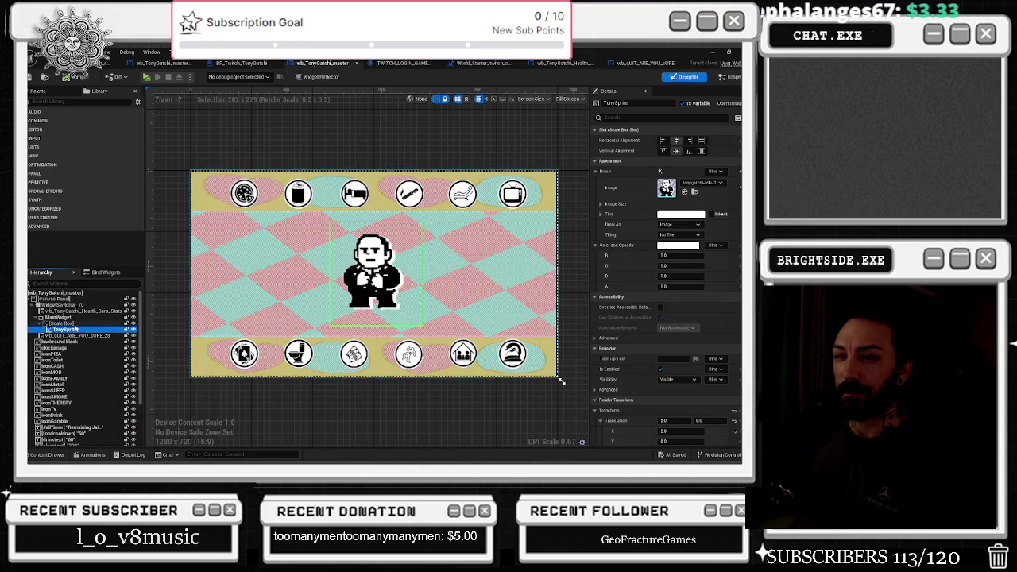
pyautogui.click(70, 317)
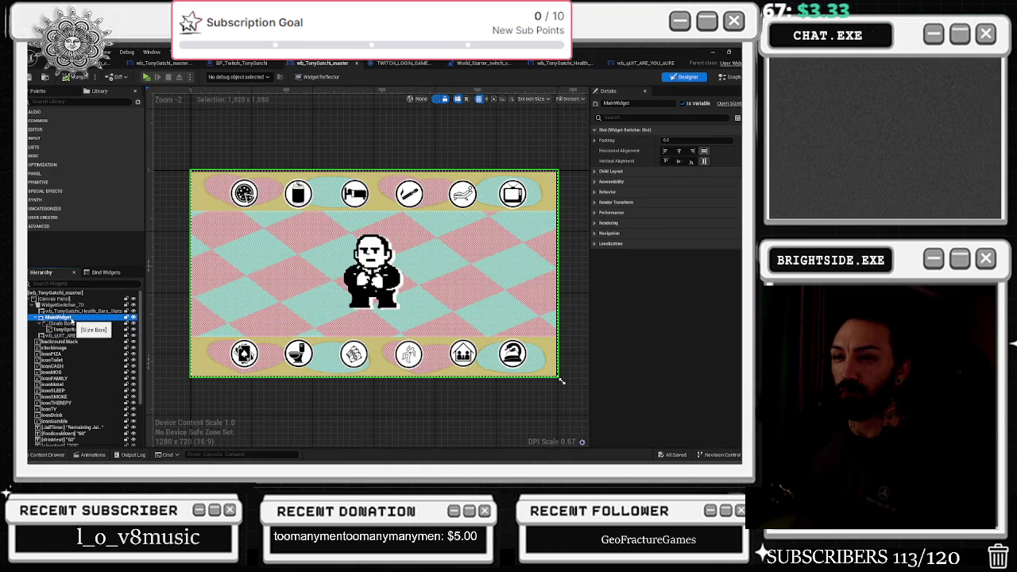
pyautogui.click(68, 312)
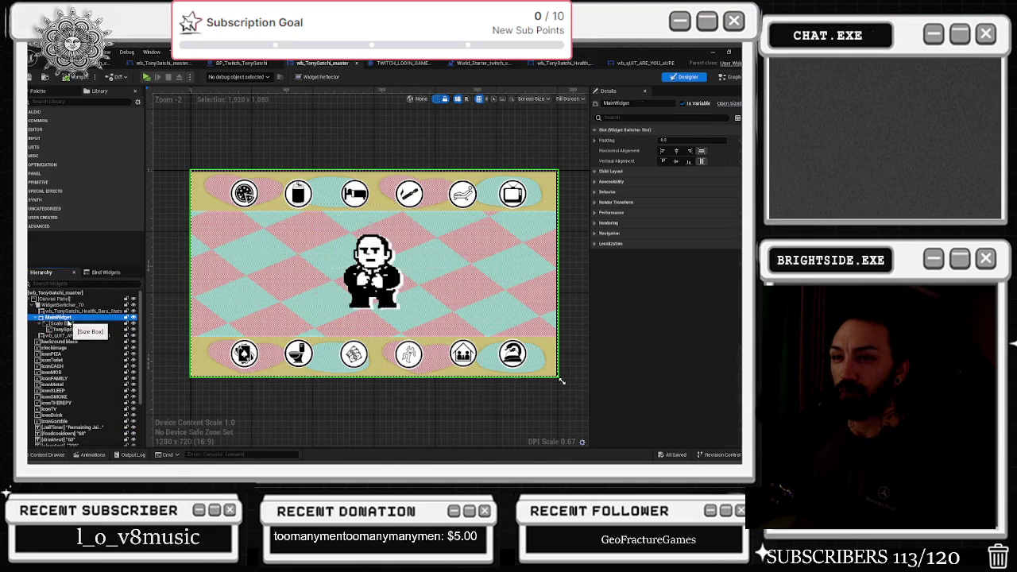
pyautogui.click(643, 63)
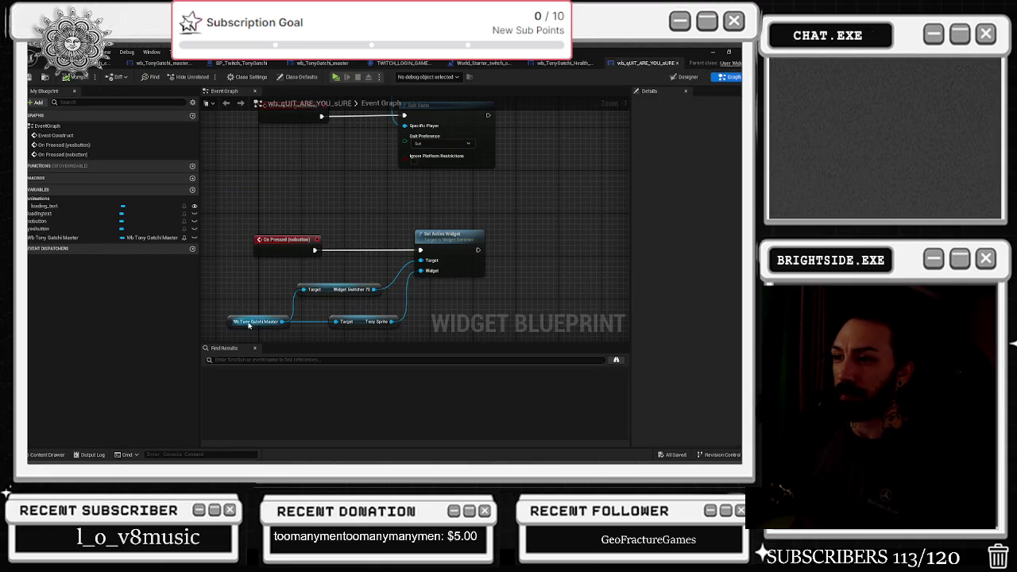
# Wire Get MainWidget into nobutton's Set Active Widget, delete the TonySprite getter, and save
pyautogui.moveTo(283, 322); pyautogui.dragTo(334, 328)
pyautogui.write('get main')
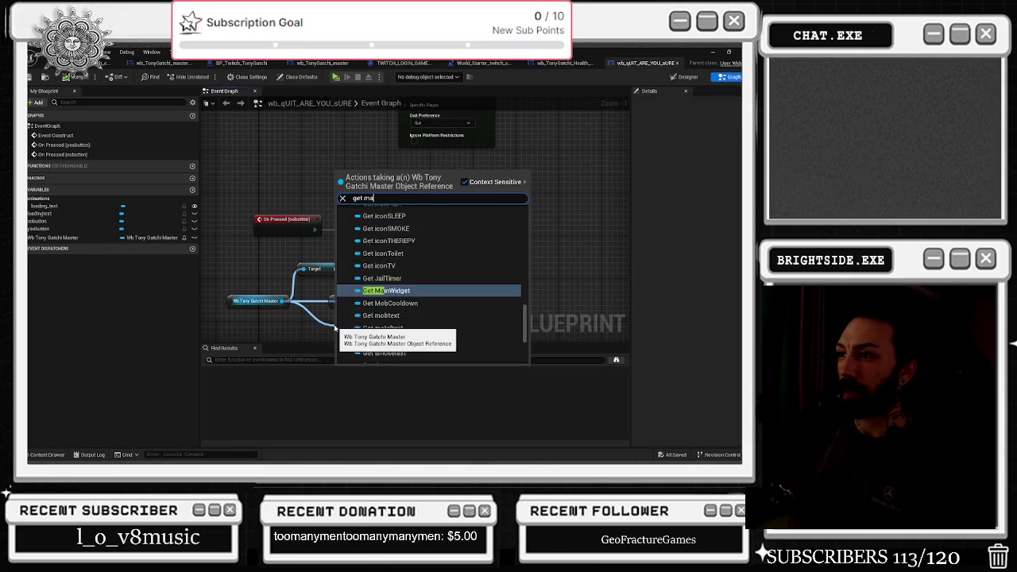
pyautogui.press('Return')
pyautogui.moveTo(403, 327); pyautogui.dragTo(420, 250)
pyautogui.click(371, 301)
pyautogui.press('Delete')
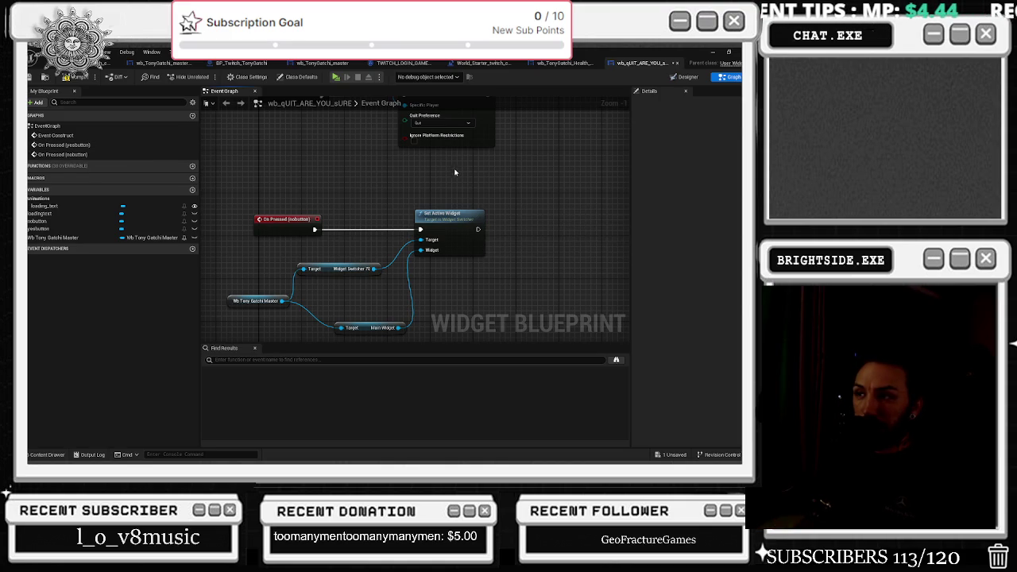
pyautogui.scroll(-1, 450, 184)
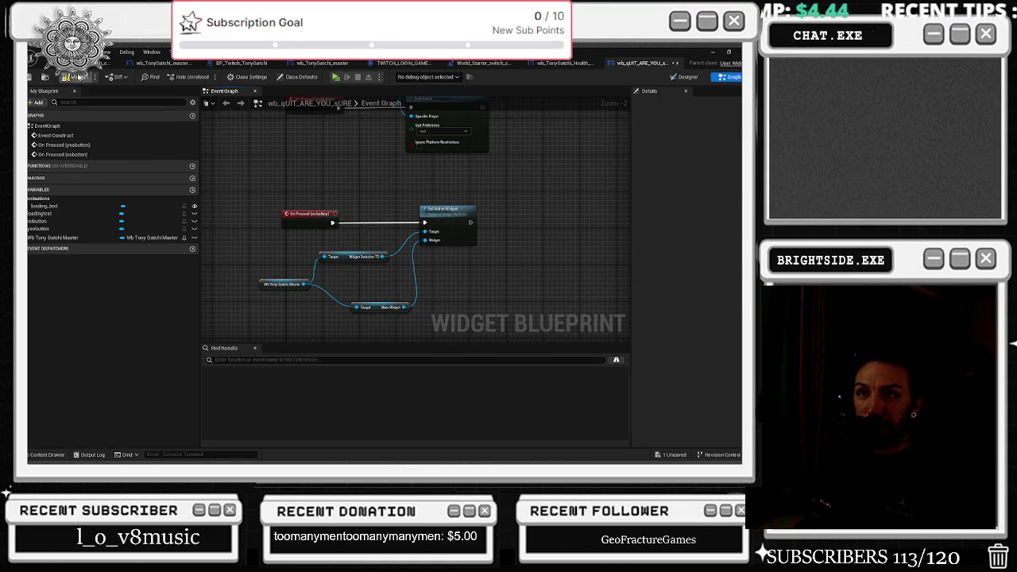
pyautogui.hotkey('ctrl', 's')
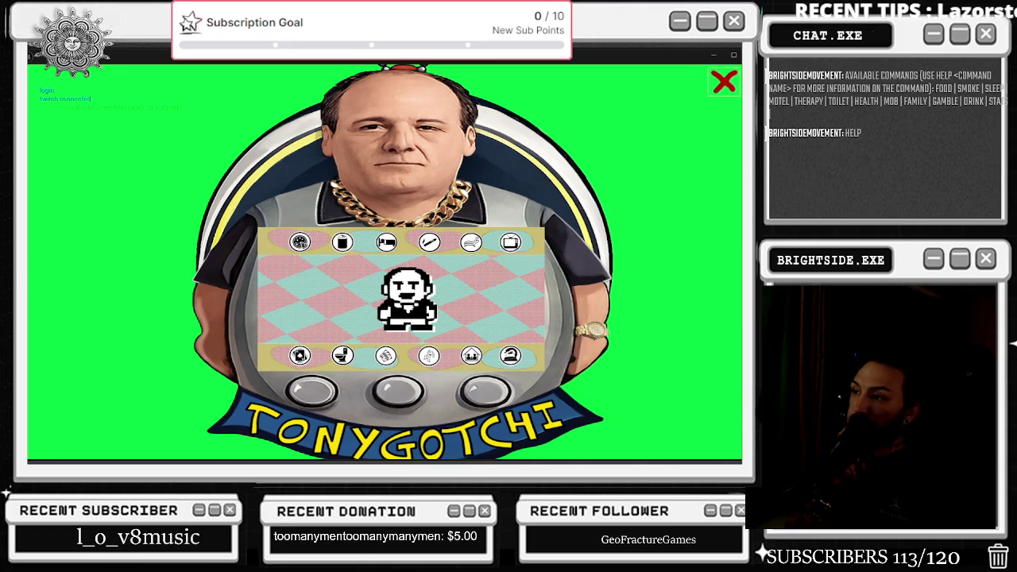
# Stop the test play and review the master widget and BP_Twitch_TonyGatchi graphs
pyautogui.press('Escape')
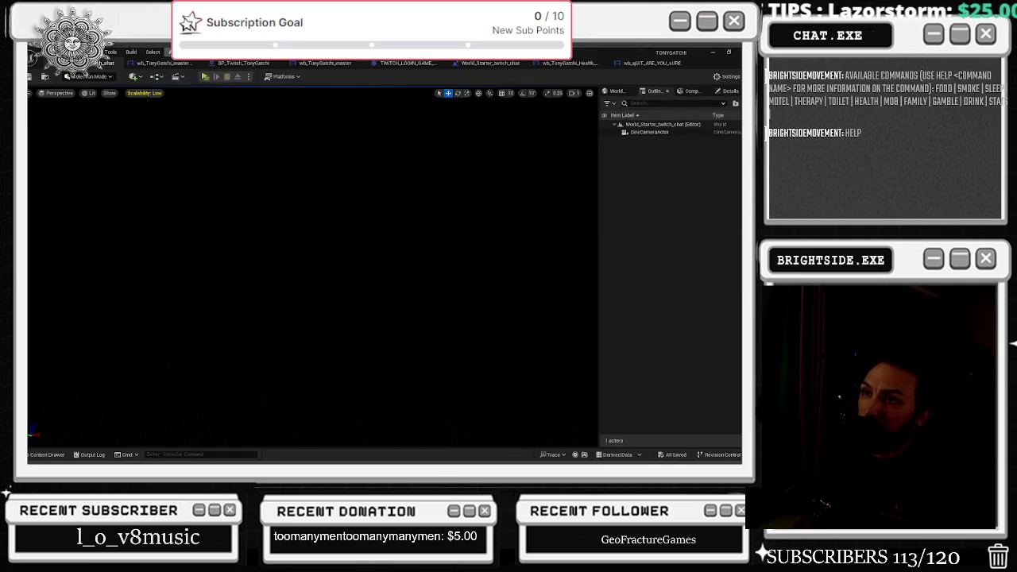
pyautogui.click(162, 62)
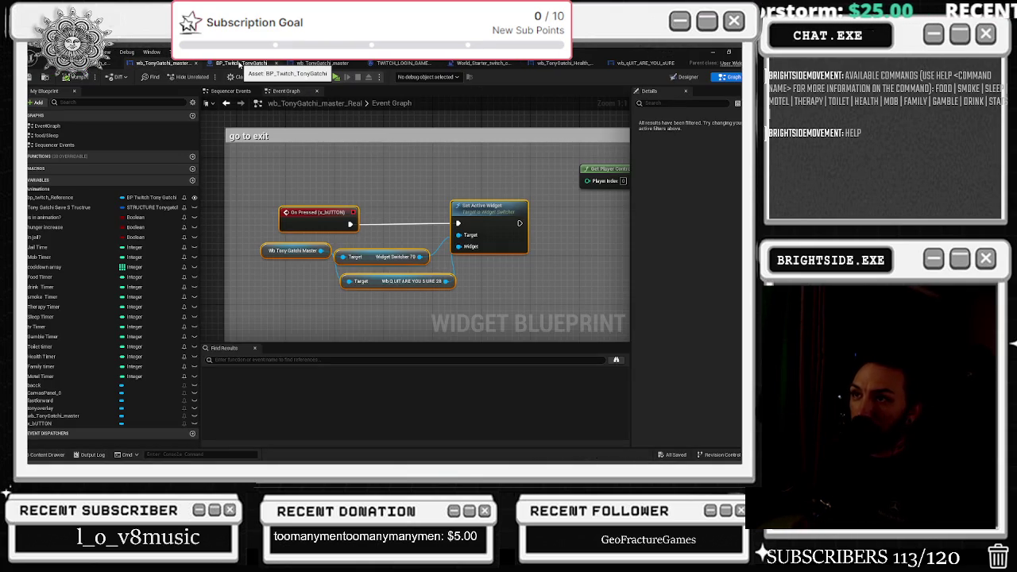
pyautogui.click(239, 64)
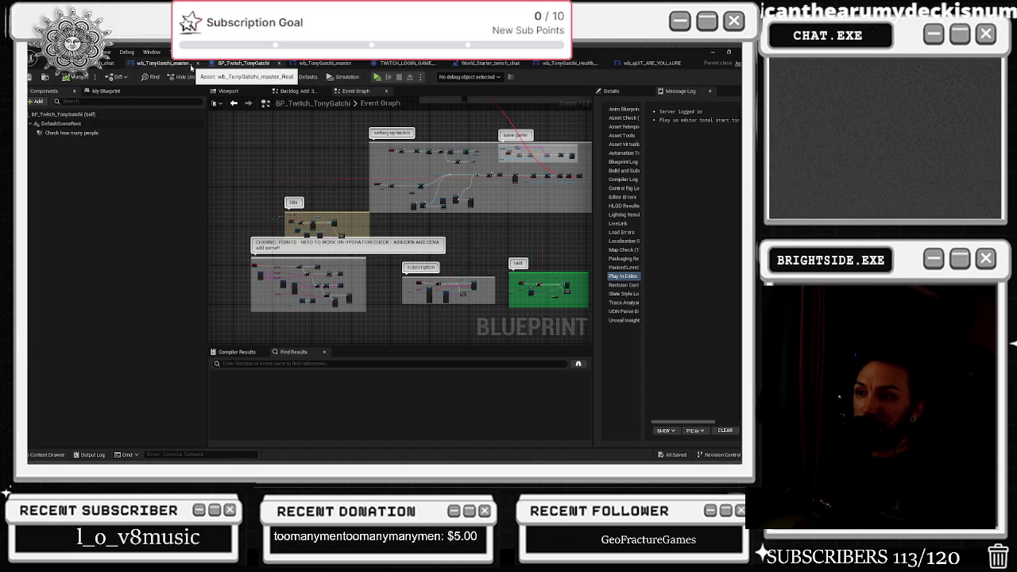
pyautogui.click(192, 65)
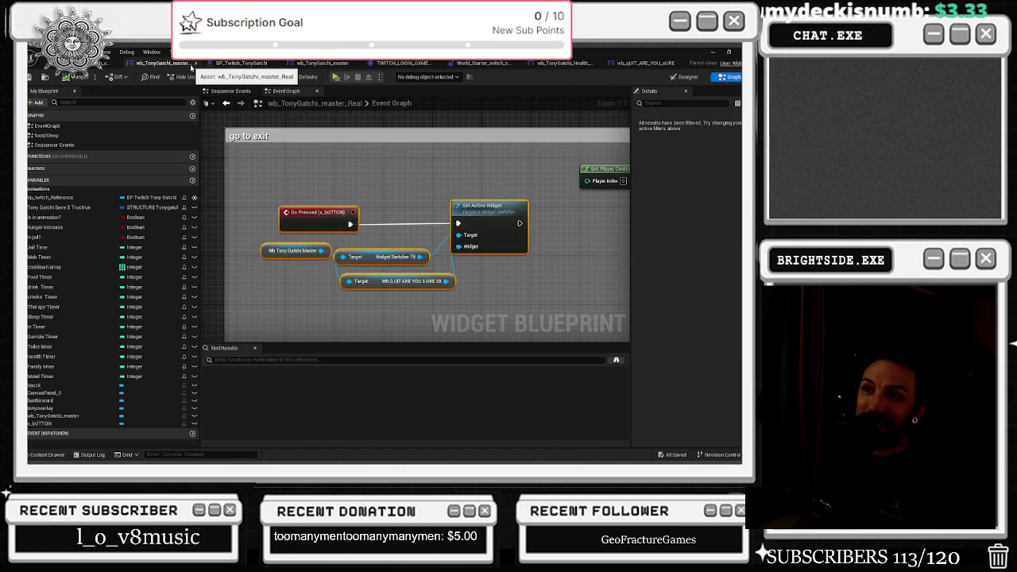
pyautogui.click(241, 63)
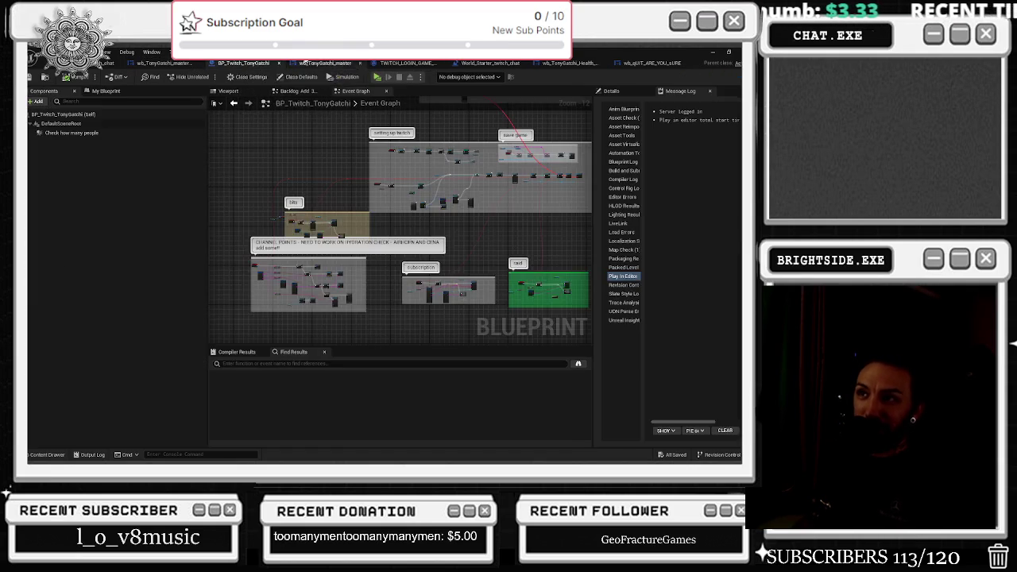
pyautogui.click(329, 65)
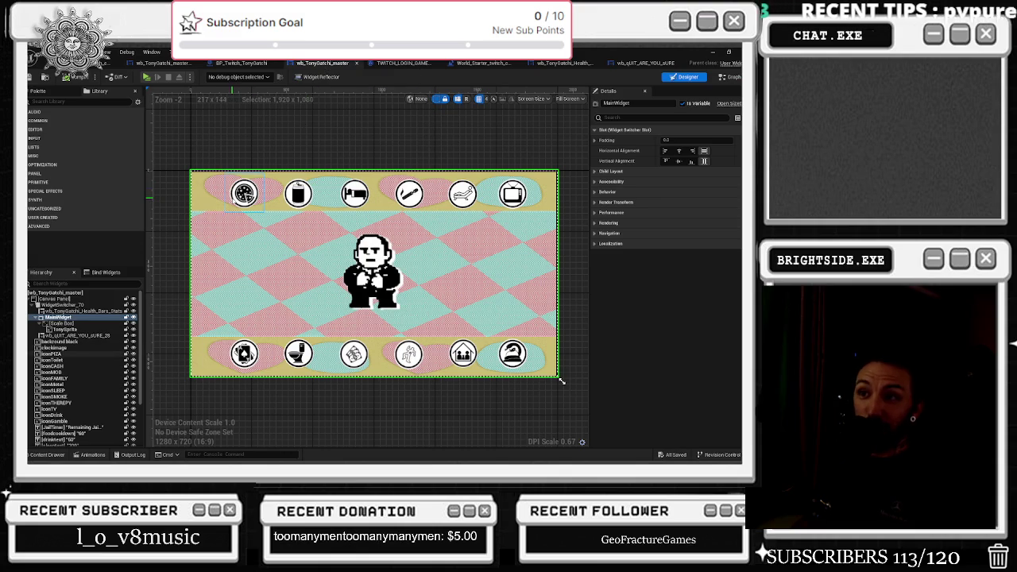
# Look through the game instance, level blueprint, health bars and quit confirmation tabs
pyautogui.click(388, 65)
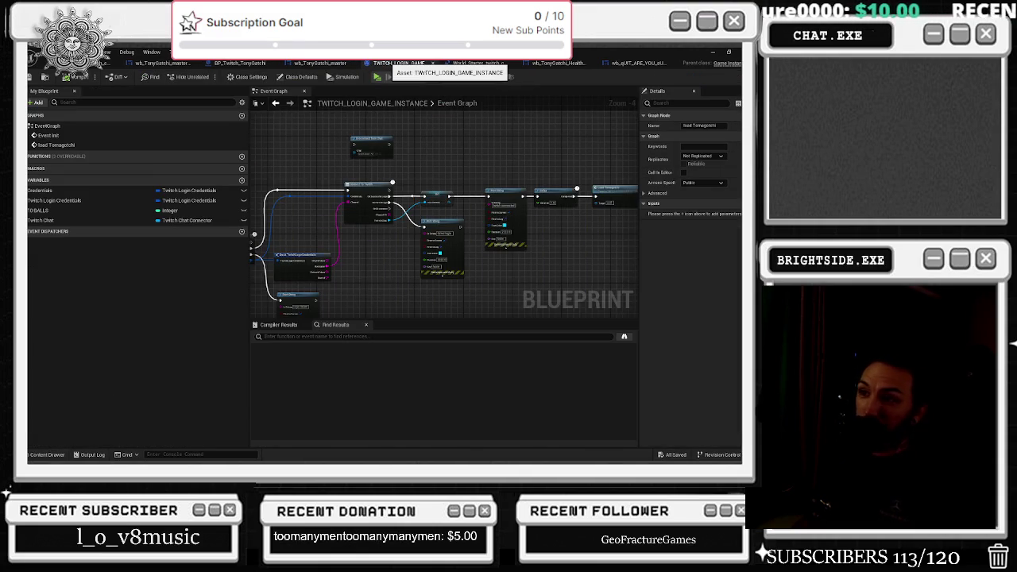
pyautogui.click(481, 63)
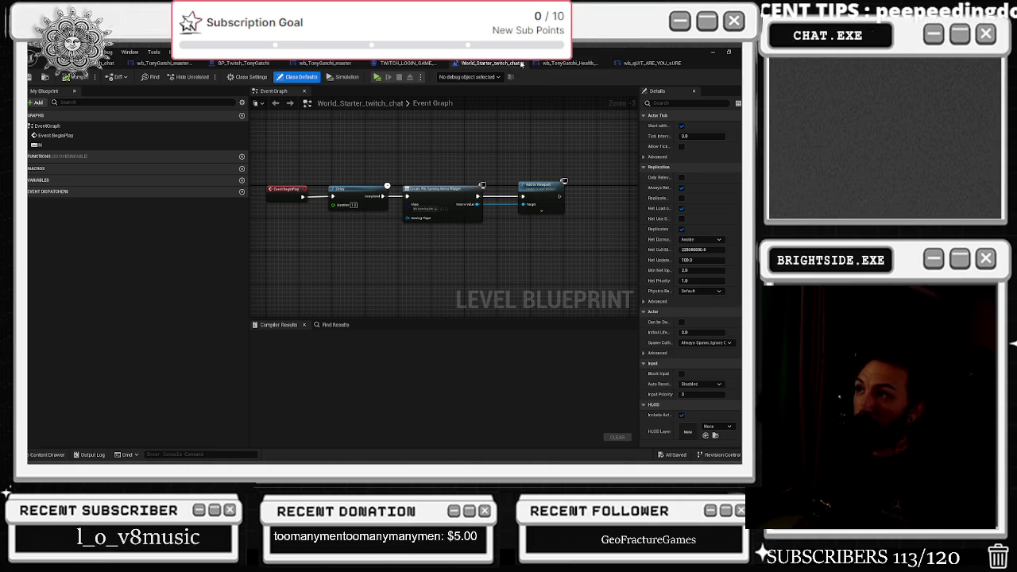
pyautogui.click(521, 63)
pyautogui.click(491, 66)
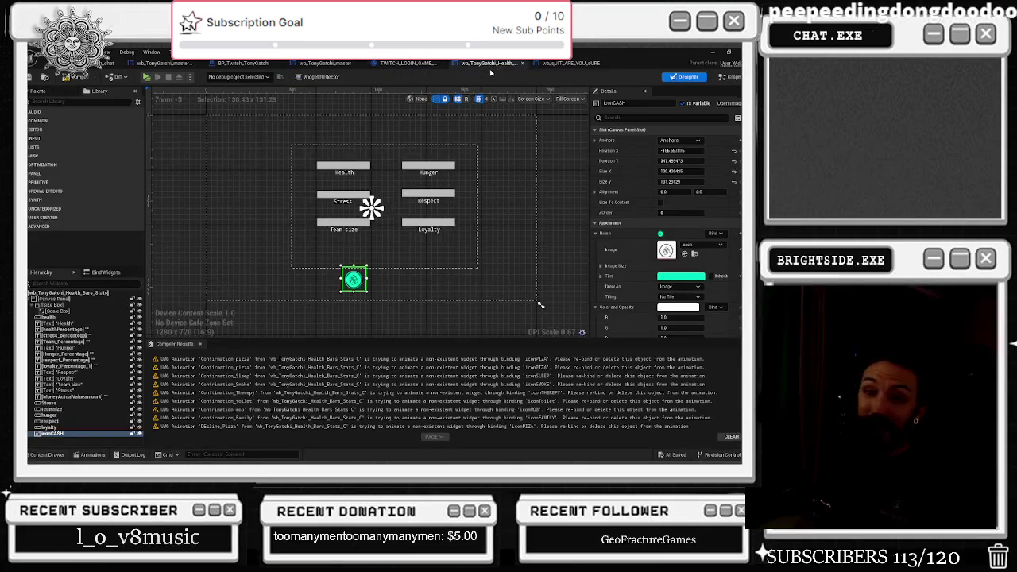
pyautogui.click(556, 63)
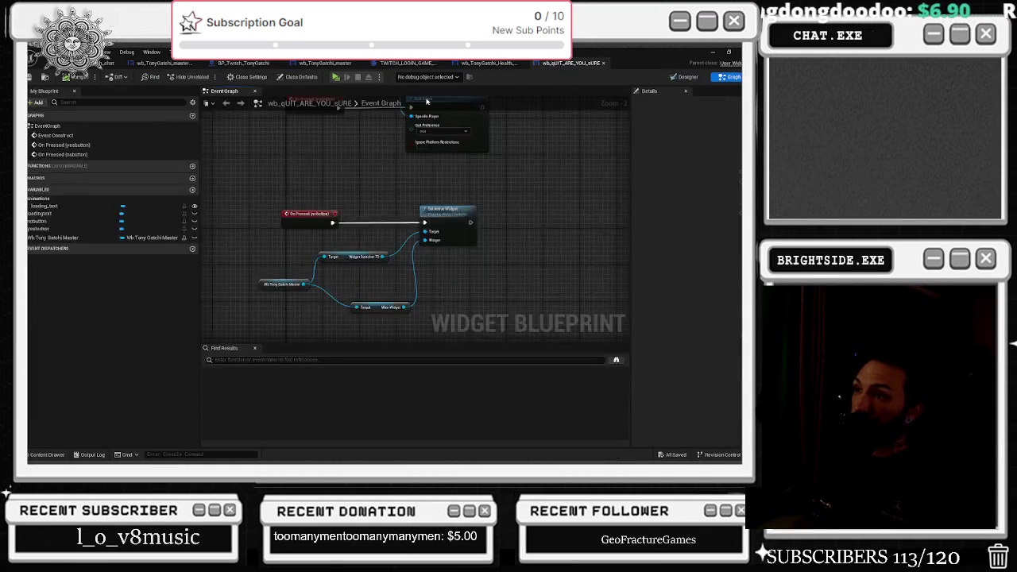
# Check the master widget's go to exit nodes, then show its Designer layout
pyautogui.click(167, 64)
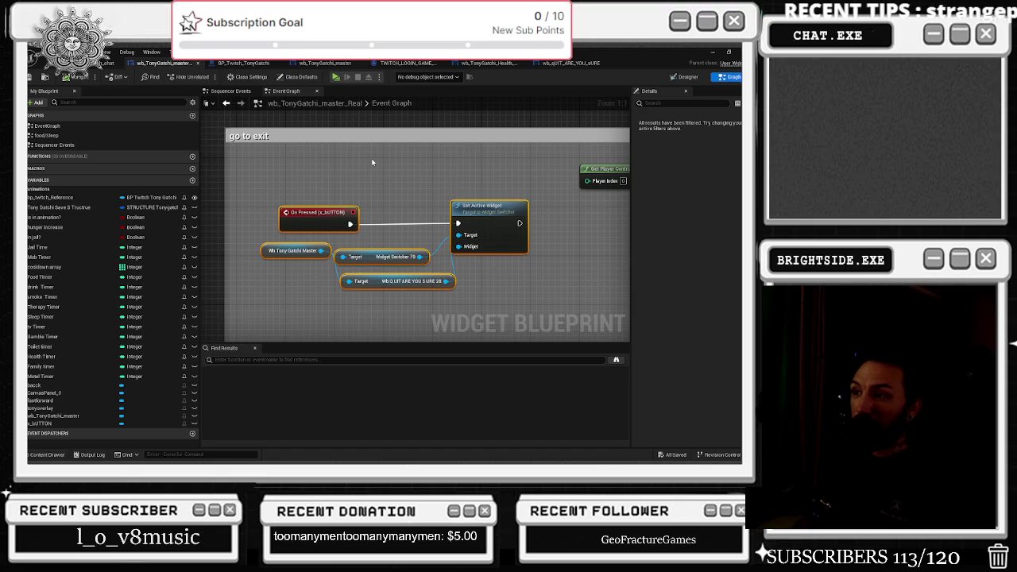
pyautogui.scroll(-3, 371, 158)
pyautogui.moveTo(436, 159)
pyautogui.mouseDown()
pyautogui.moveTo(337, 176)
pyautogui.moveTo(394, 182)
pyautogui.mouseUp()
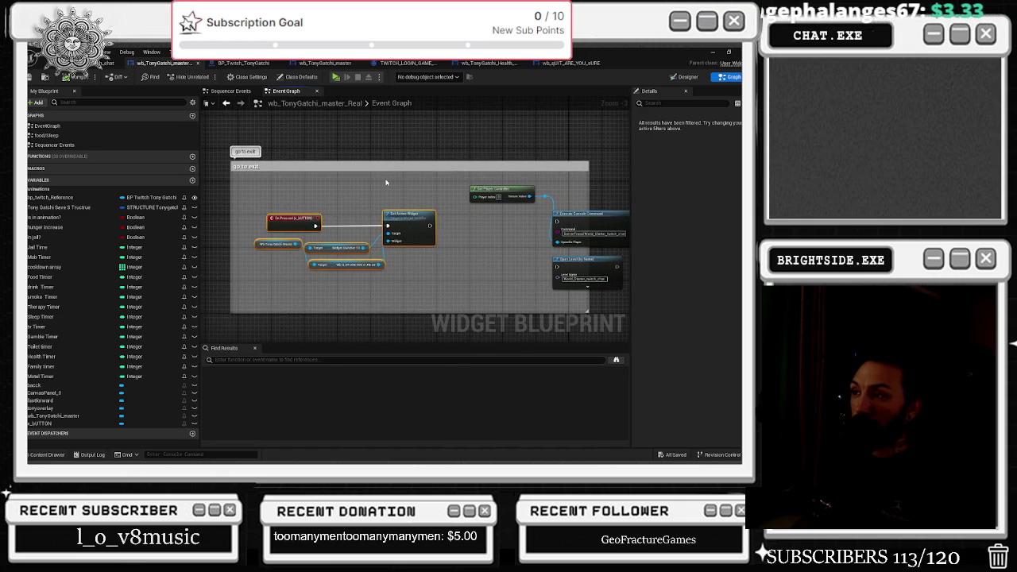
pyautogui.click(259, 64)
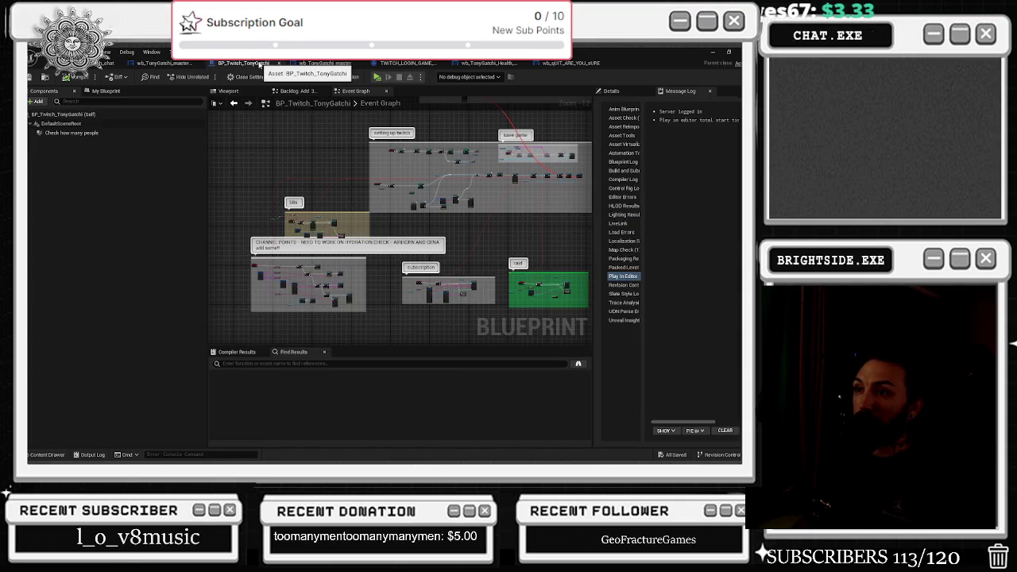
pyautogui.click(163, 62)
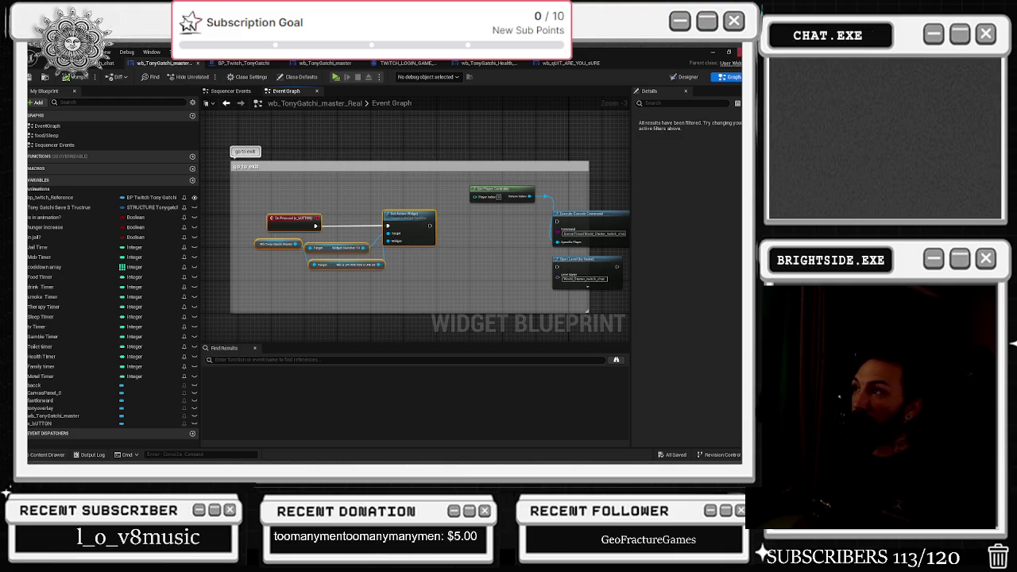
pyautogui.click(685, 77)
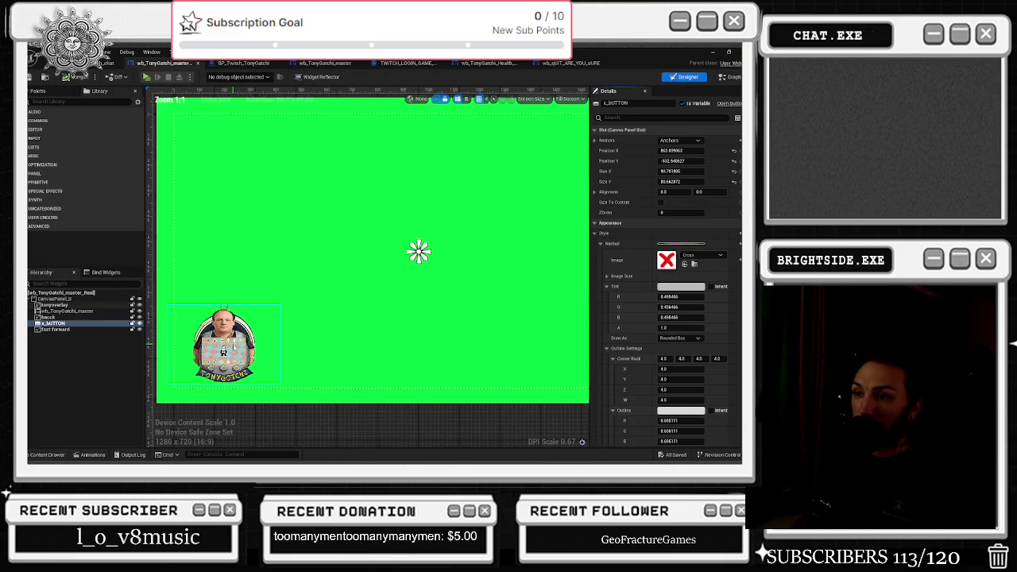
# Select the overlay widgets and filter the Details panel to 'z' for ZOrder
pyautogui.click(64, 306)
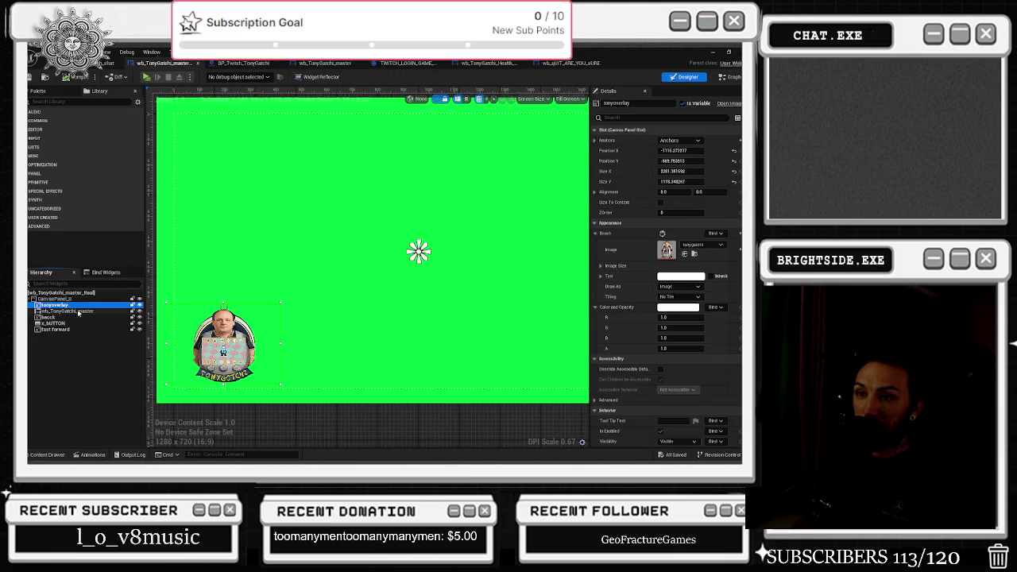
pyautogui.click(79, 313)
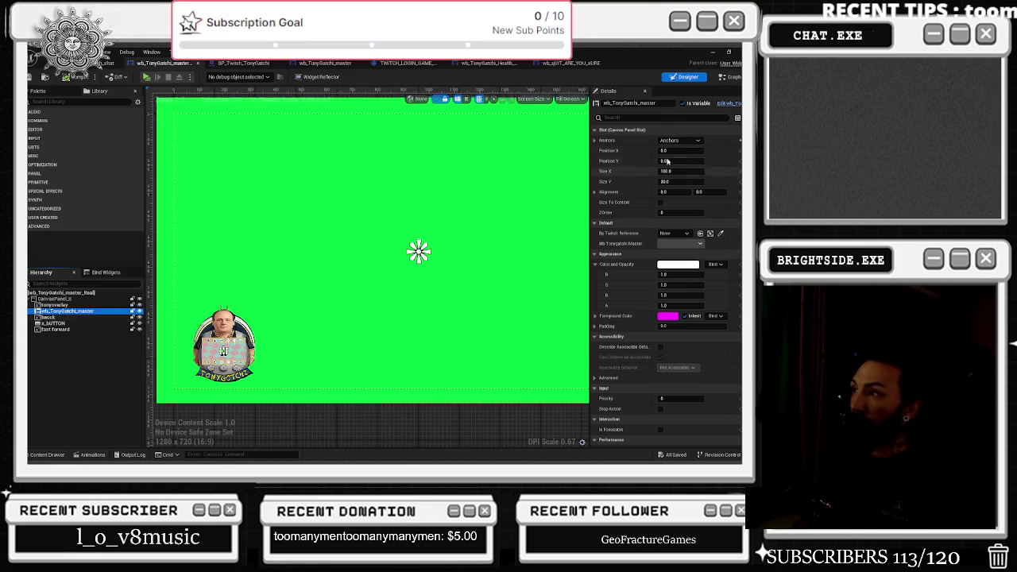
pyautogui.click(56, 305)
pyautogui.keyDown('shift'); pyautogui.click(59, 329); pyautogui.keyUp('shift')
pyautogui.click(639, 117)
pyautogui.write('z')
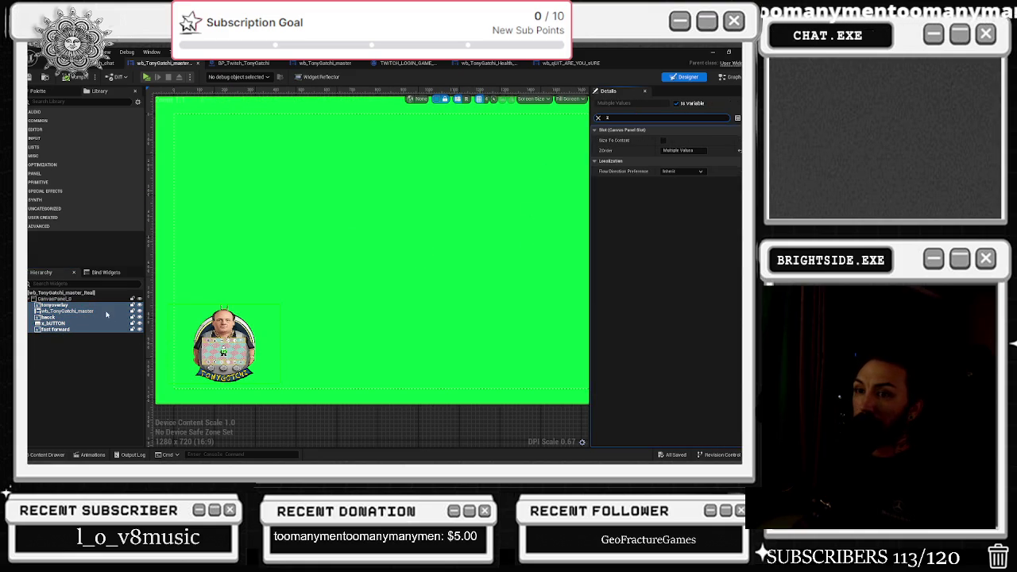
# Set the embedded wb_TonyGatchi_master widget's ZOrder to -1
pyautogui.click(86, 312)
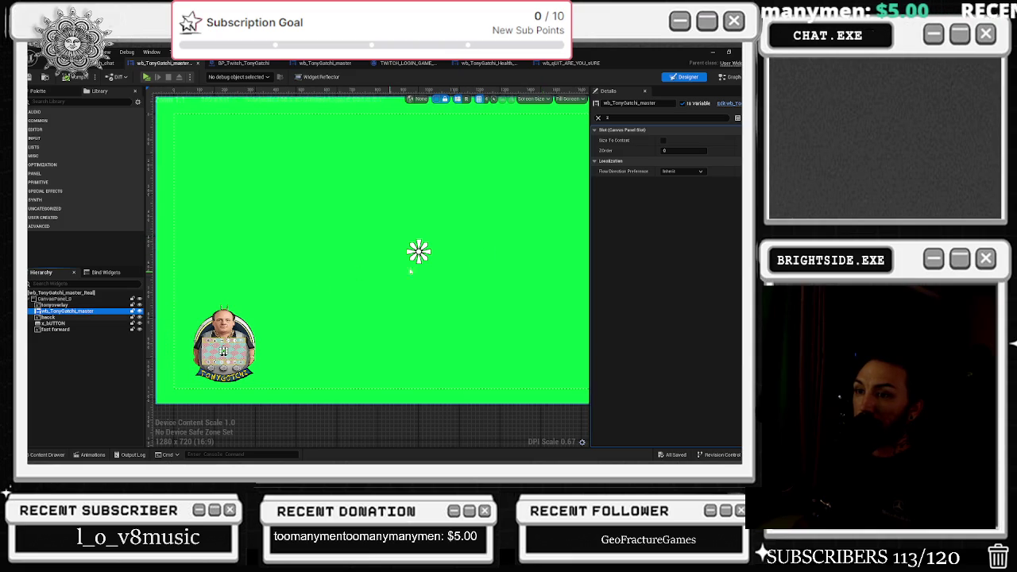
pyautogui.click(678, 150)
pyautogui.write('-1')
pyautogui.press('Return')
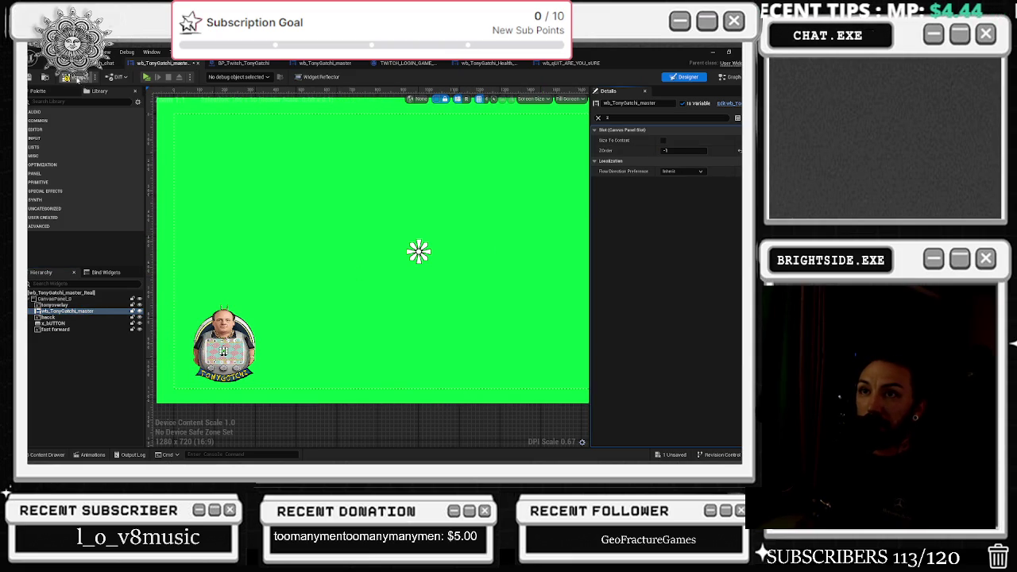
# Save the master widget and launch the game to test the layering
pyautogui.click(29, 77)
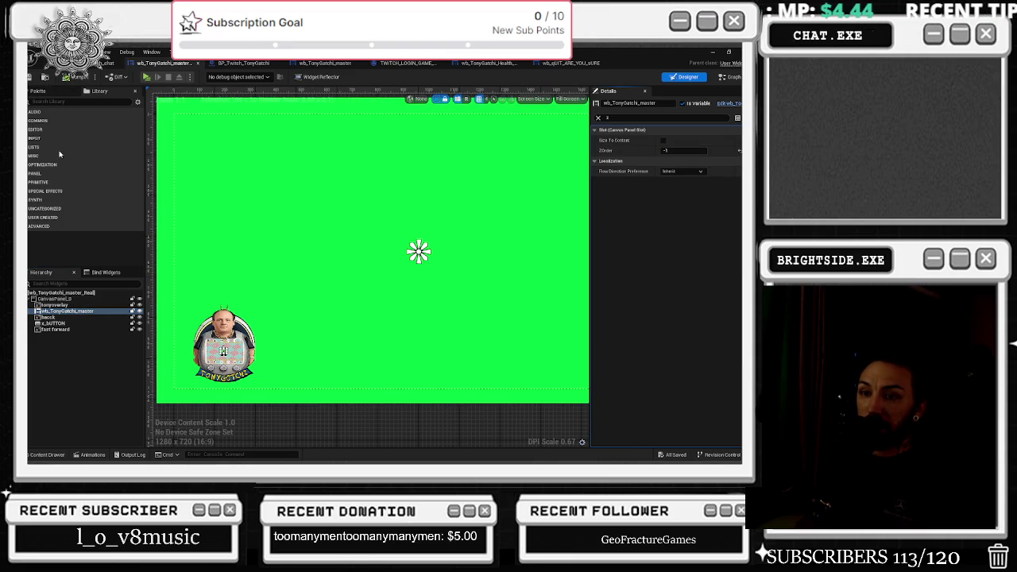
pyautogui.click(109, 63)
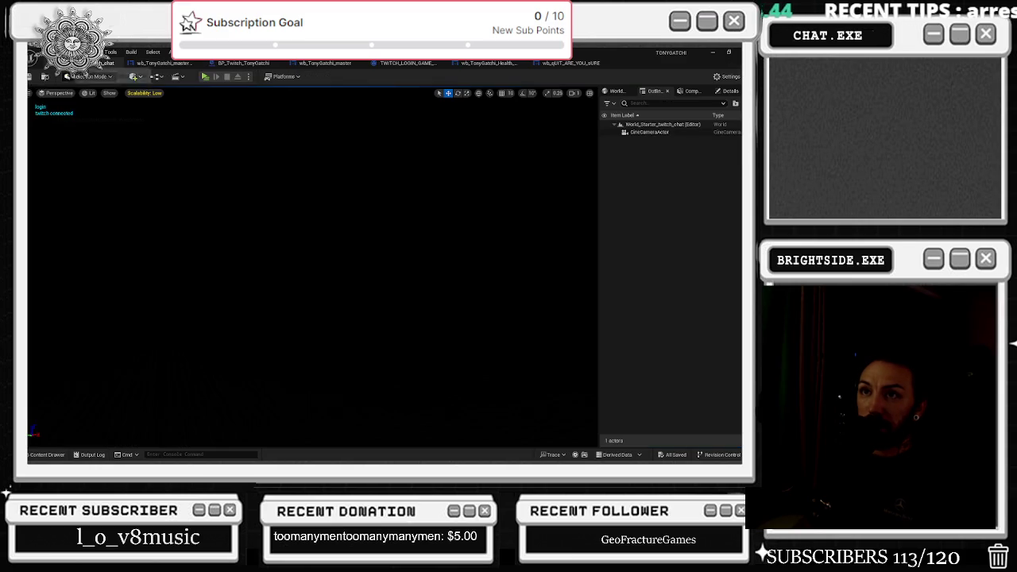
pyautogui.click(204, 76)
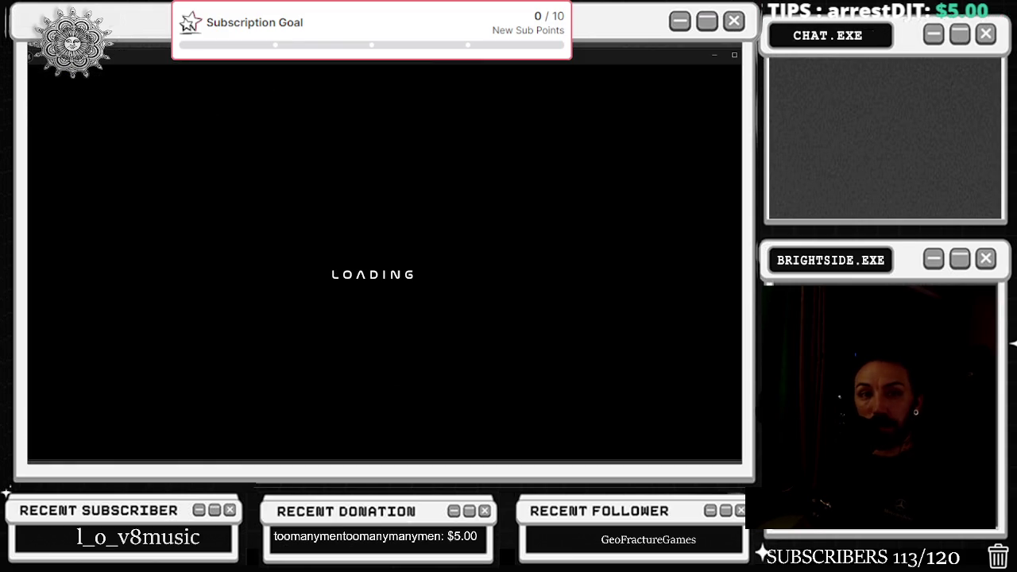
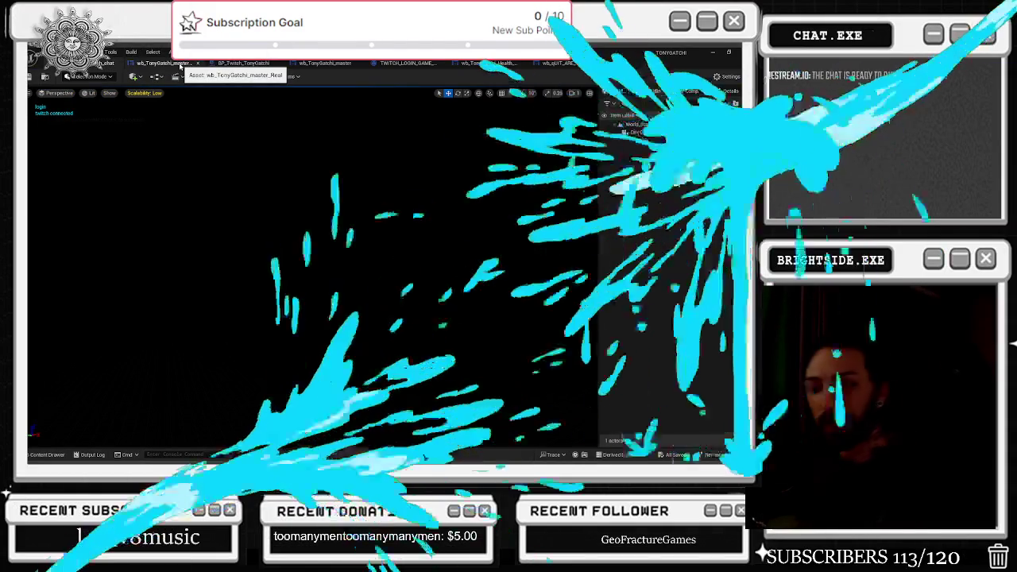
# Flip through the wb_TonyGatchi_master, Twitch login game instance and health bars stats tabs
pyautogui.click(181, 65)
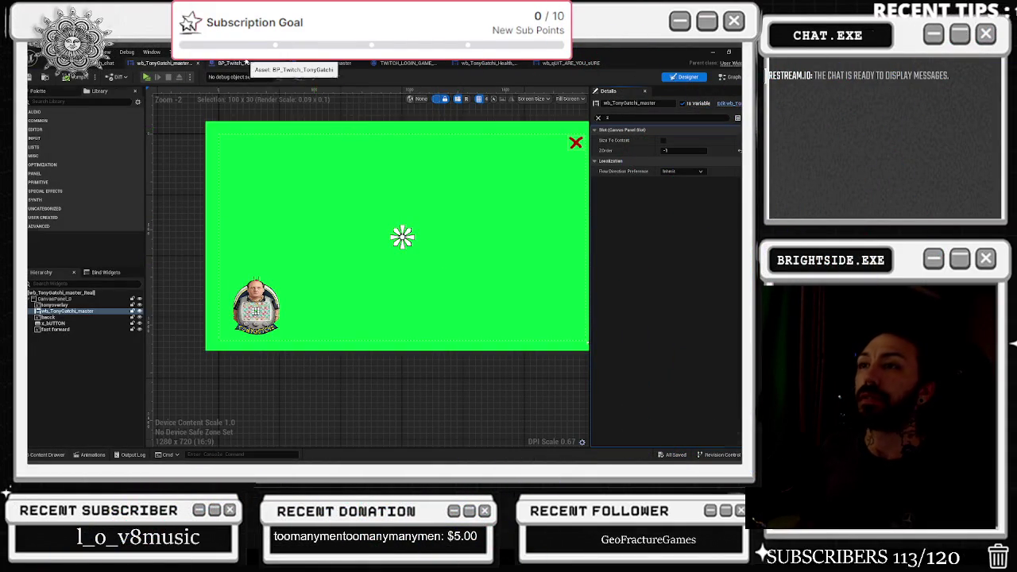
pyautogui.click(243, 63)
pyautogui.click(334, 63)
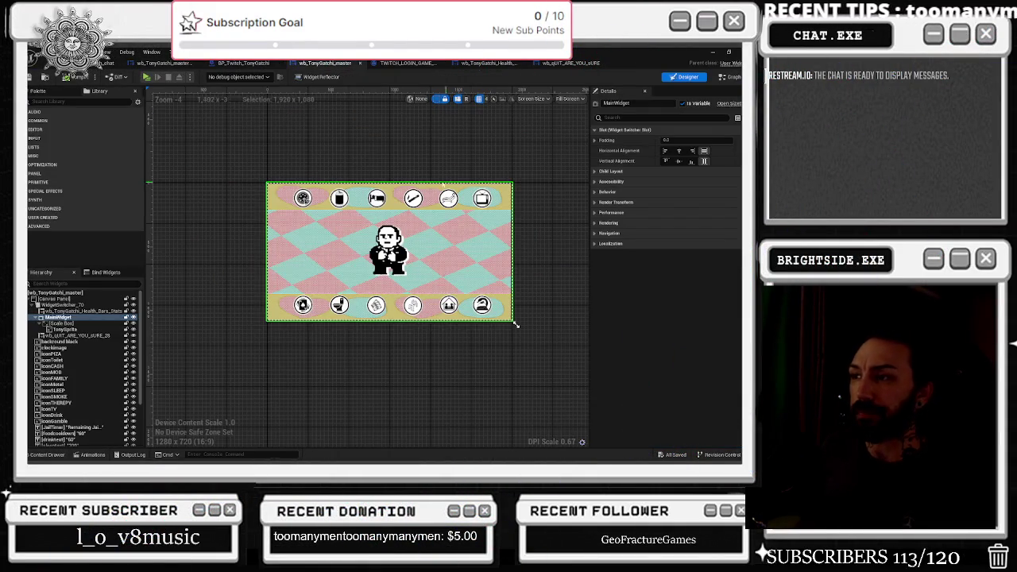
pyautogui.click(405, 62)
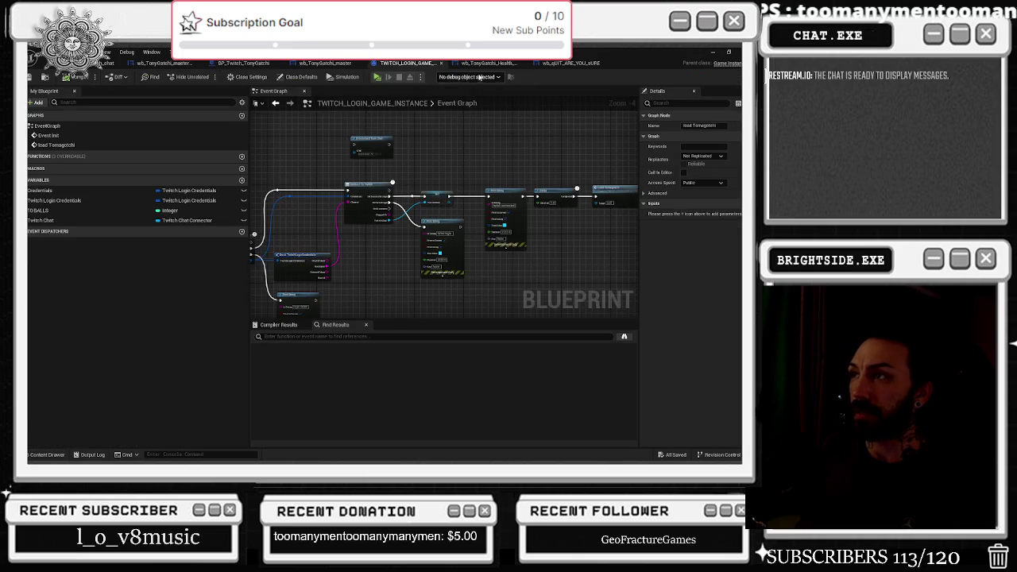
pyautogui.click(489, 62)
# In the wb_qUIT_ARE_YOU_sURE Event Graph, move the Main Widget node up-left, then return to the level
pyautogui.click(569, 63)
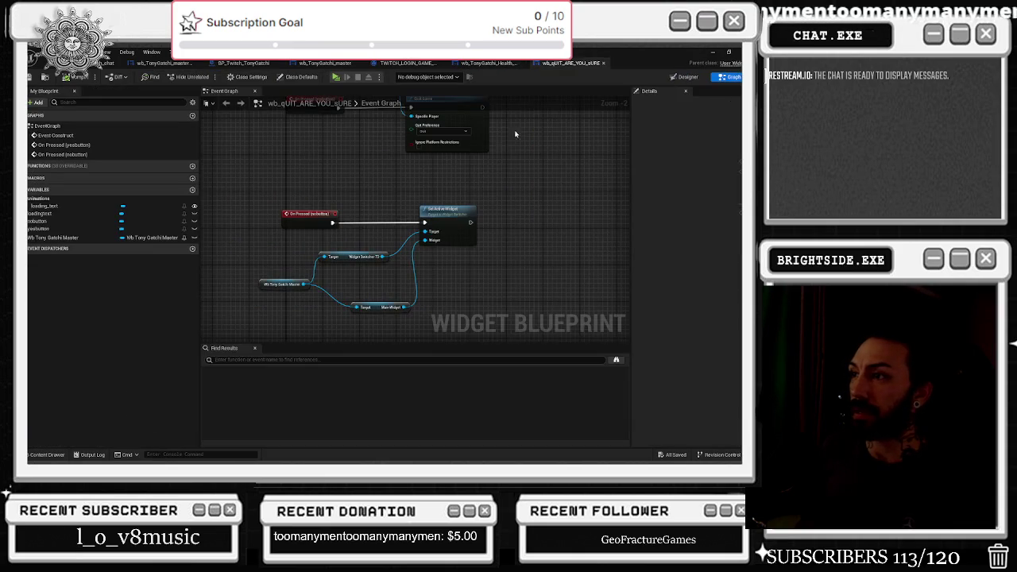
pyautogui.moveTo(378, 309); pyautogui.dragTo(346, 286)
pyautogui.click(112, 63)
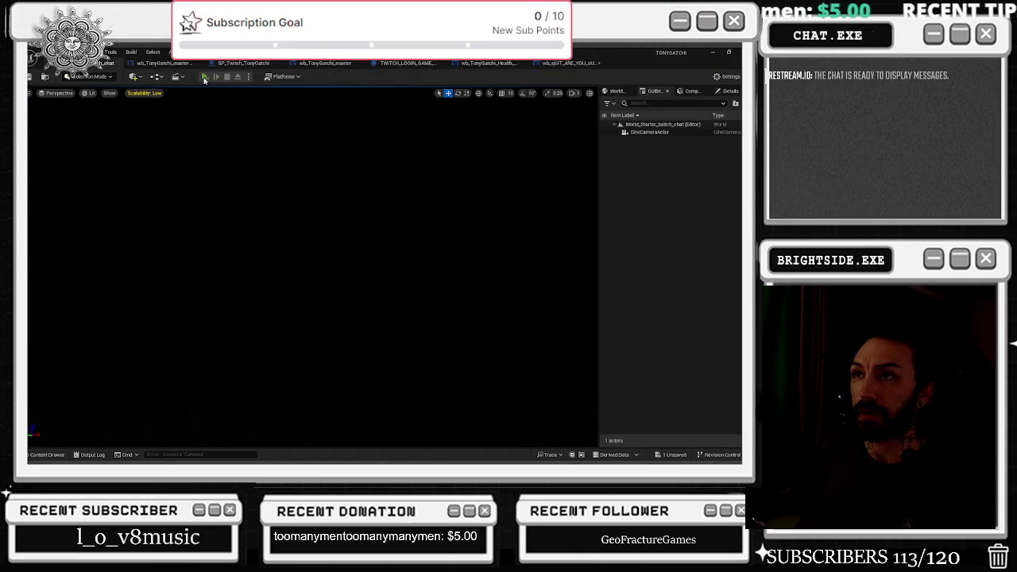
# Play the game, click the red X to show the ARE YOU SURE? prompt, stop, and reopen the quit widget
pyautogui.click(206, 80)
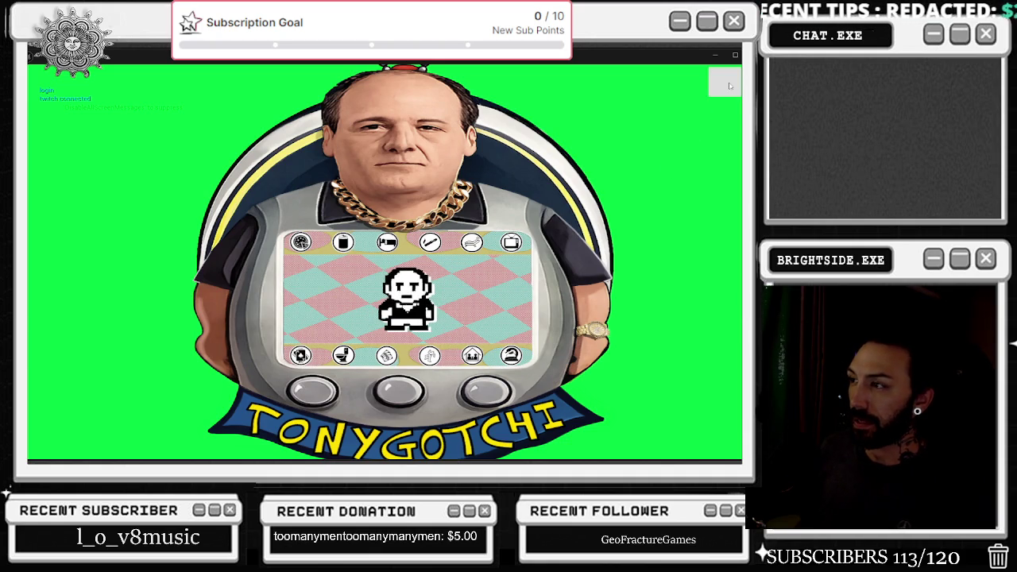
pyautogui.click(730, 85)
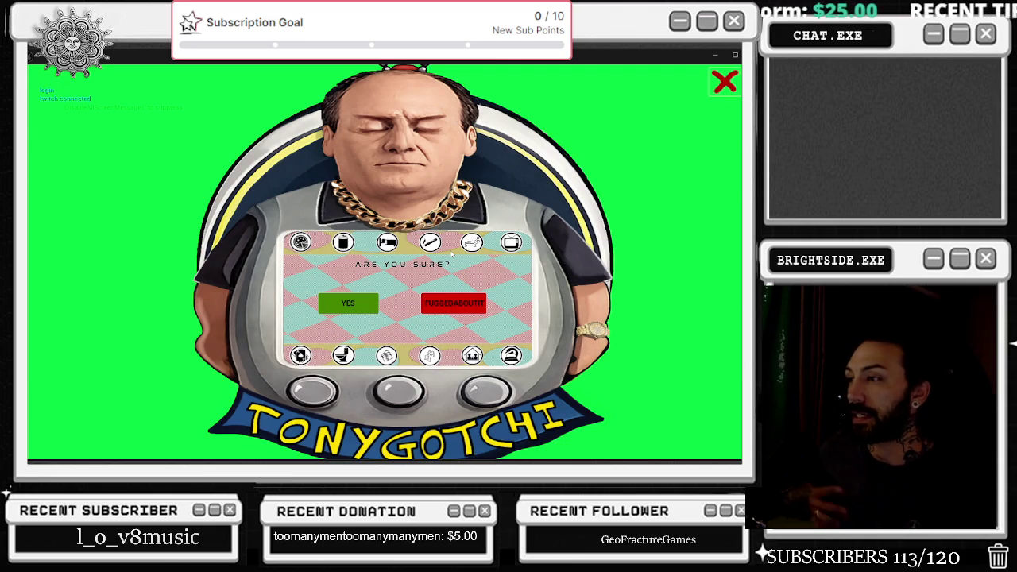
pyautogui.press('Escape')
pyautogui.click(576, 64)
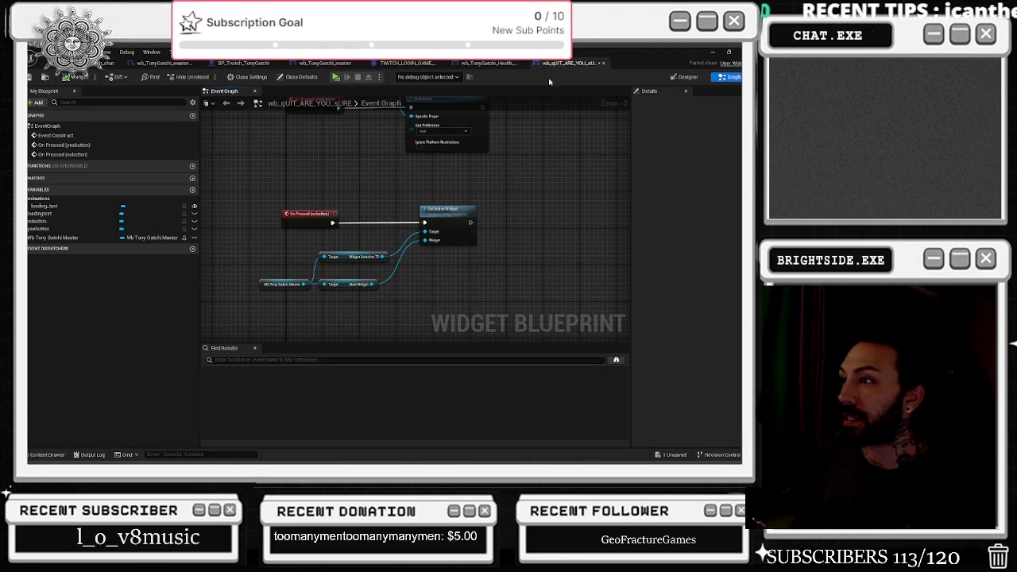
# In the wb_TonyGatchi_master layout, select the quit confirmation widget and filter Details by 'z'
pyautogui.click(487, 64)
pyautogui.click(415, 63)
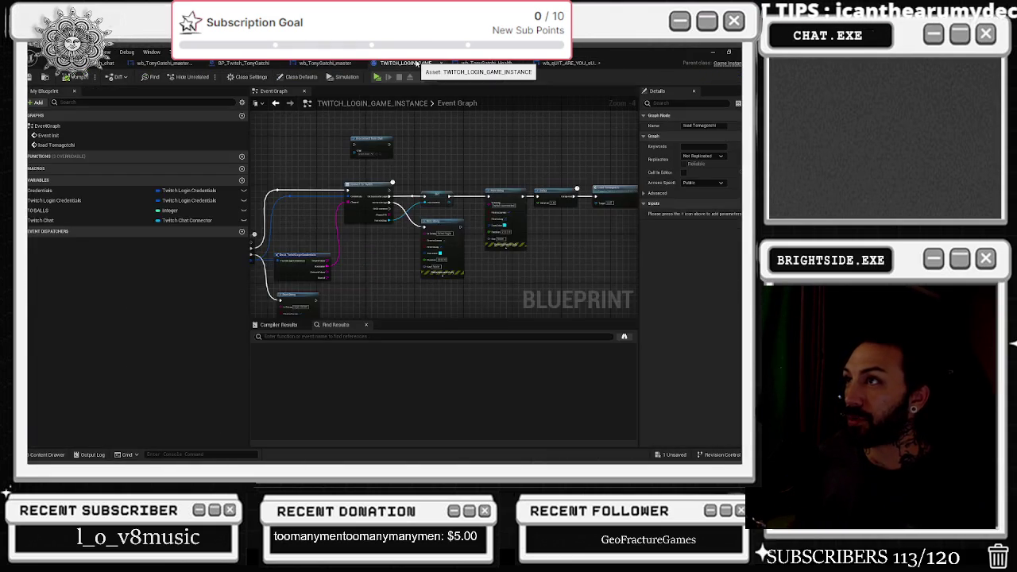
pyautogui.click(473, 63)
pyautogui.click(312, 64)
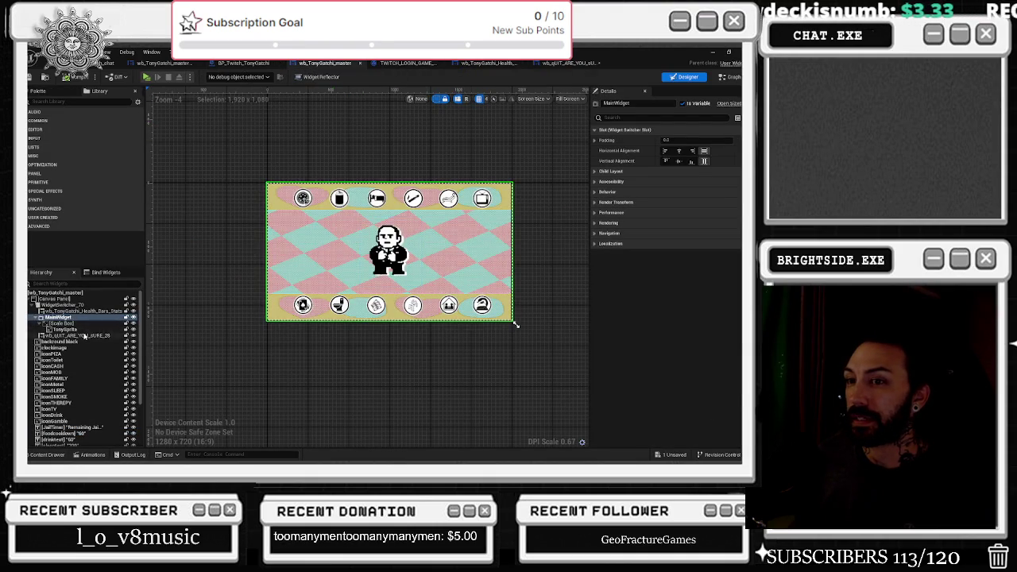
pyautogui.click(85, 336)
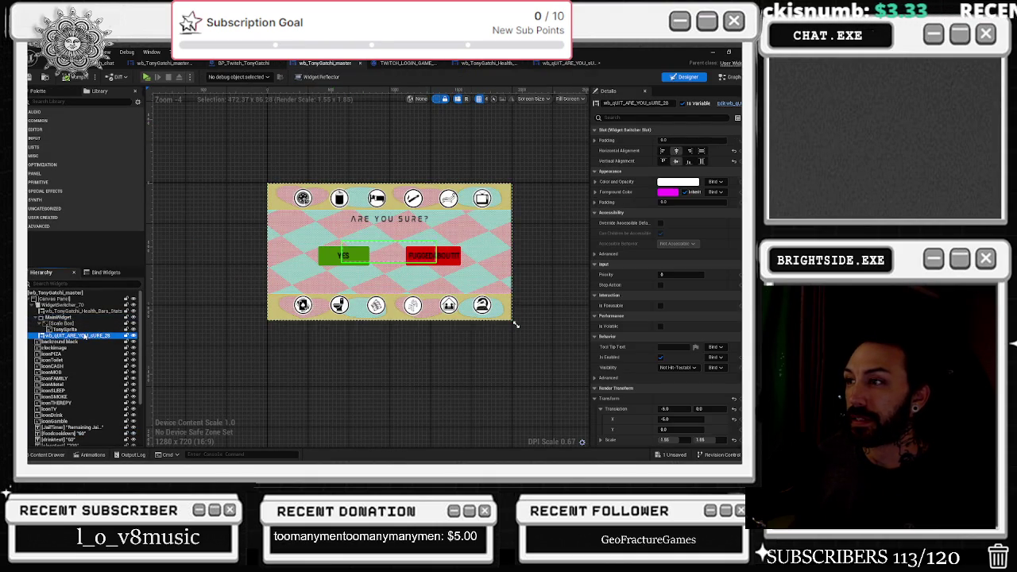
pyautogui.click(671, 118)
pyautogui.write('z')
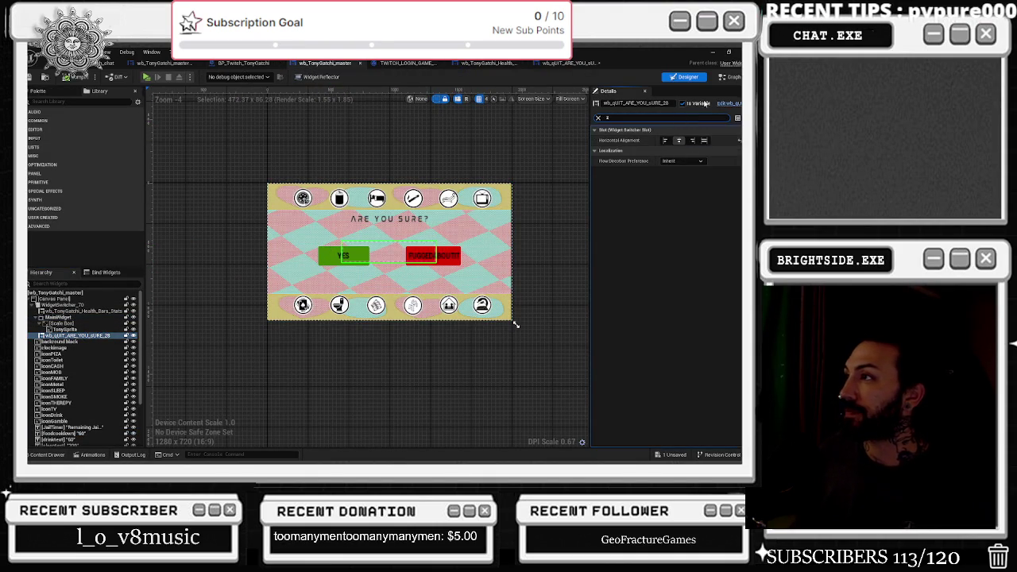
# In the quit widget's Designer, set the FUGGEDABOUTIT button's ZOrder to 20 and save
pyautogui.click(729, 104)
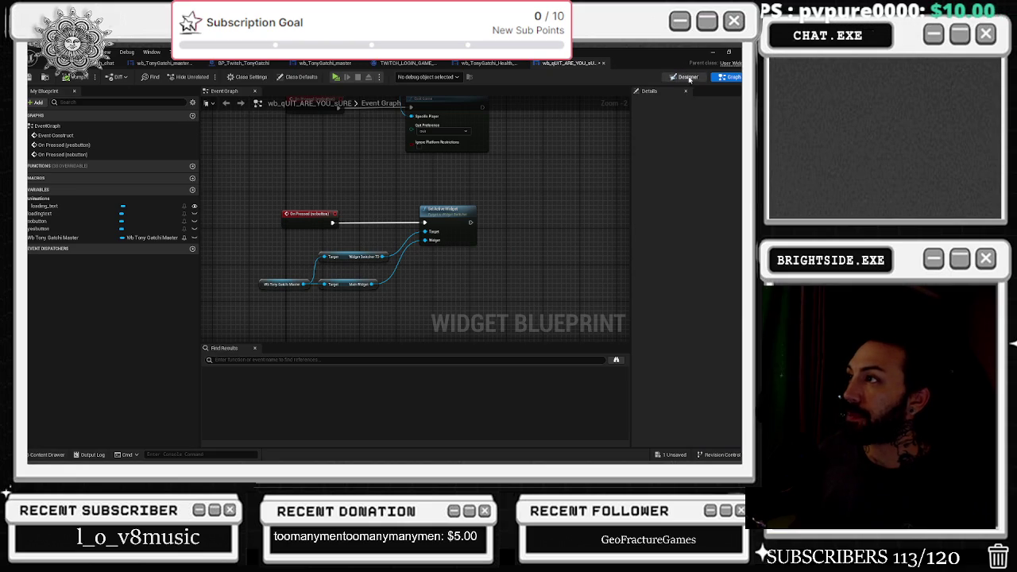
pyautogui.click(688, 77)
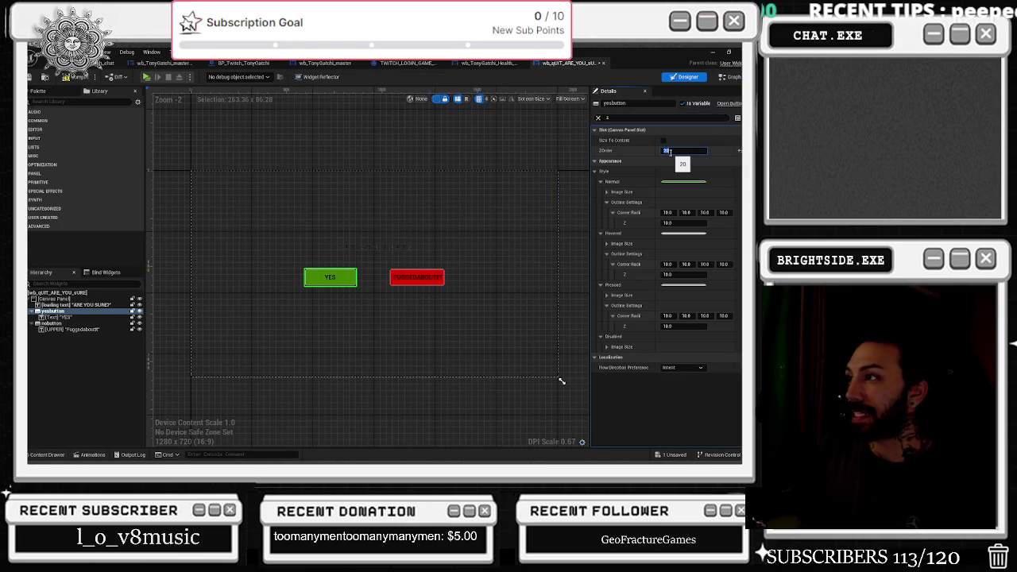
pyautogui.click(417, 276)
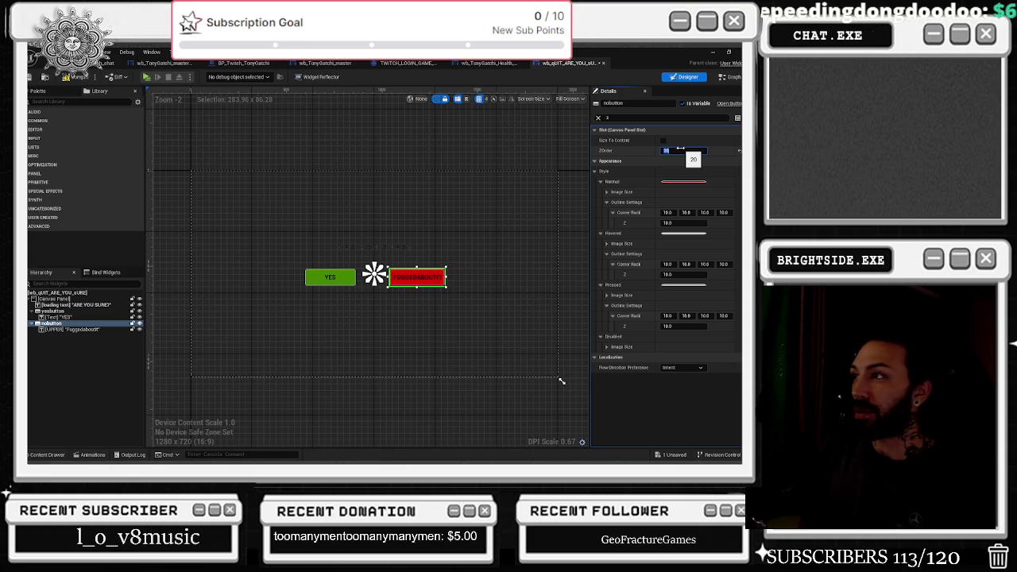
pyautogui.click(680, 150)
pyautogui.press('Return')
pyautogui.click(31, 76)
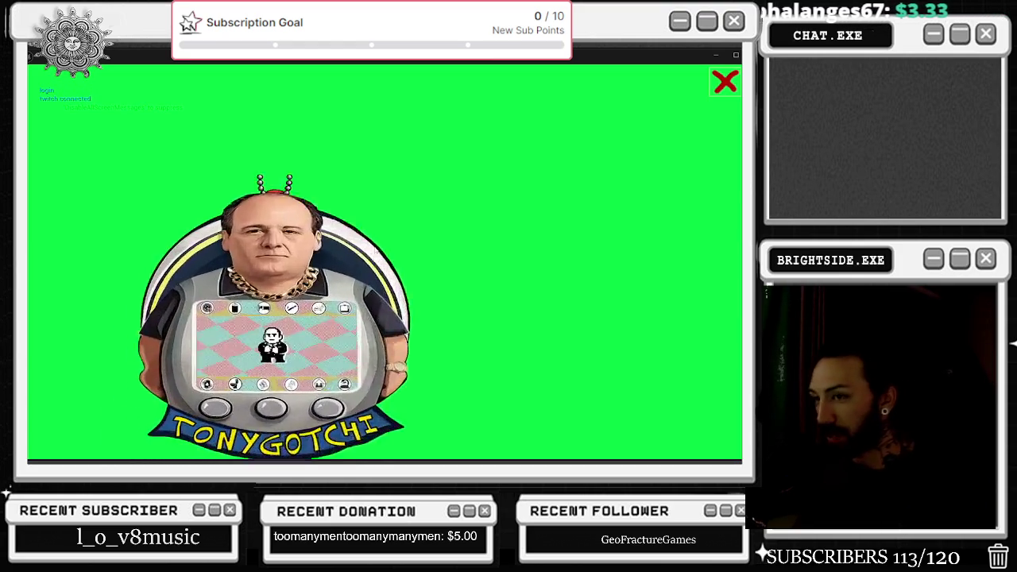
# Show the ARE YOU SURE? prompt in the running game, then switch to the browser's YouTube results
pyautogui.click(725, 81)
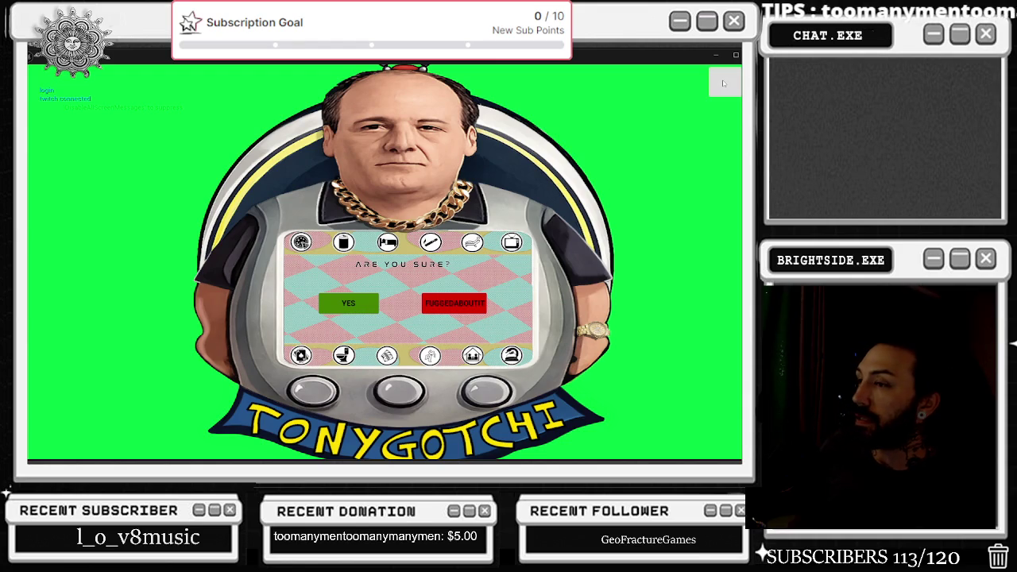
pyautogui.hotkey('alt', 'Tab')
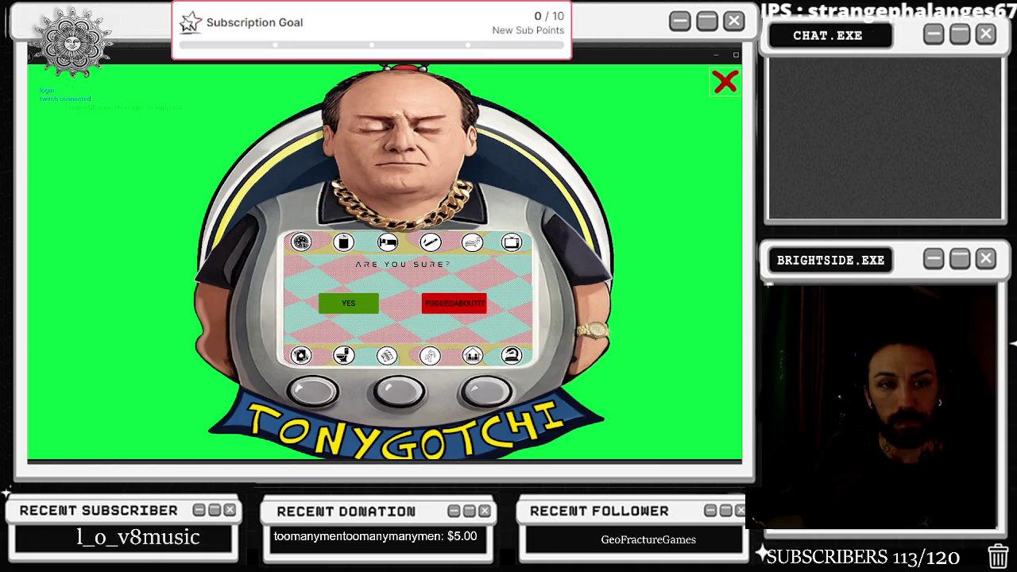
pyautogui.hotkey('alt', 'Tab')
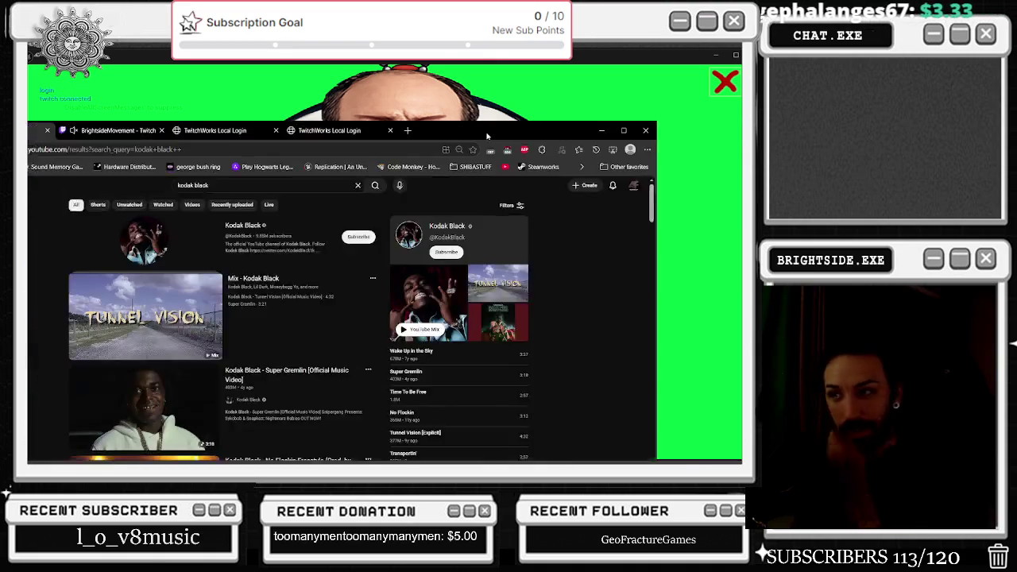
# Scroll the kodak black results and open Transportin' in a background tab
pyautogui.scroll(-3, 457, 231)
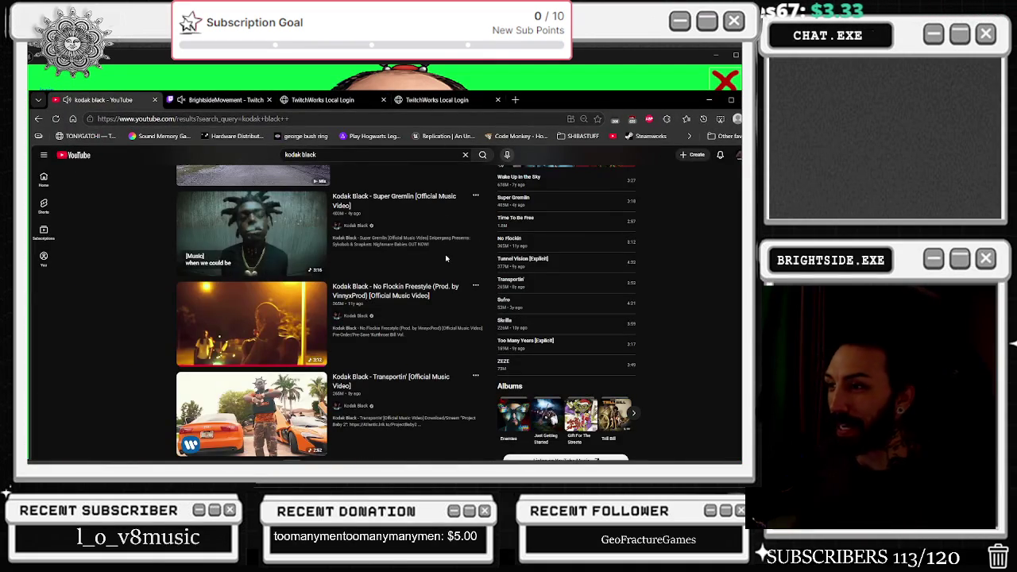
pyautogui.scroll(-1, 443, 271)
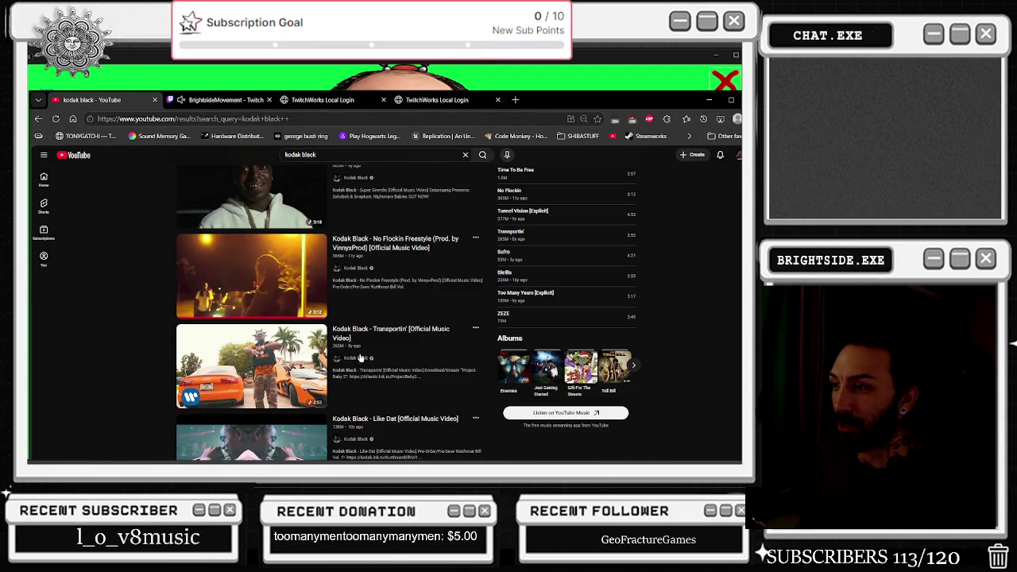
pyautogui.scroll(-2, 372, 346)
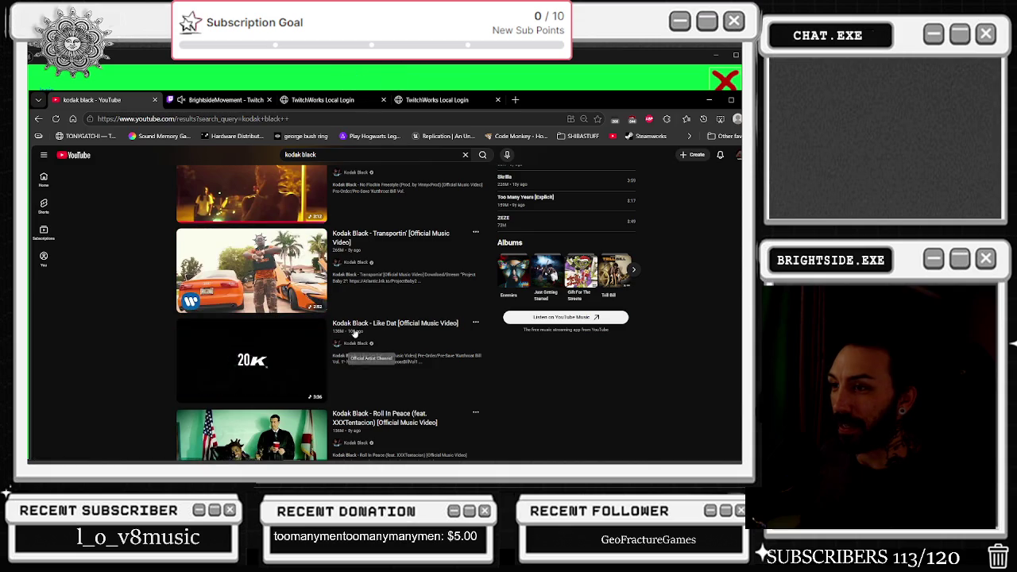
pyautogui.middleClick(301, 273)
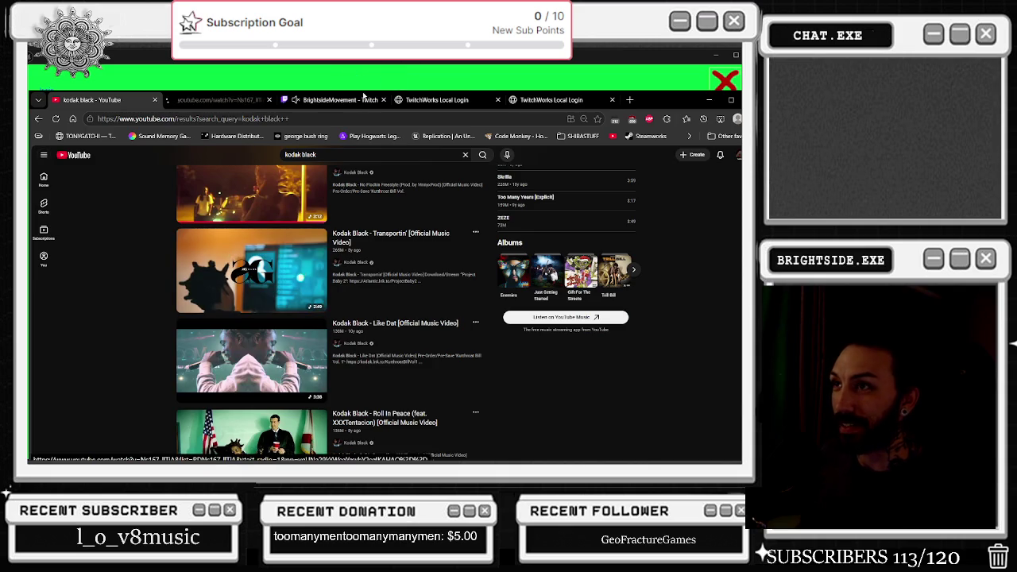
pyautogui.scroll(-5, 358, 253)
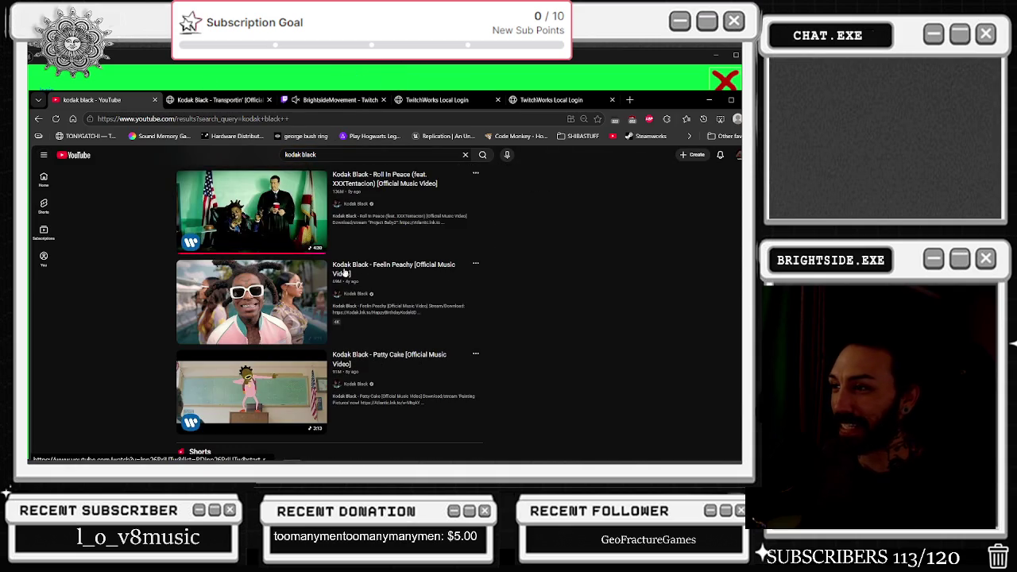
pyautogui.scroll(-5, 406, 328)
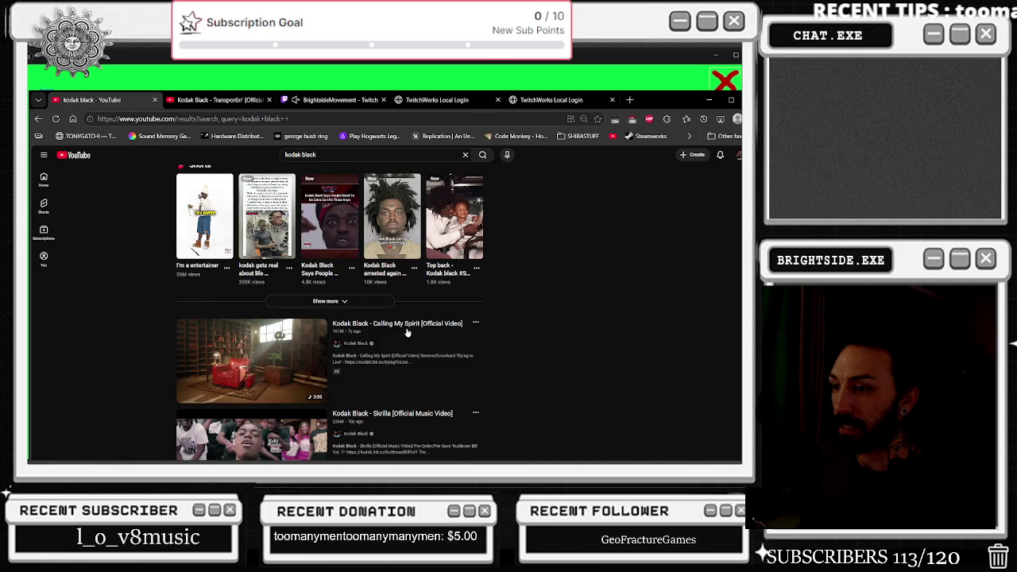
pyautogui.scroll(-5, 406, 333)
pyautogui.scroll(-3, 407, 333)
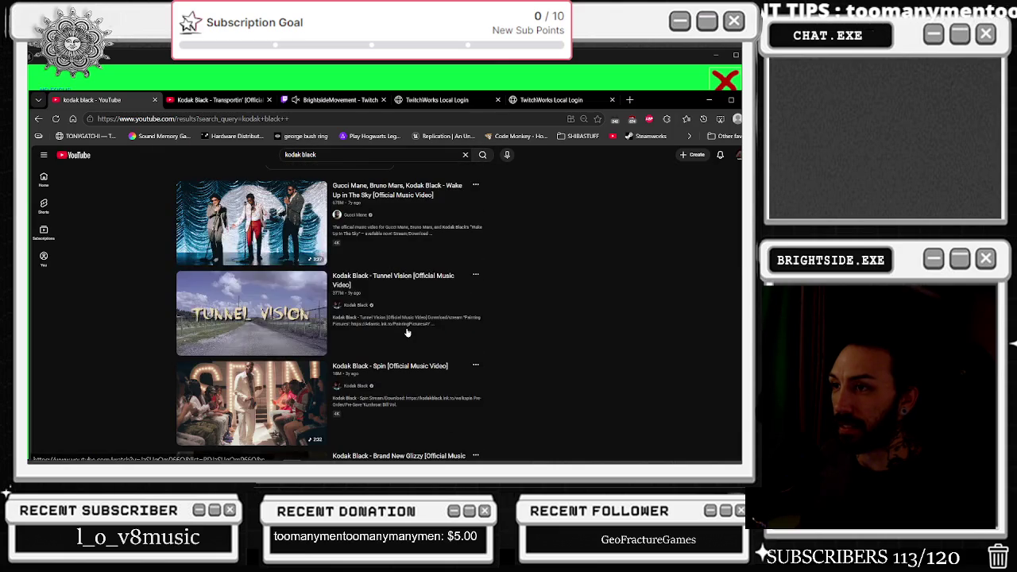
pyautogui.scroll(-2, 407, 333)
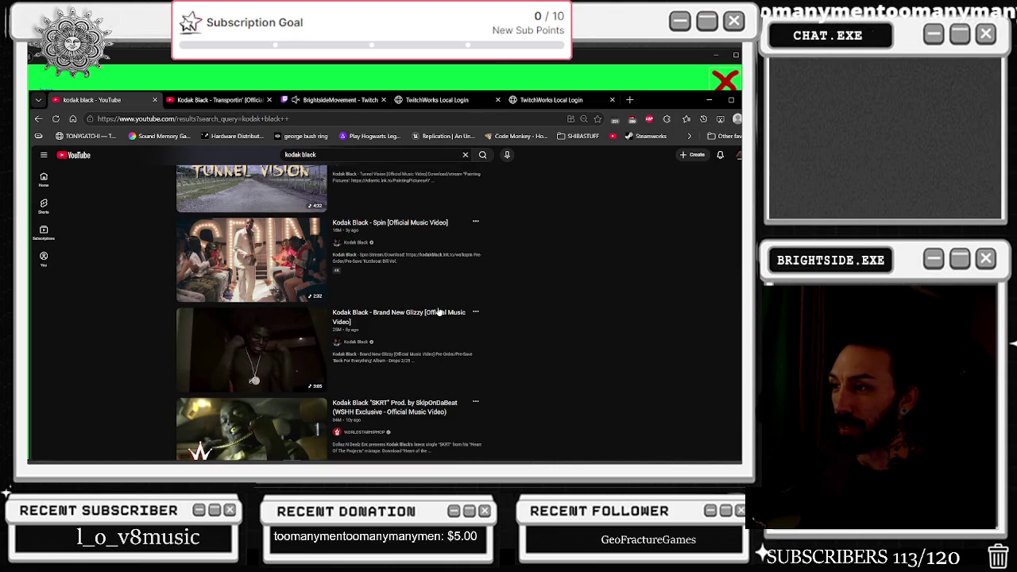
pyautogui.scroll(-3, 441, 310)
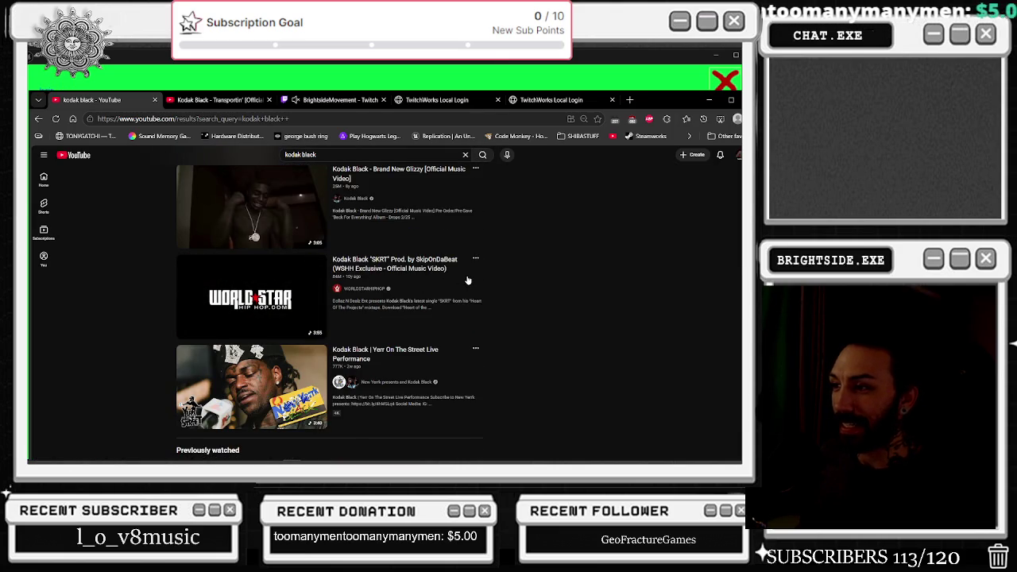
pyautogui.scroll(-5, 468, 281)
pyautogui.scroll(-1, 468, 281)
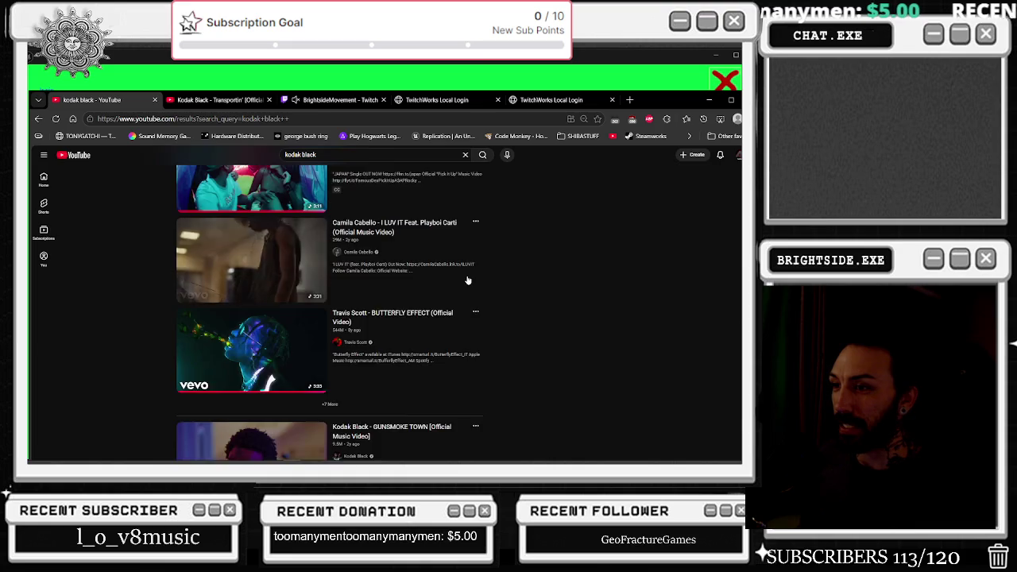
pyautogui.scroll(-3, 468, 280)
pyautogui.scroll(-7, 468, 281)
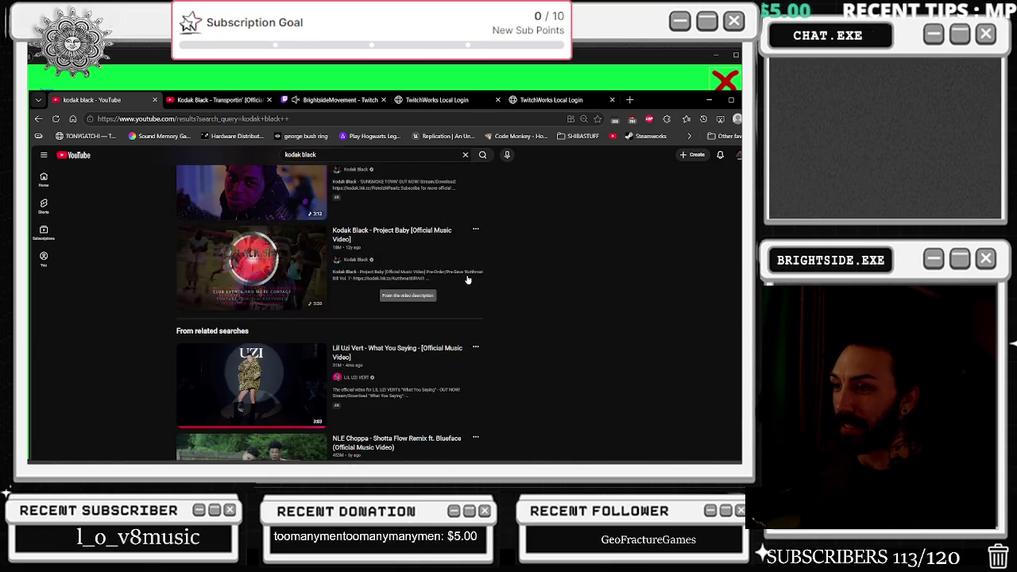
pyautogui.scroll(-1, 469, 281)
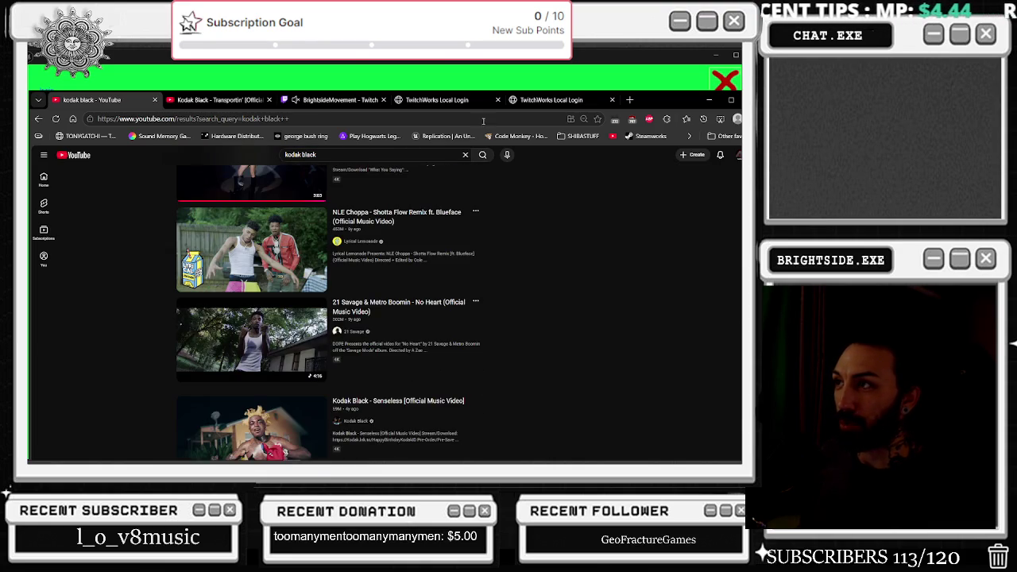
# Check the Transportin' tab, then return and scroll further through the search results
pyautogui.click(227, 100)
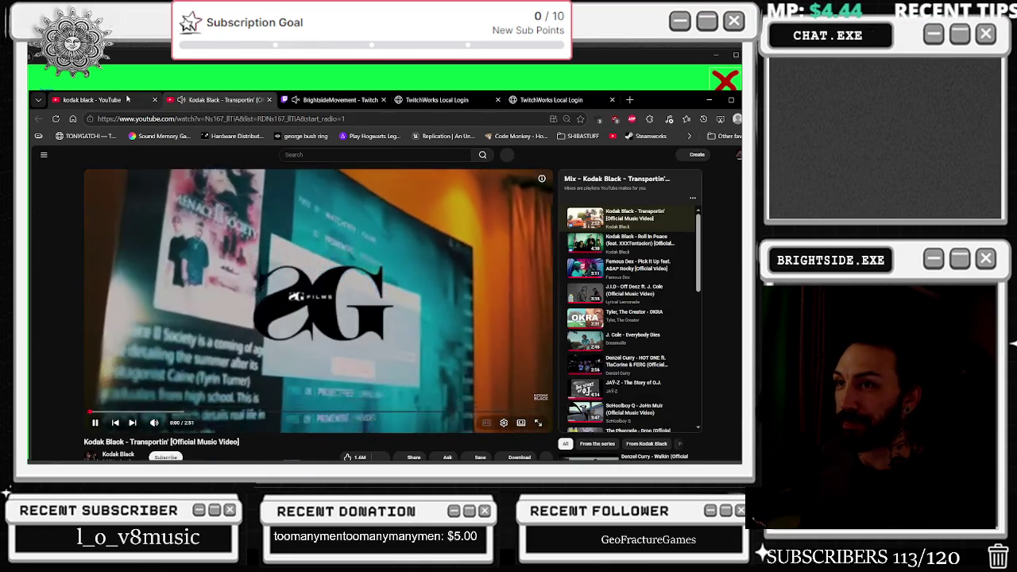
pyautogui.click(91, 100)
pyautogui.scroll(-4, 468, 312)
pyautogui.scroll(-6, 469, 312)
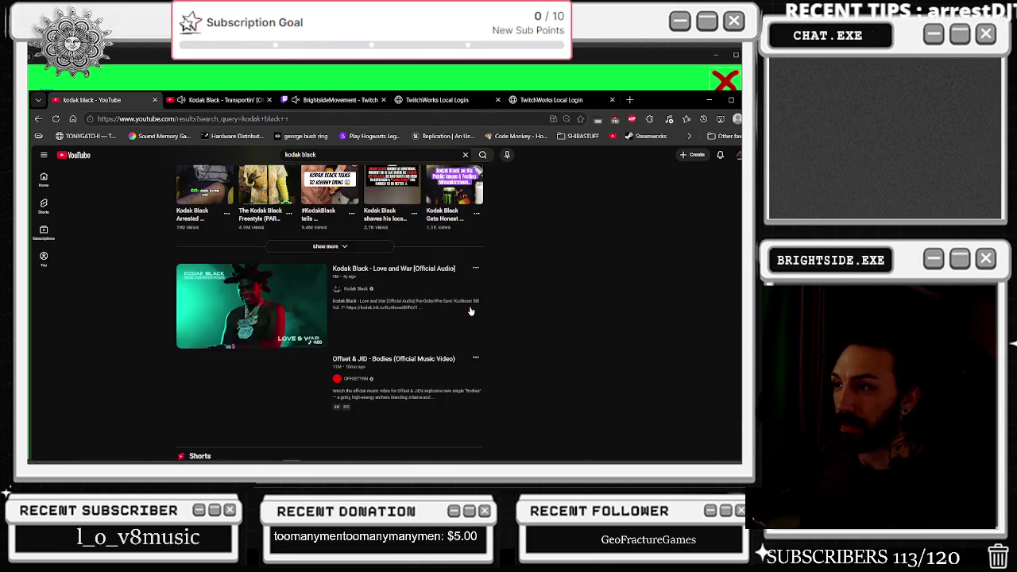
pyautogui.scroll(-10, 470, 311)
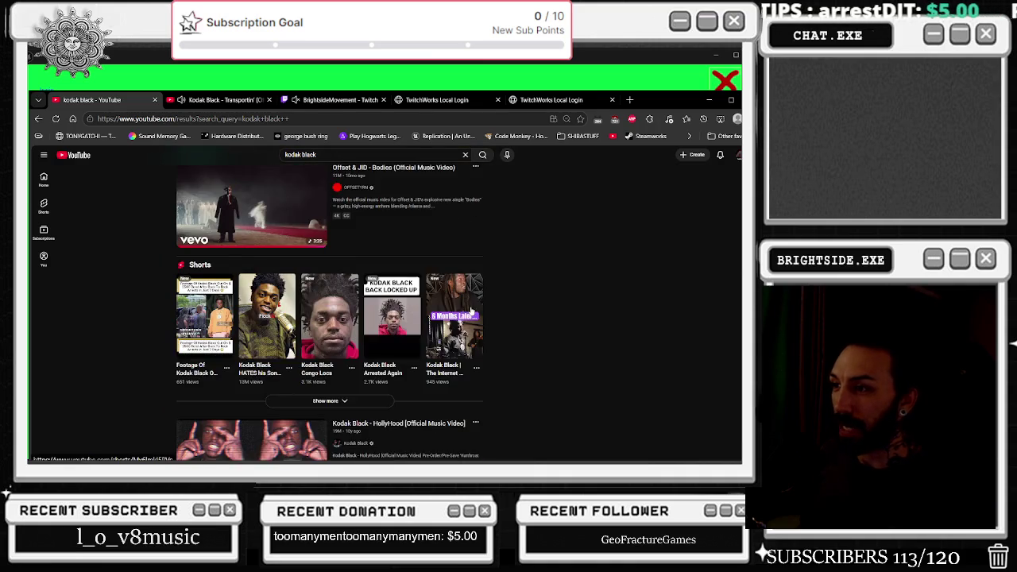
pyautogui.scroll(-3, 472, 312)
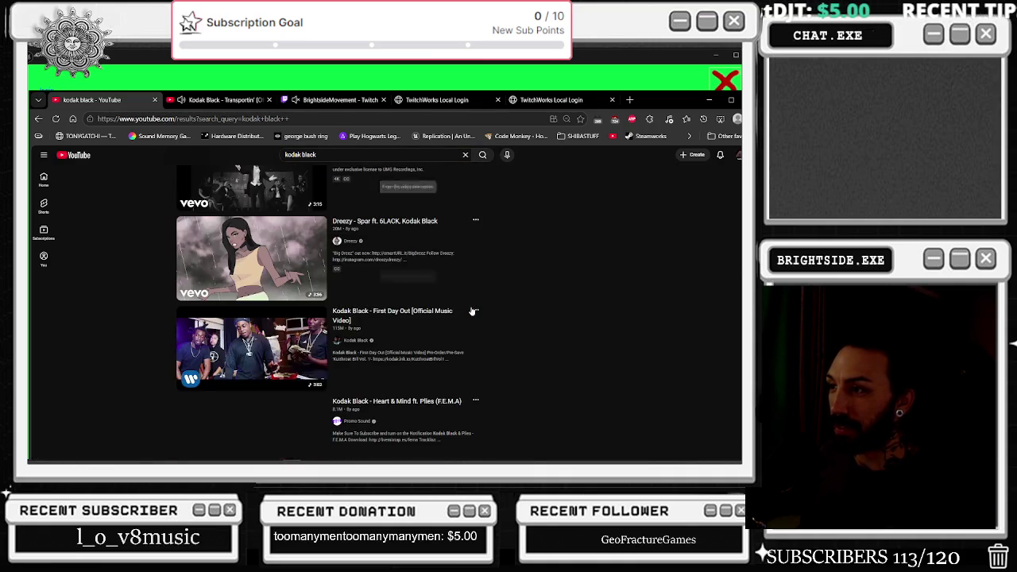
pyautogui.scroll(-2, 475, 304)
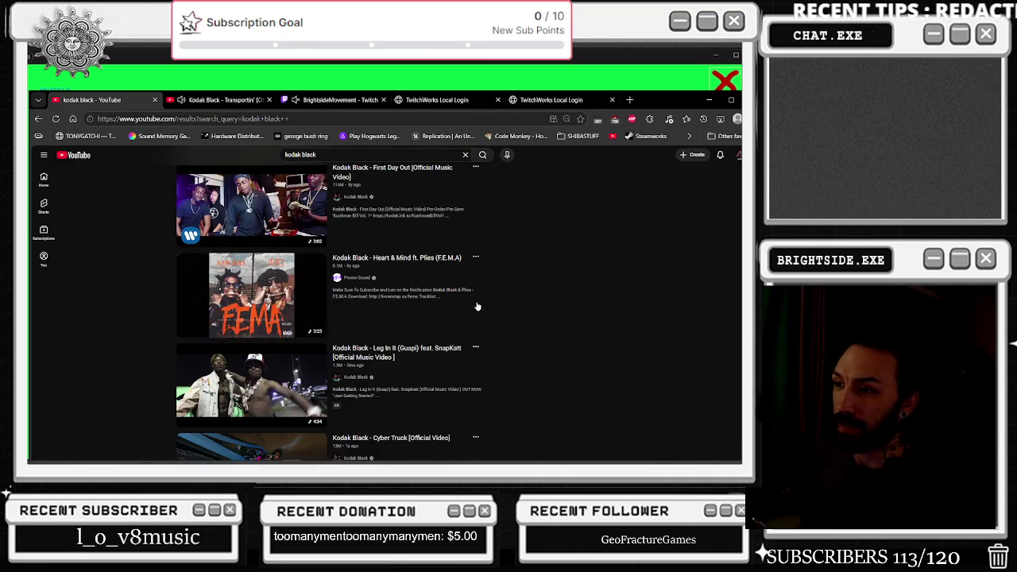
pyautogui.scroll(-4, 475, 304)
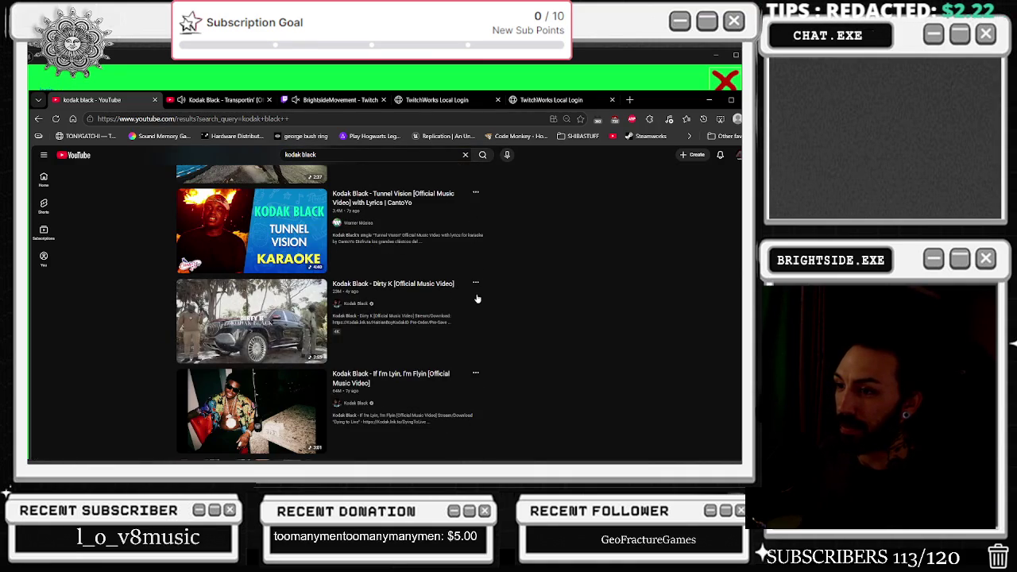
pyautogui.scroll(-3, 477, 298)
pyautogui.scroll(-1, 479, 292)
pyautogui.scroll(-2, 479, 291)
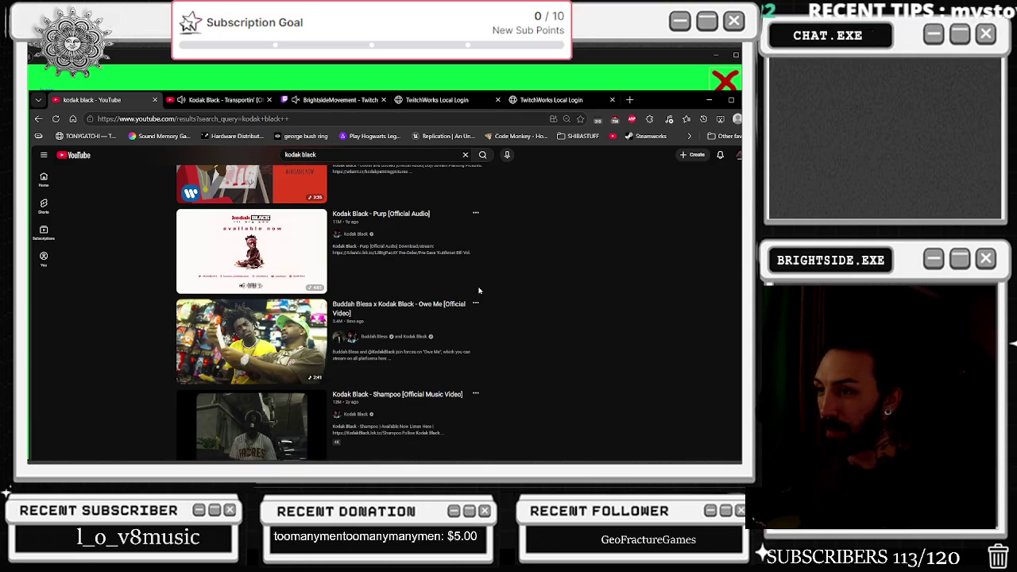
pyautogui.scroll(-2, 480, 291)
pyautogui.scroll(-2, 479, 289)
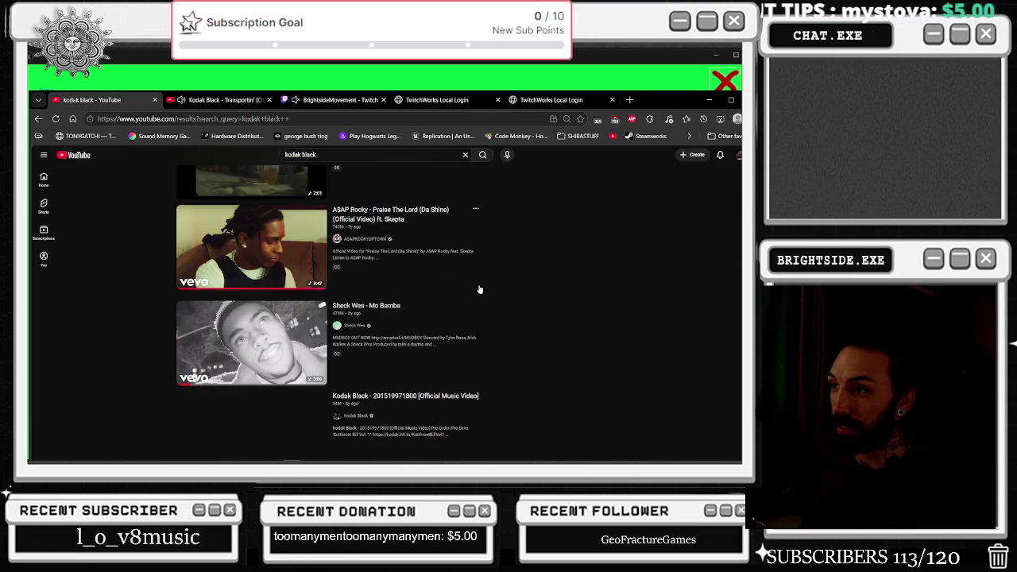
pyautogui.scroll(-1, 479, 289)
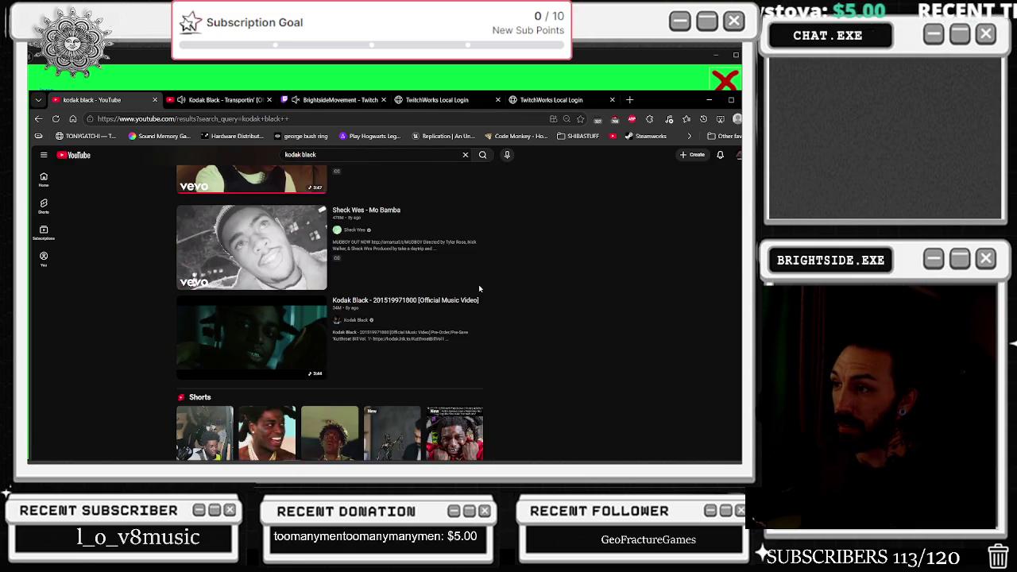
pyautogui.scroll(-3, 479, 289)
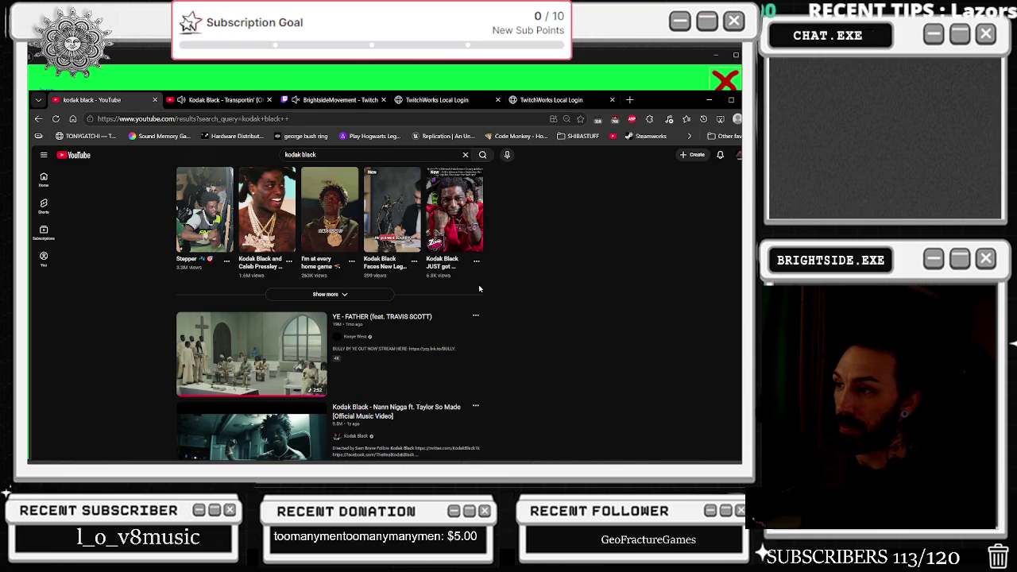
pyautogui.scroll(-1, 480, 289)
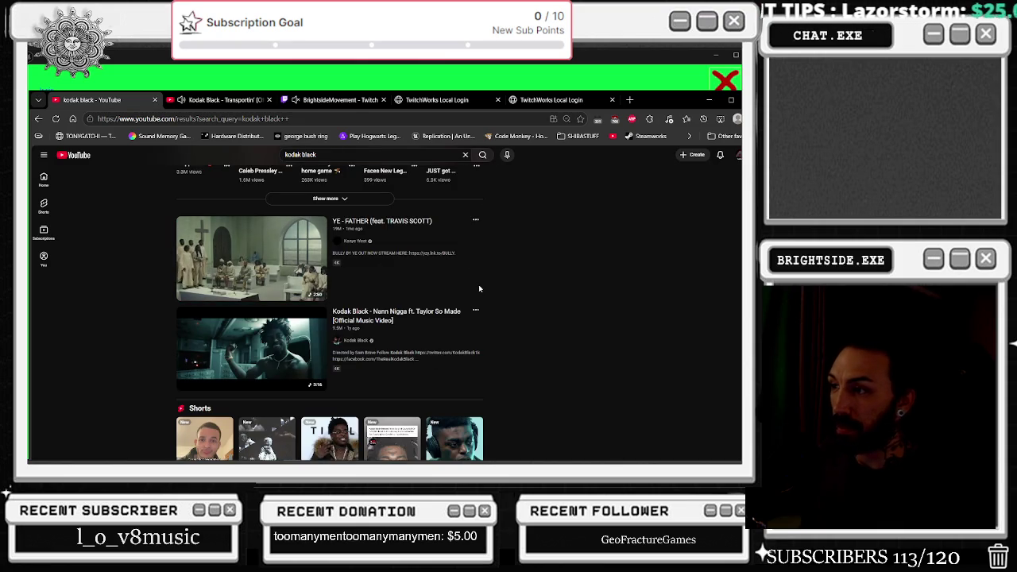
pyautogui.scroll(-3, 479, 288)
pyautogui.scroll(-3, 480, 289)
pyautogui.scroll(-3, 479, 289)
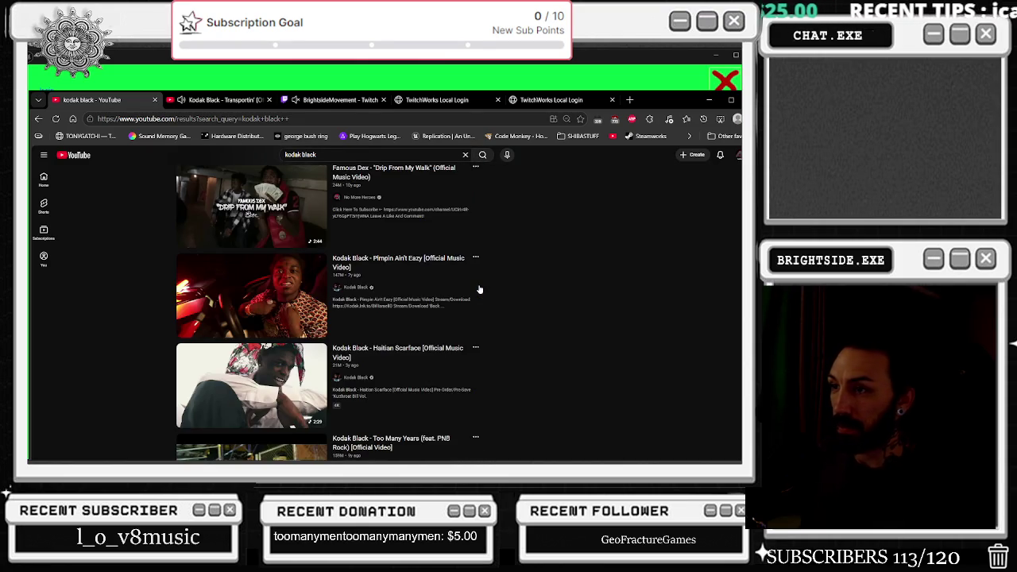
pyautogui.moveTo(480, 284)
pyautogui.scroll(-8, 480, 284)
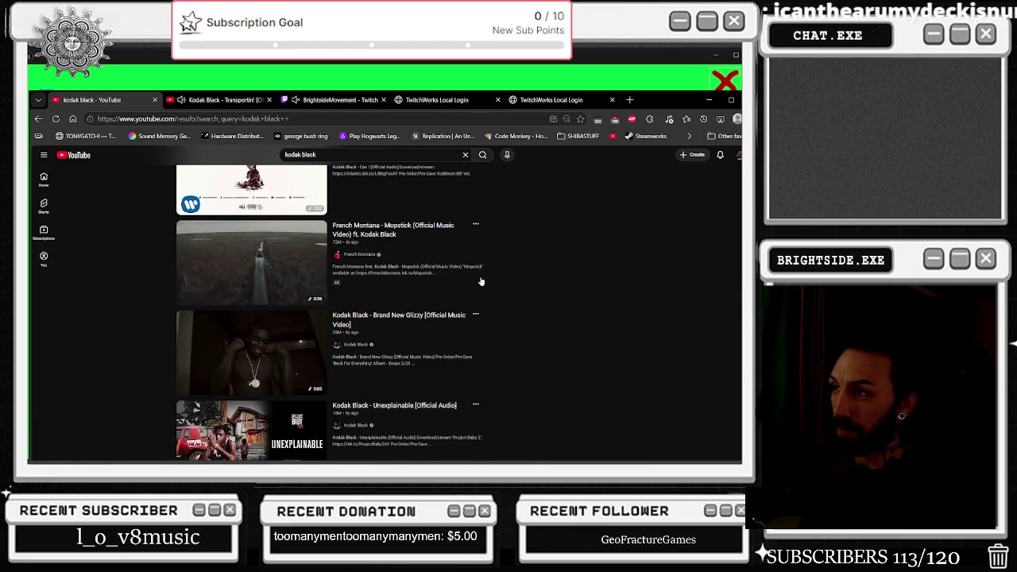
pyautogui.scroll(-5, 480, 273)
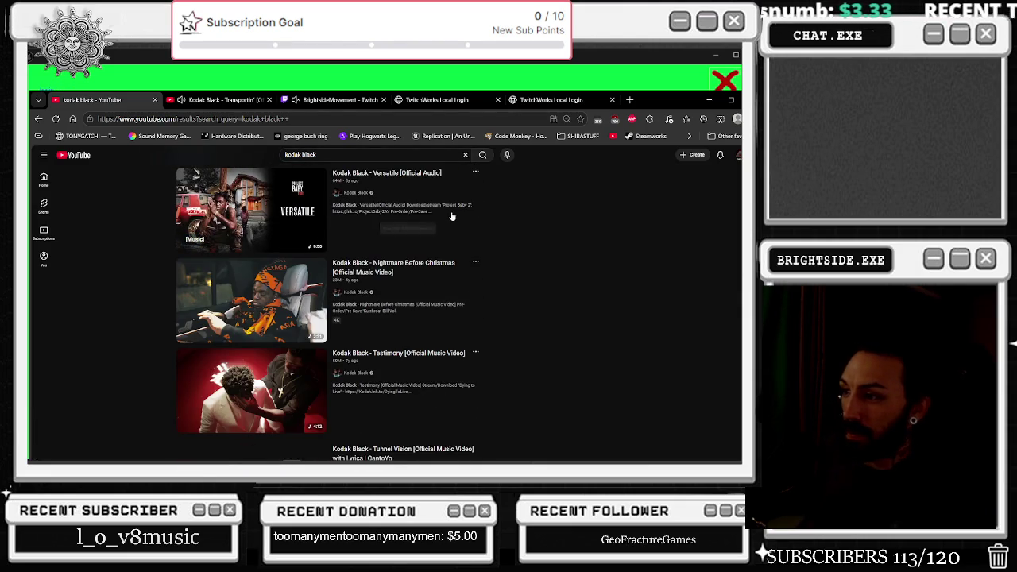
pyautogui.scroll(-4, 439, 271)
pyautogui.scroll(-3, 438, 270)
pyautogui.scroll(-6, 439, 264)
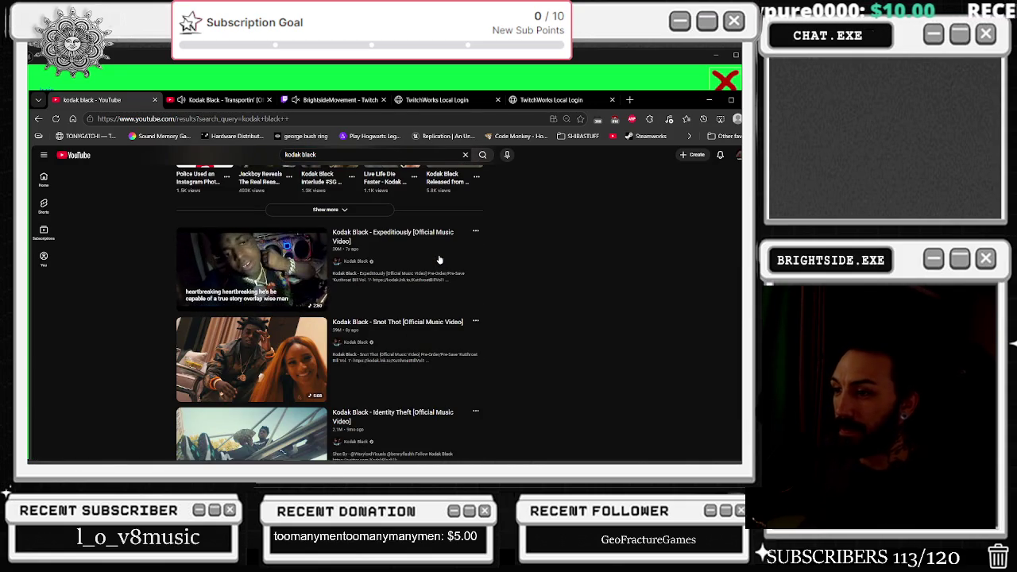
pyautogui.scroll(-3, 439, 252)
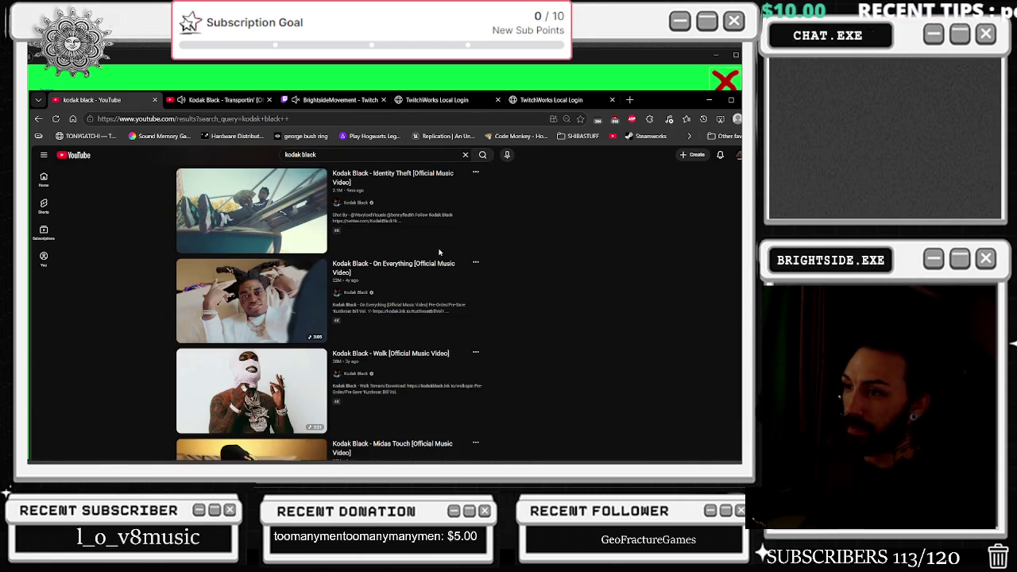
# Search YouTube for 'kodak black 4'
pyautogui.click(340, 151)
pyautogui.write('4')
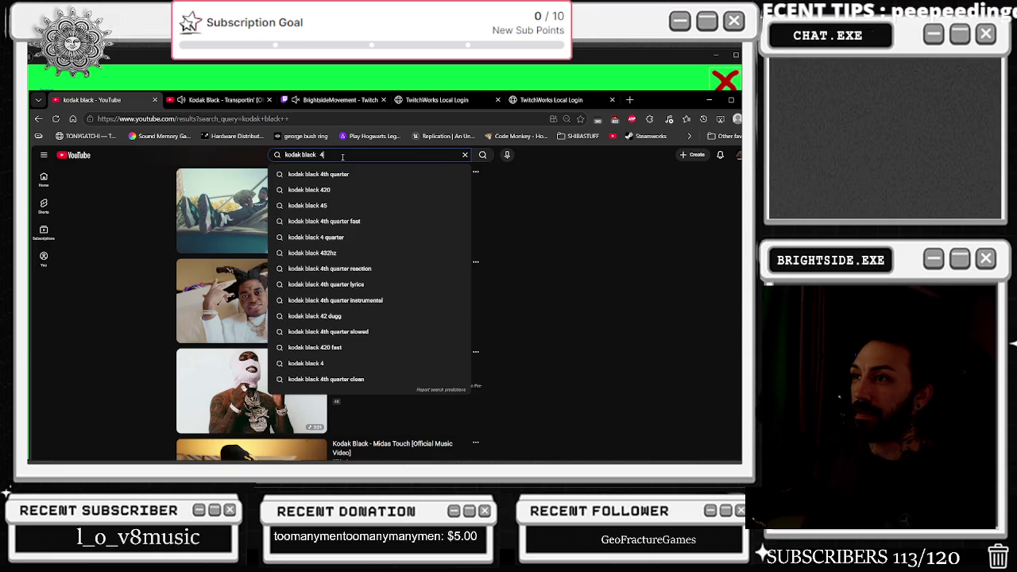
pyautogui.press('Return')
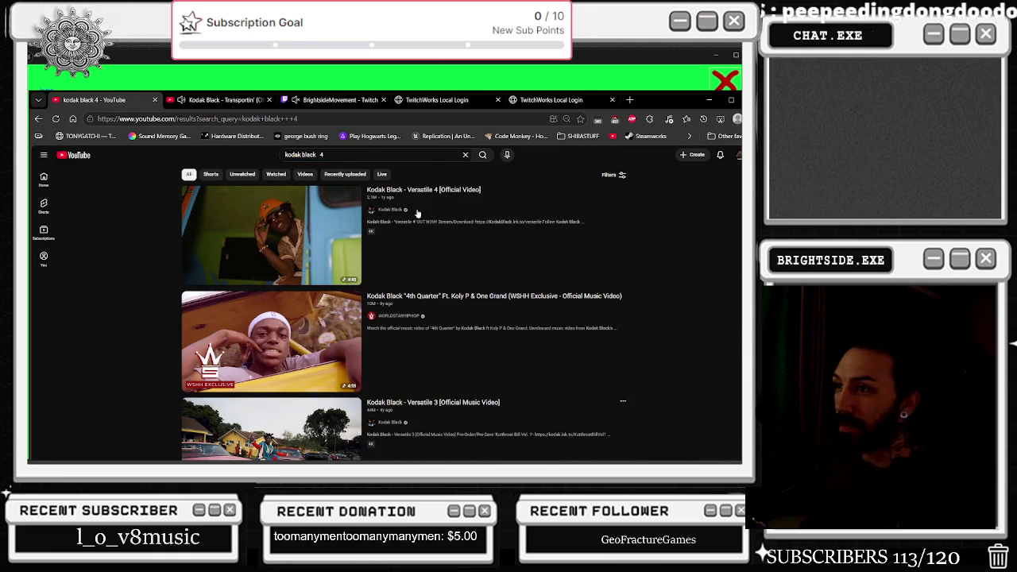
# Switch to the playing Transportin' tab, then hide the browser and bring Unreal Editor forward
pyautogui.moveTo(428, 202)
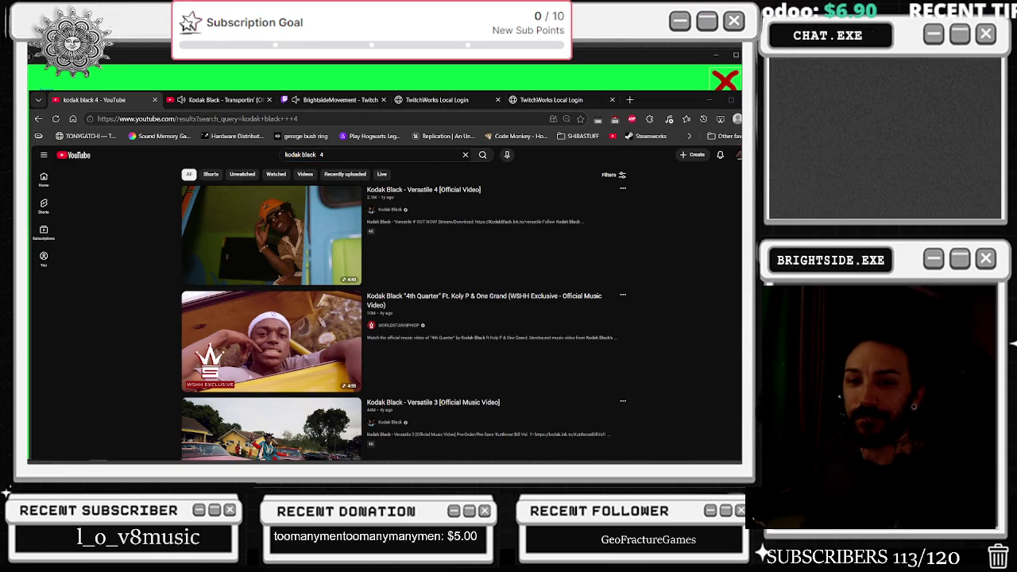
pyautogui.click(227, 102)
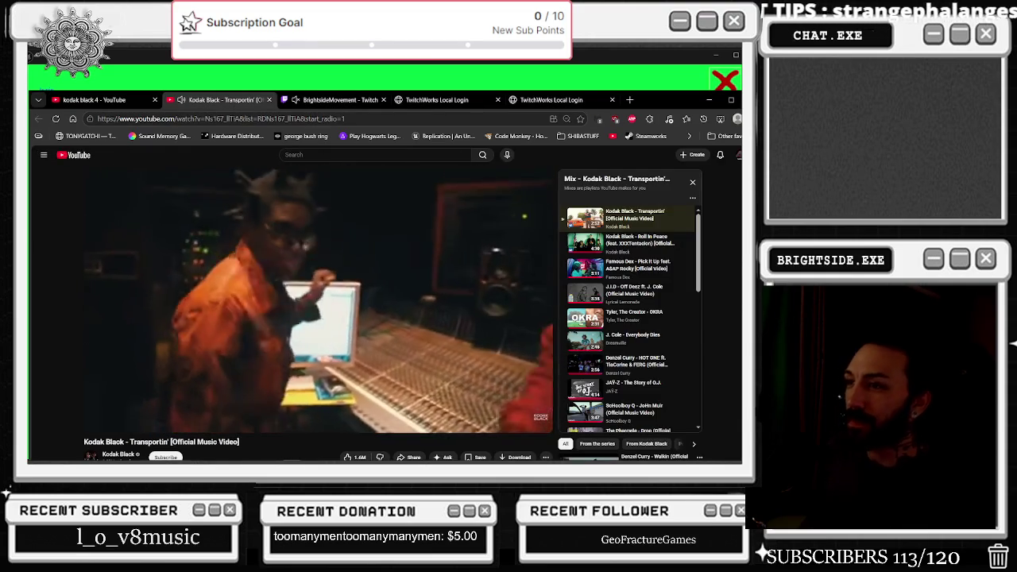
pyautogui.click(291, 58)
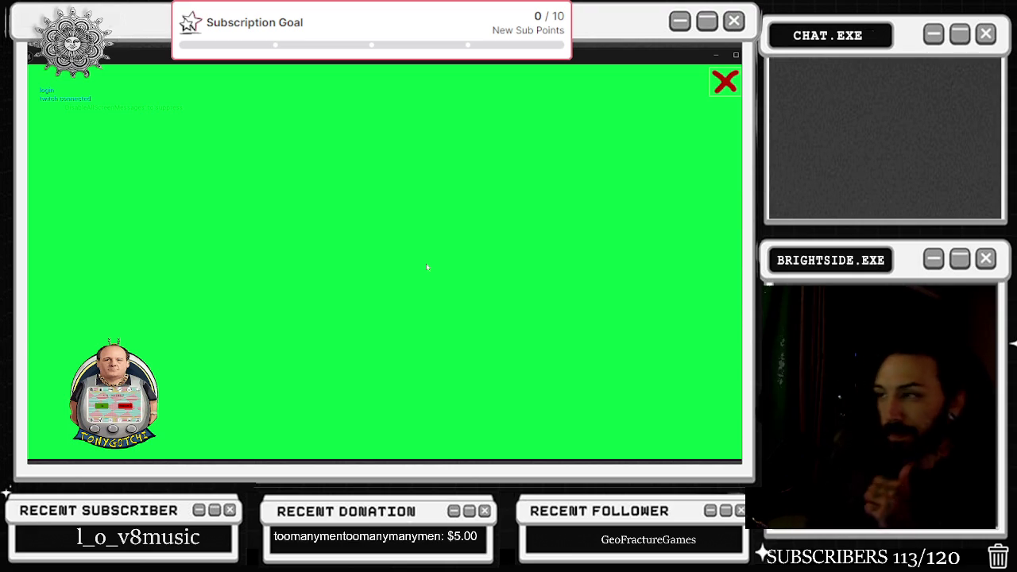
pyautogui.hotkey('alt', 'Tab')
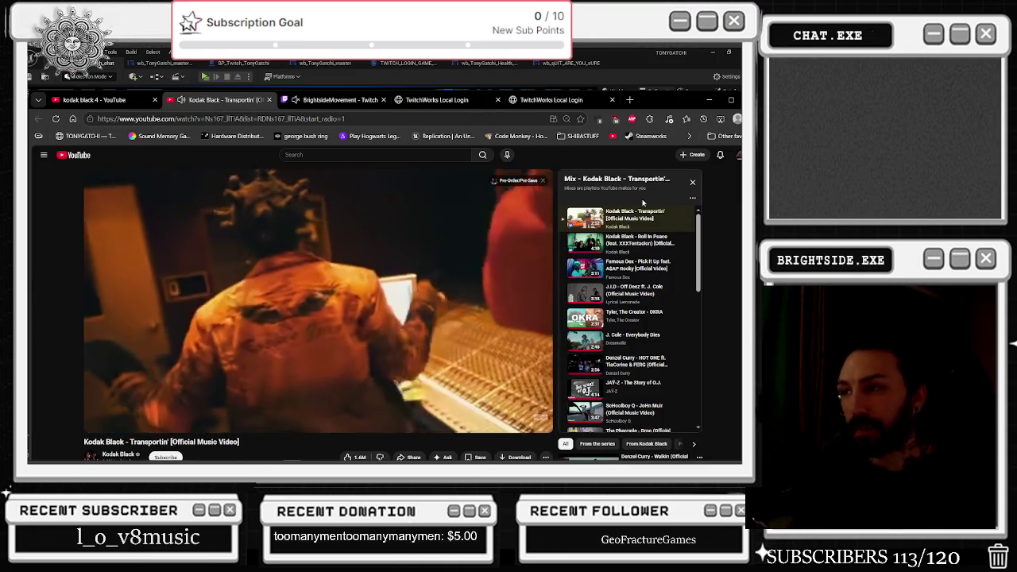
pyautogui.click(594, 51)
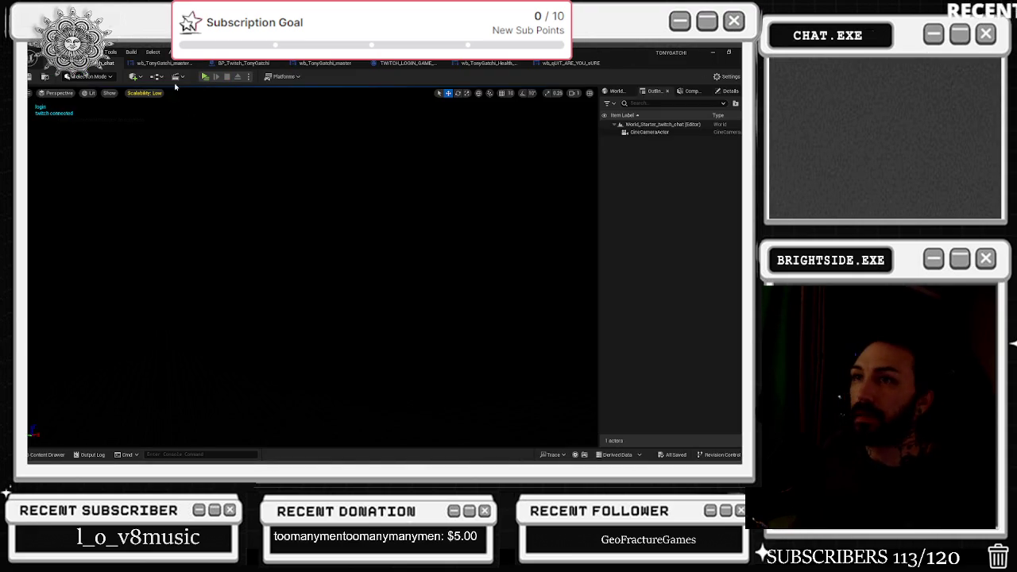
# In the wb_TonyGatchi_master designer, drag the quit confirmation widget in from the Tonygatchi folder
pyautogui.click(165, 63)
pyautogui.moveTo(545, 338); pyautogui.dragTo(543, 340)
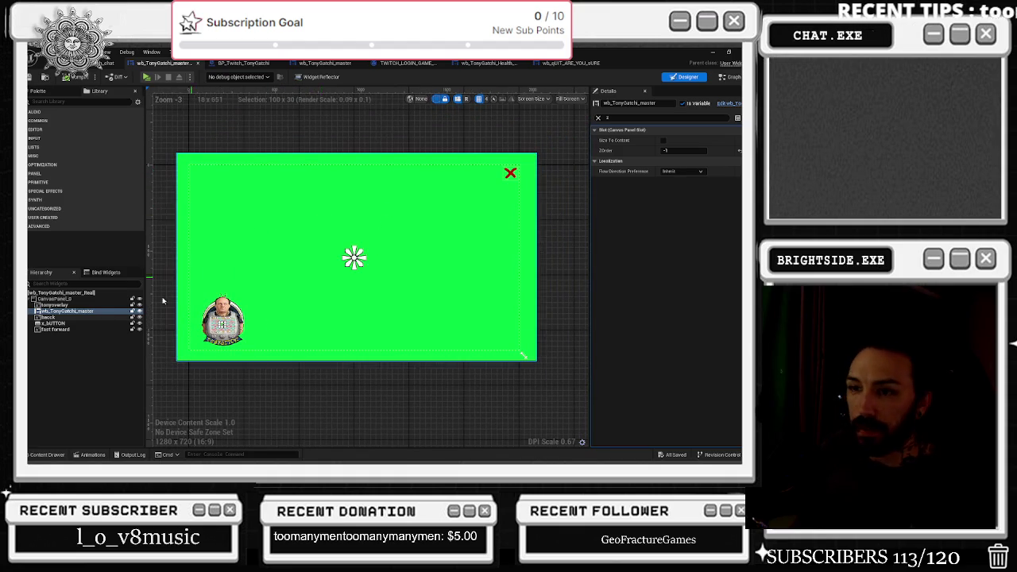
pyautogui.click(71, 330)
pyautogui.click(46, 455)
pyautogui.moveTo(167, 396)
pyautogui.mouseDown()
pyautogui.moveTo(79, 318)
pyautogui.moveTo(48, 312)
pyautogui.moveTo(54, 304)
pyautogui.mouseUp()
pyautogui.scroll(-2, 222, 172)
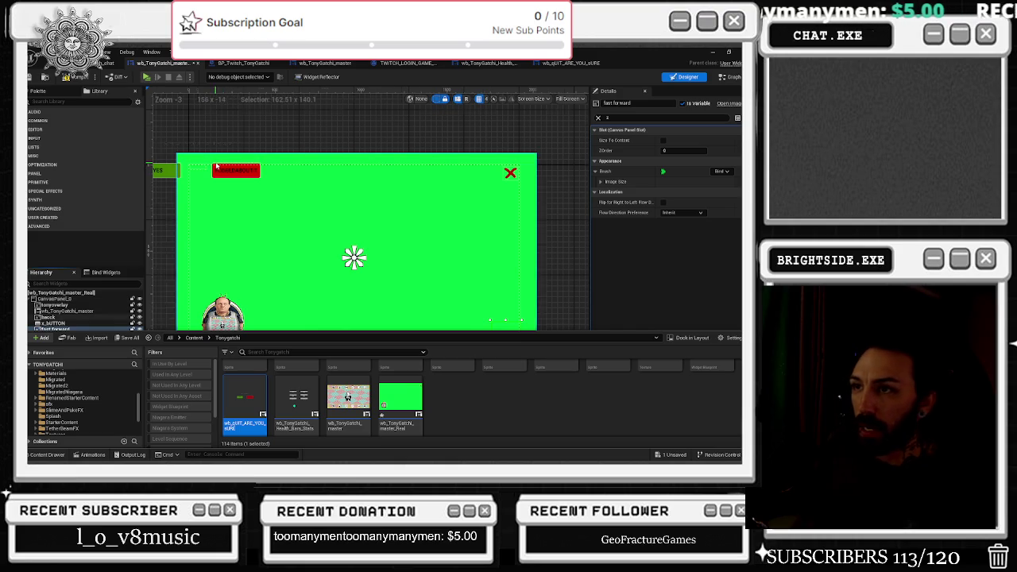
pyautogui.click(173, 229)
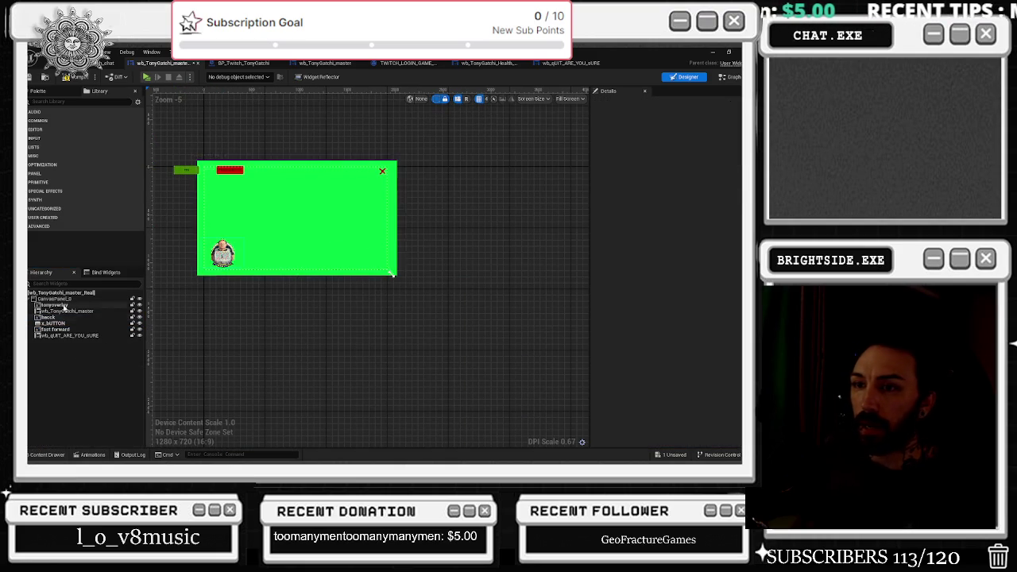
# Resize wb_qUIT_ARE_YOU_sURE into a thin top strip of roughly 3074 × 314
pyautogui.click(204, 167)
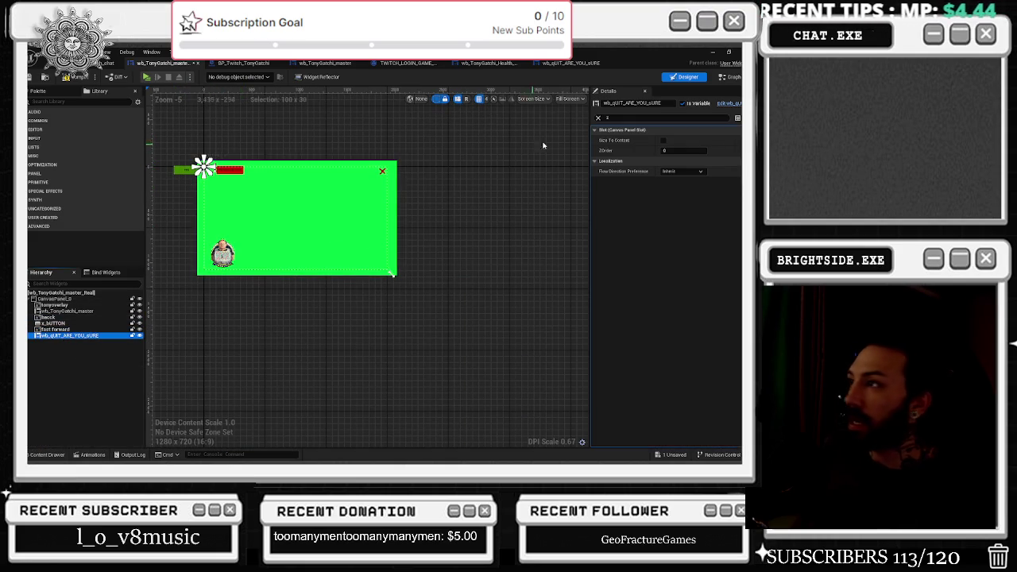
pyautogui.press('BackSpace')
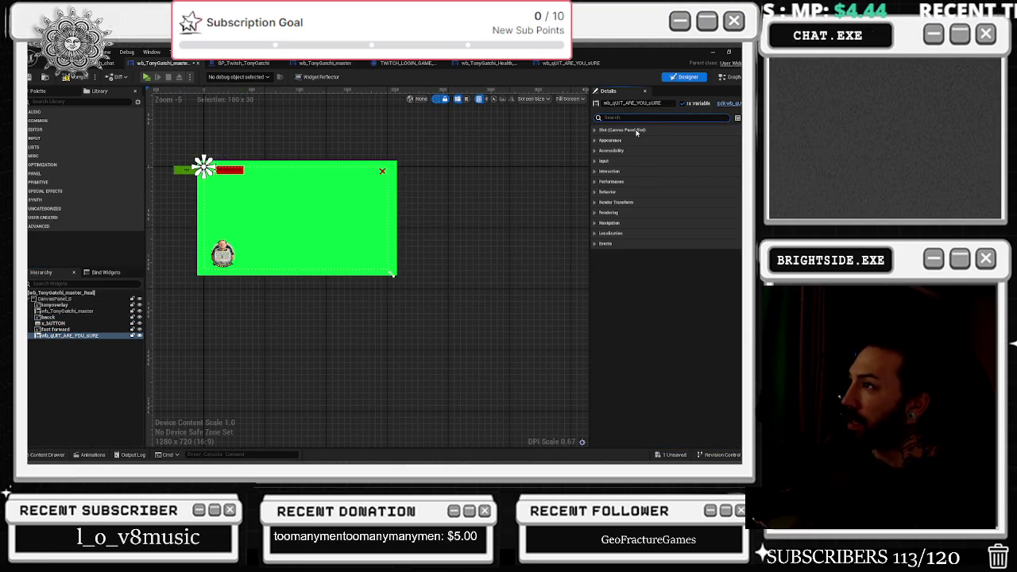
pyautogui.click(649, 131)
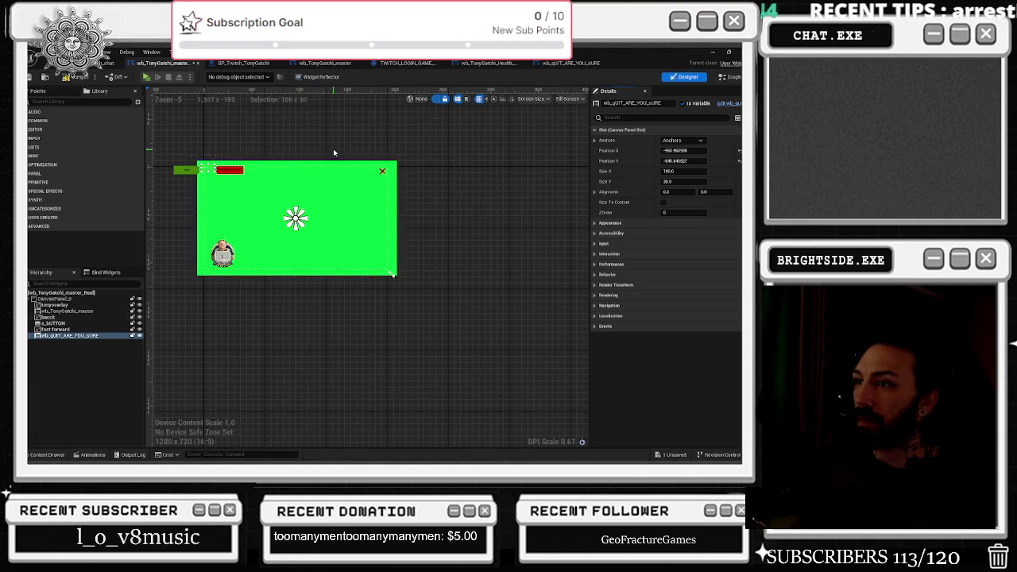
pyautogui.moveTo(332, 148); pyautogui.dragTo(383, 173)
pyautogui.click(242, 212)
pyautogui.click(440, 296)
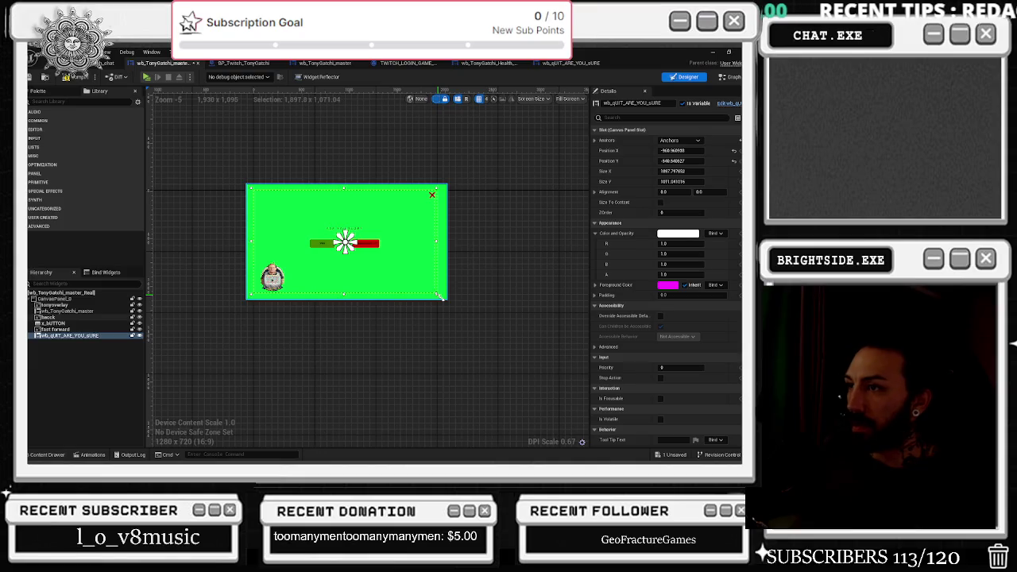
pyautogui.moveTo(440, 295); pyautogui.dragTo(447, 301)
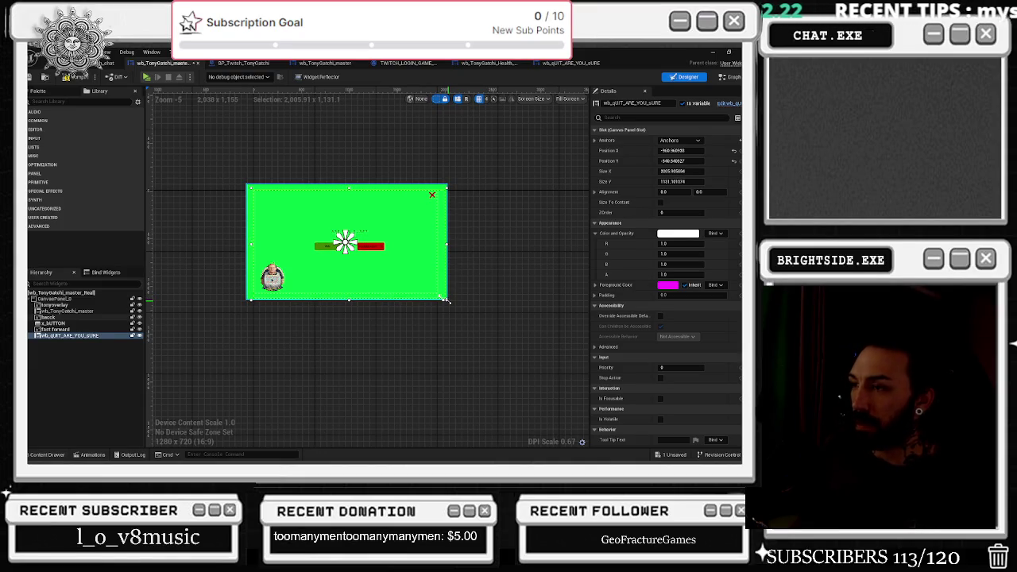
pyautogui.moveTo(449, 300); pyautogui.dragTo(447, 298)
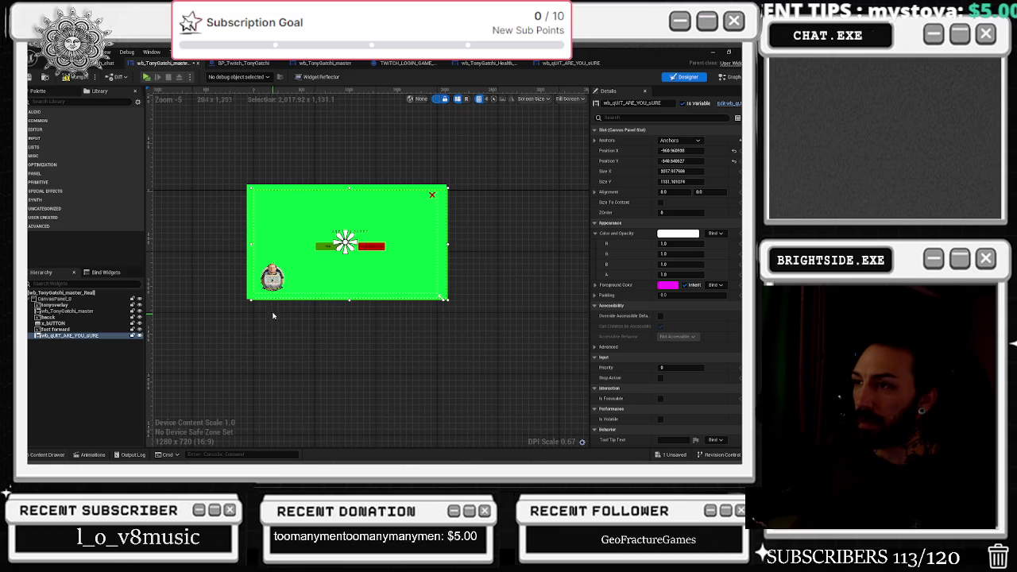
pyautogui.moveTo(247, 299); pyautogui.dragTo(244, 223)
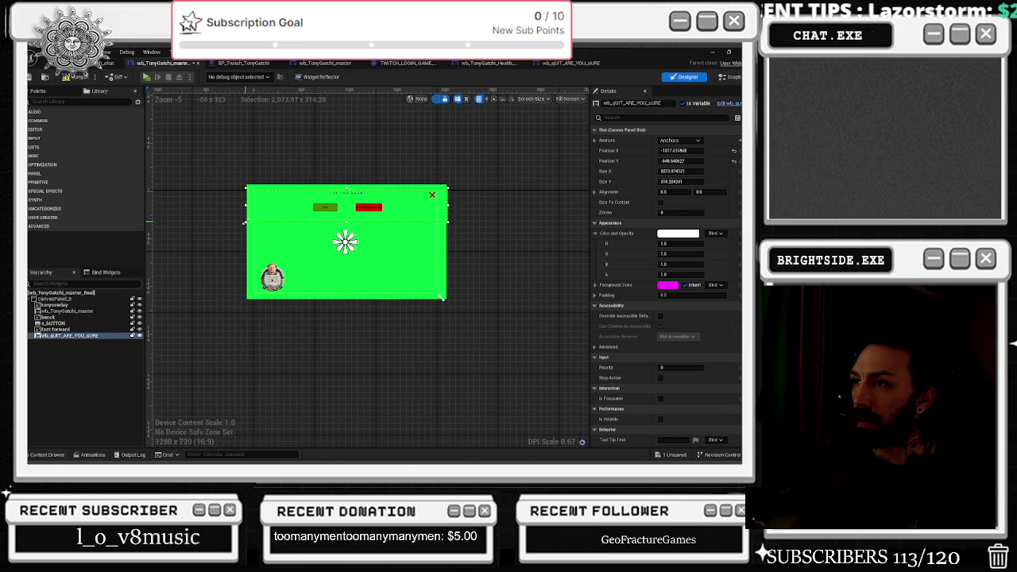
# Set the quit widget's ZOrder to 1 and Visibility to Hidden, then save
pyautogui.click(652, 117)
pyautogui.write('z')
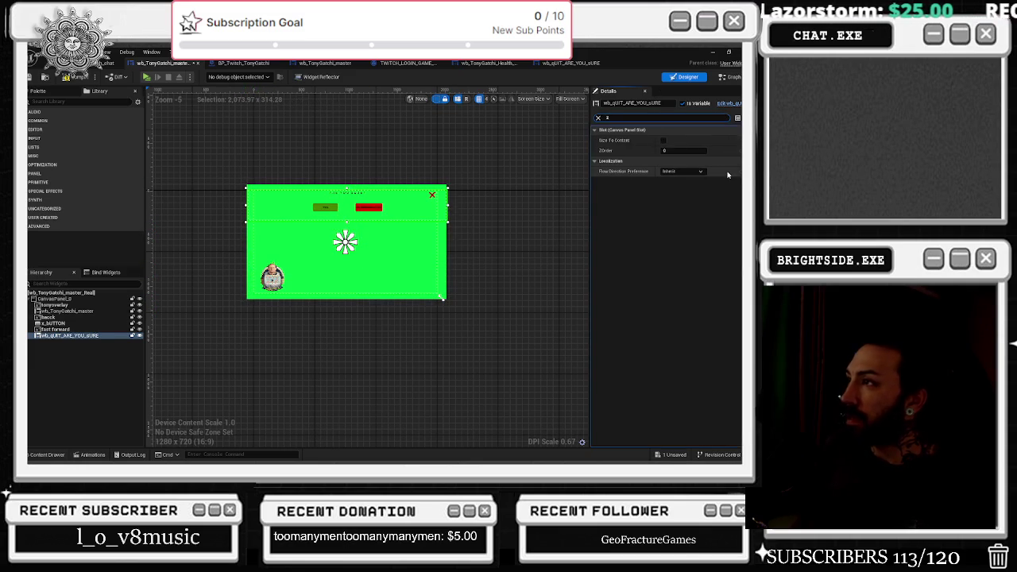
pyautogui.click(679, 150)
pyautogui.write('1')
pyautogui.press('Return')
pyautogui.click(626, 118)
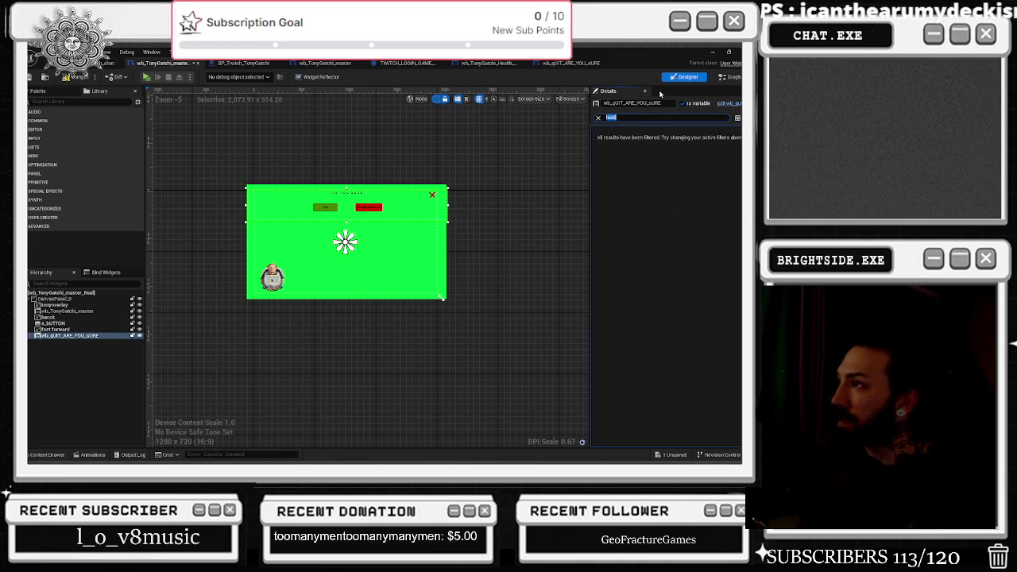
pyautogui.write('vis')
pyautogui.click(696, 140)
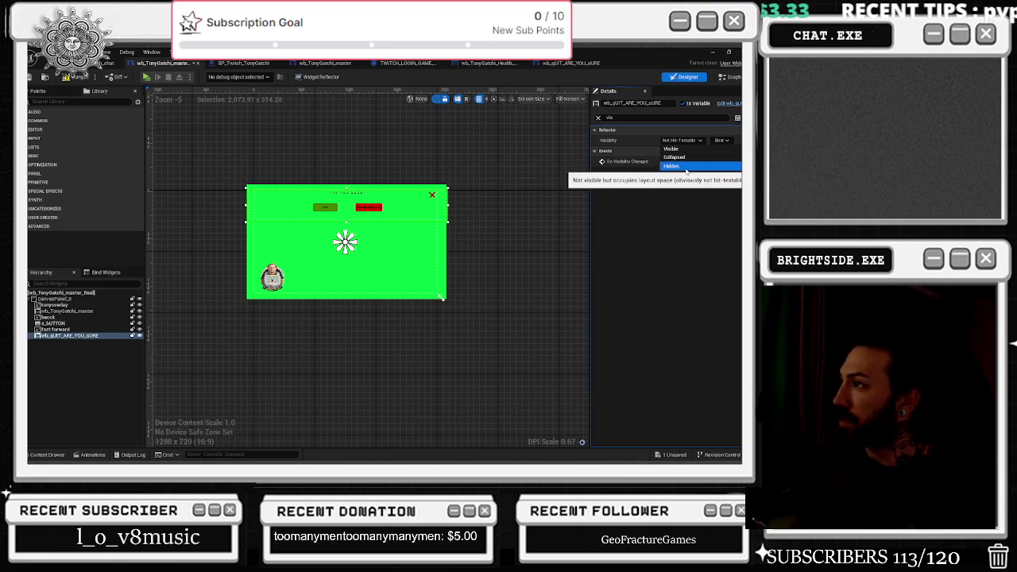
pyautogui.click(684, 166)
pyautogui.click(32, 76)
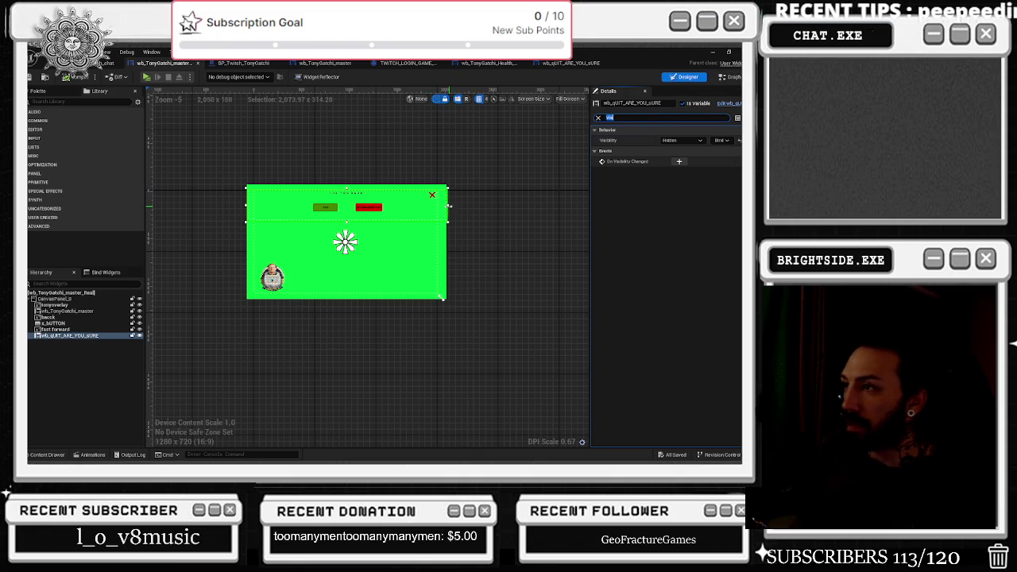
# Pull the quit widget's left and right edges toward the middle, save, and select x_BUTTON
pyautogui.moveTo(447, 205); pyautogui.dragTo(433, 206)
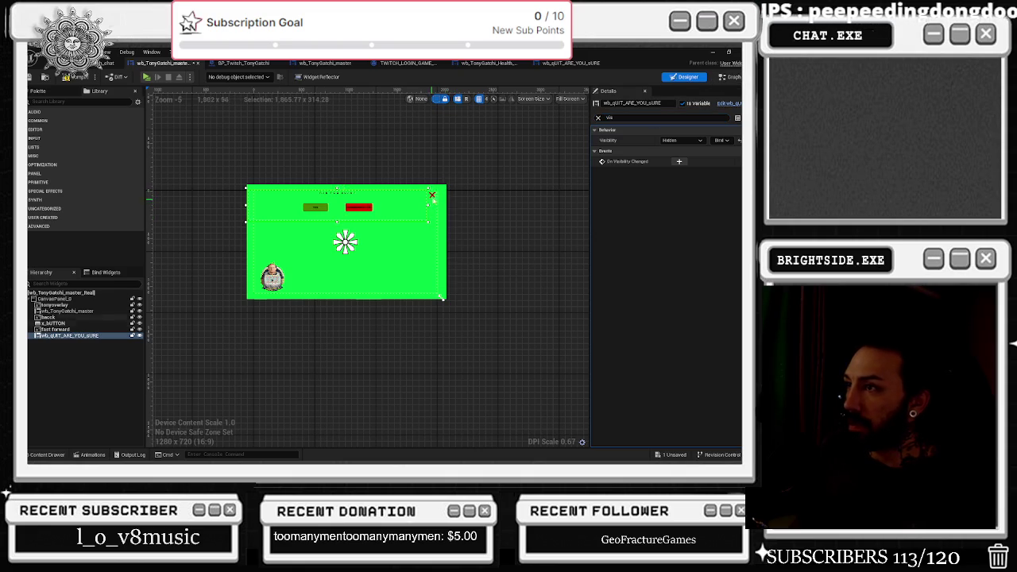
pyautogui.moveTo(246, 206)
pyautogui.mouseDown()
pyautogui.moveTo(288, 206)
pyautogui.moveTo(274, 207)
pyautogui.mouseUp()
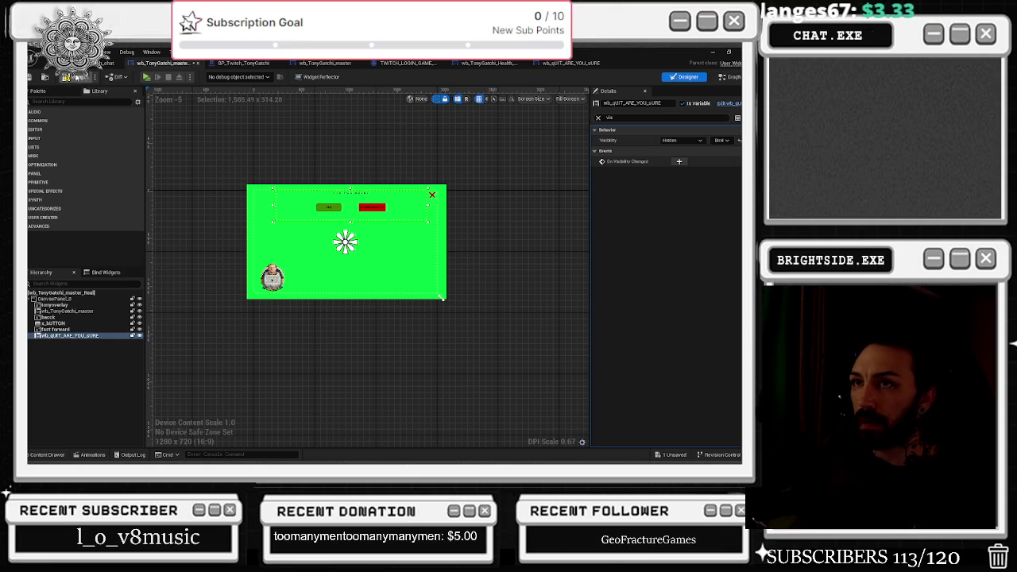
pyautogui.click(67, 77)
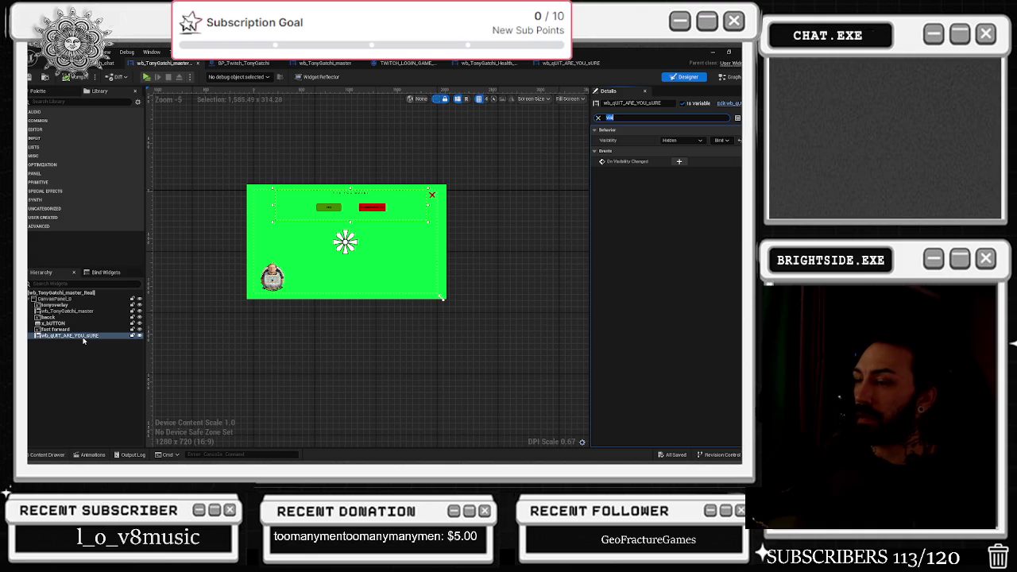
pyautogui.click(432, 194)
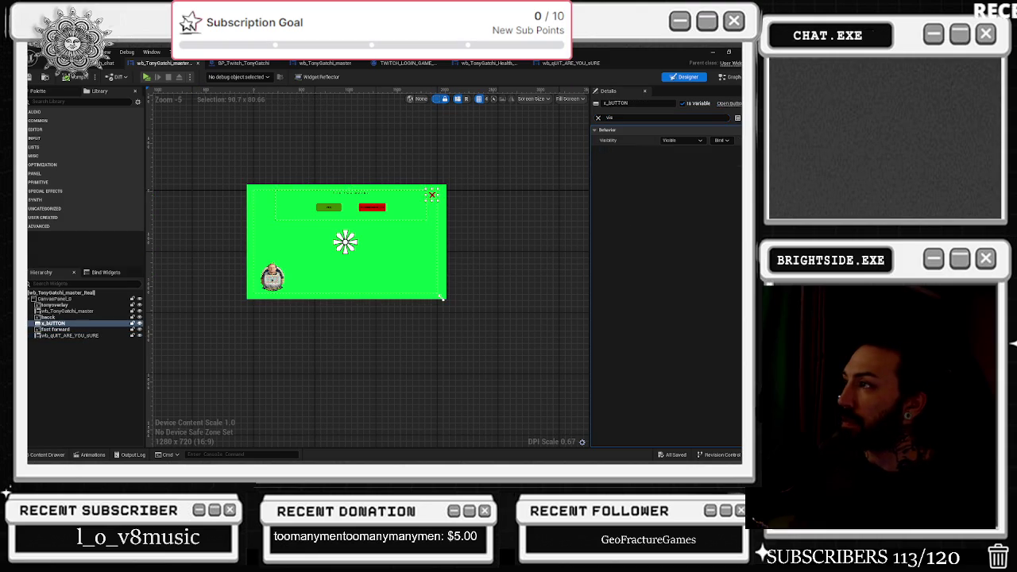
pyautogui.hotkey('alt', 'Tab')
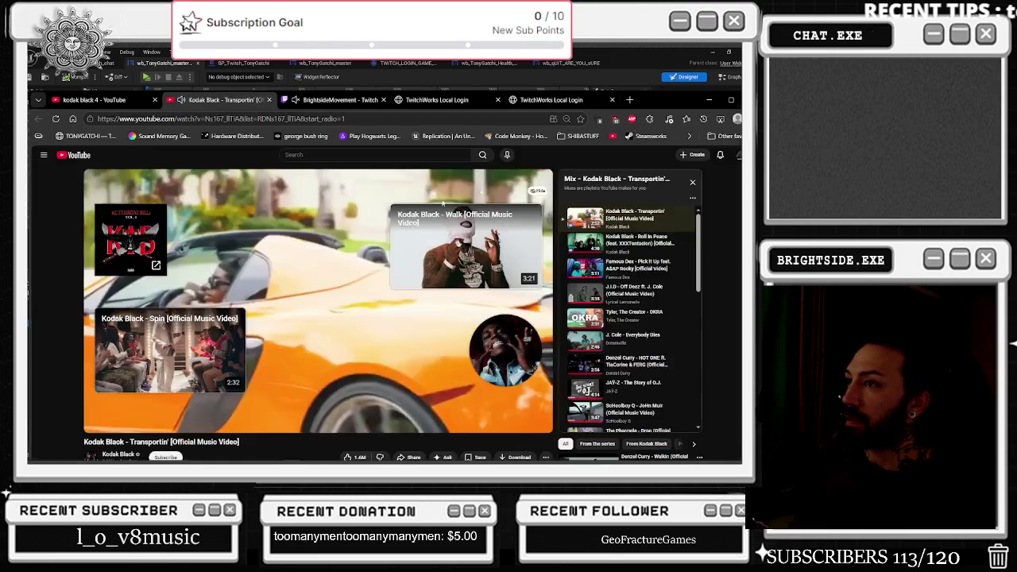
# Close the Kodak Black Transportin' video tab
pyautogui.click(94, 99)
pyautogui.click(257, 103)
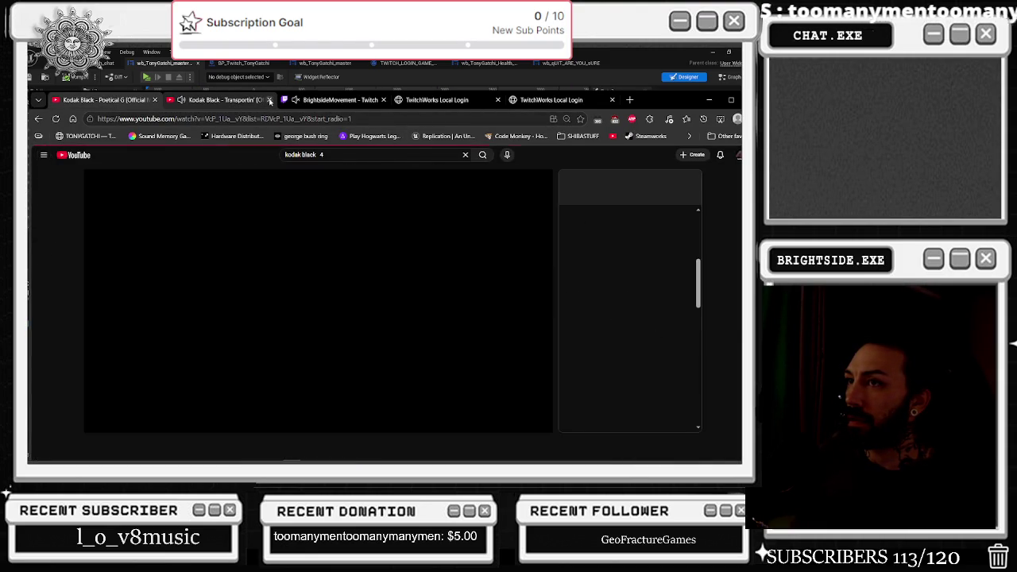
pyautogui.click(269, 100)
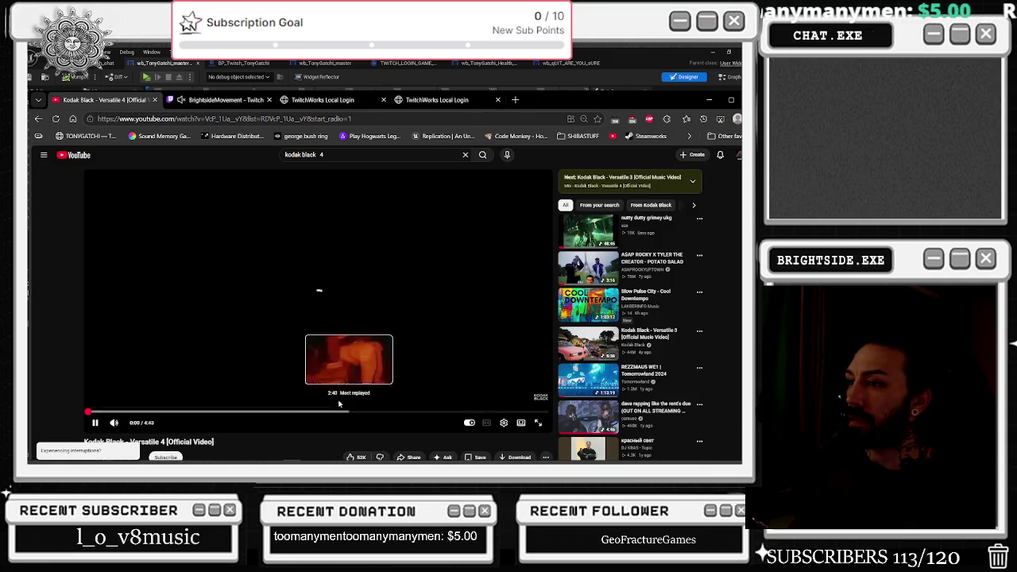
pyautogui.scroll(-3, 191, 334)
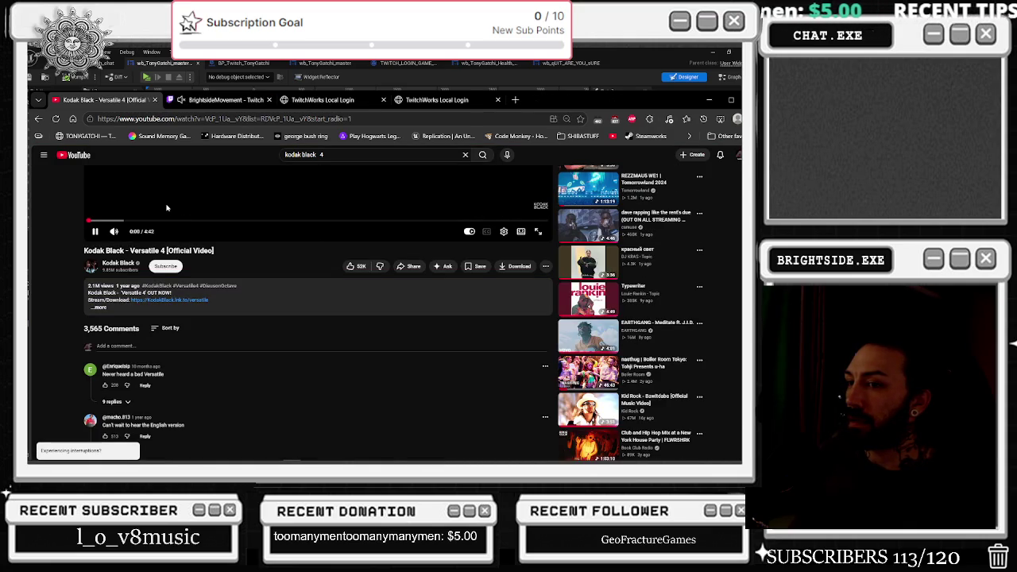
pyautogui.scroll(3, 167, 224)
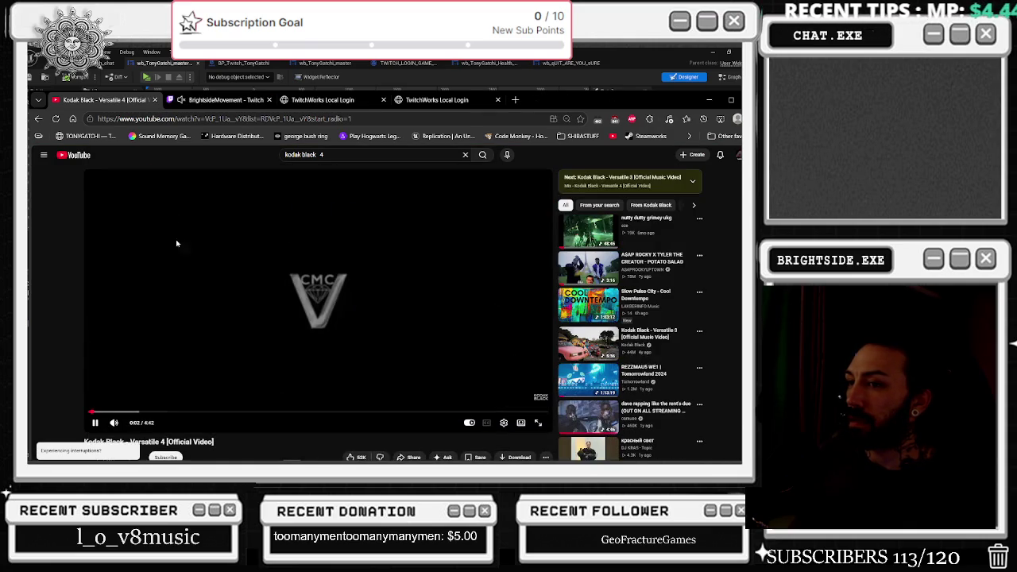
# Start Kodak Black 'Versatile 3' from the kodak black 4 results and return to Unreal
pyautogui.click(38, 119)
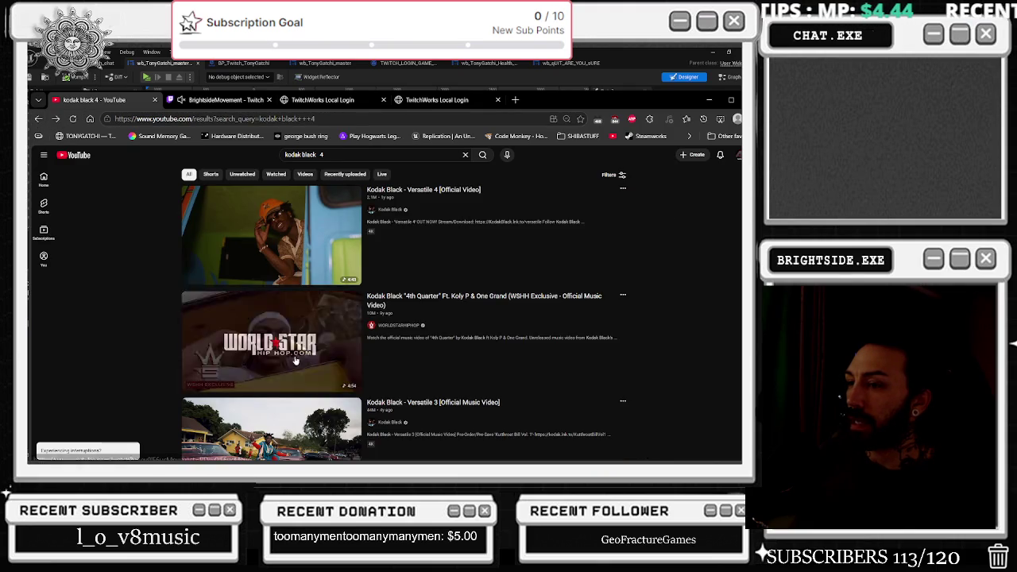
pyautogui.scroll(-2, 256, 343)
pyautogui.click(256, 344)
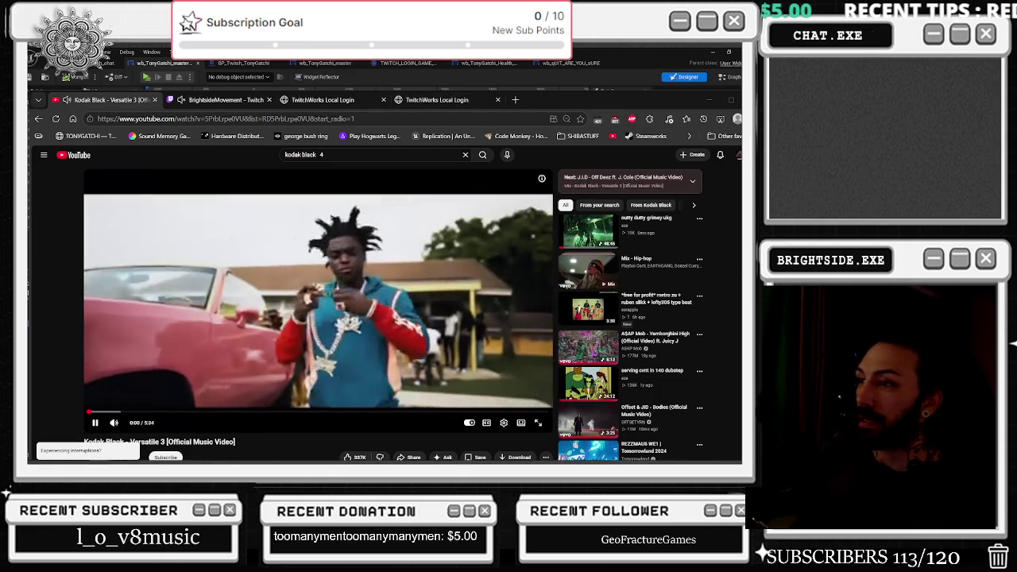
pyautogui.click(504, 421)
pyautogui.hotkey('alt', 'Tab')
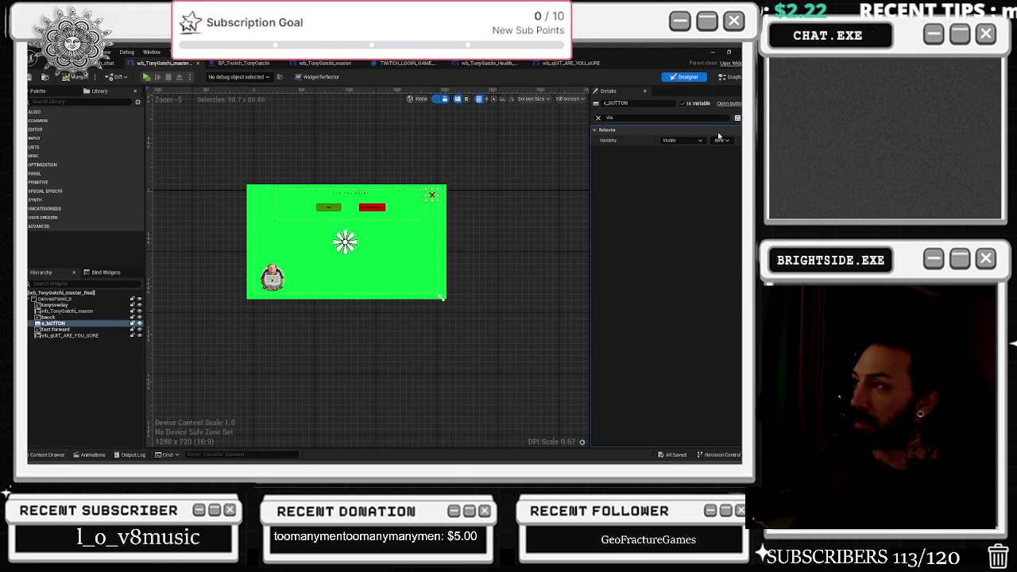
# Open the master widget's Event Graph and reposition the On Pressed (x_BUTTON) node
pyautogui.click(598, 118)
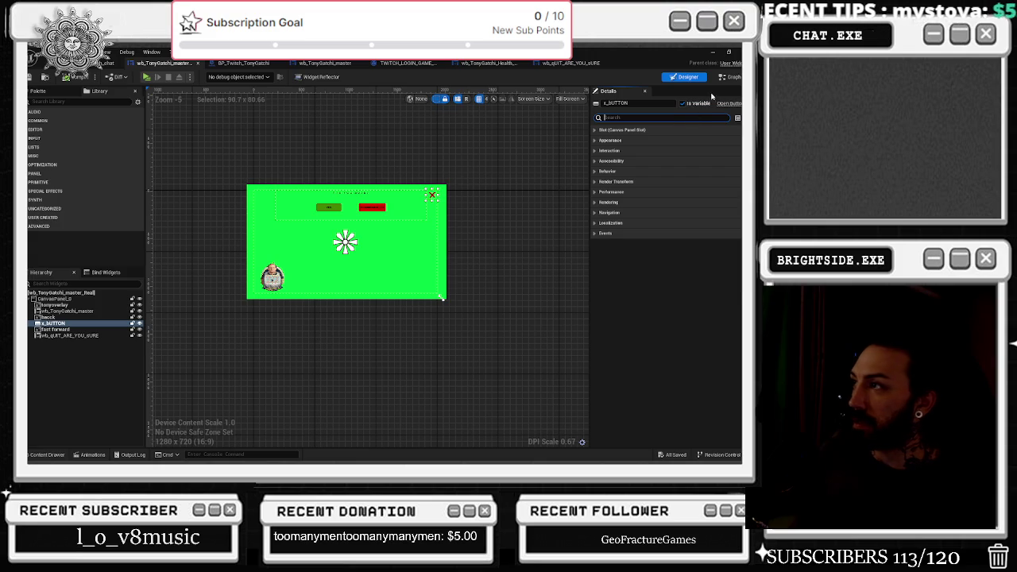
pyautogui.click(729, 77)
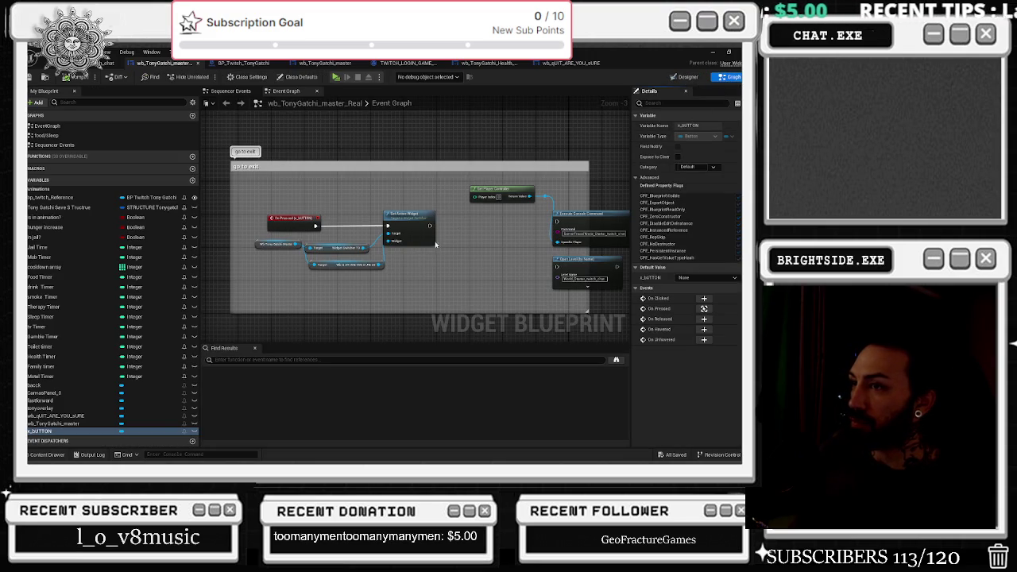
pyautogui.moveTo(417, 268); pyautogui.dragTo(453, 191)
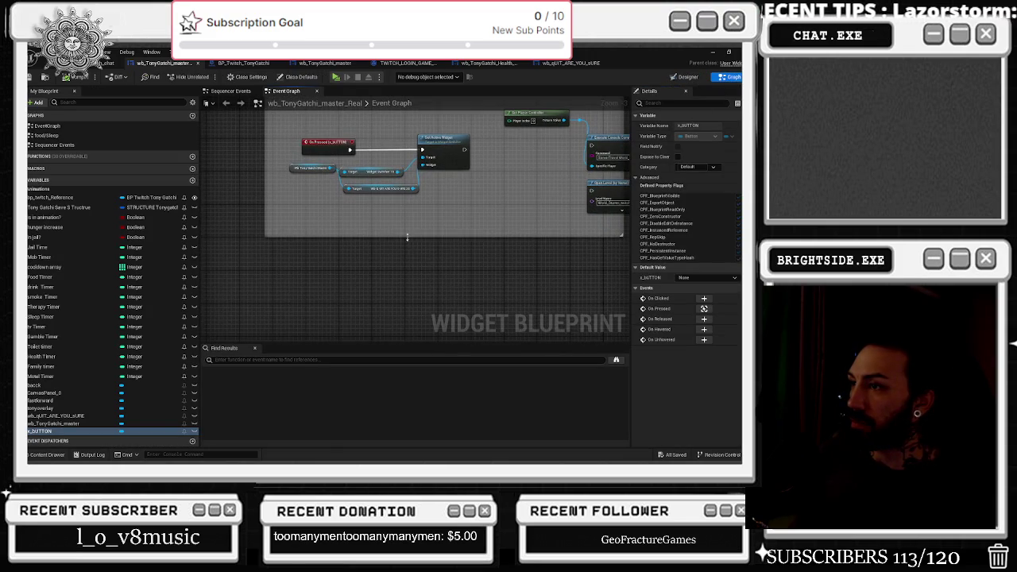
pyautogui.moveTo(328, 169)
pyautogui.mouseDown()
pyautogui.moveTo(249, 211)
pyautogui.moveTo(422, 274)
pyautogui.moveTo(566, 301)
pyautogui.mouseUp()
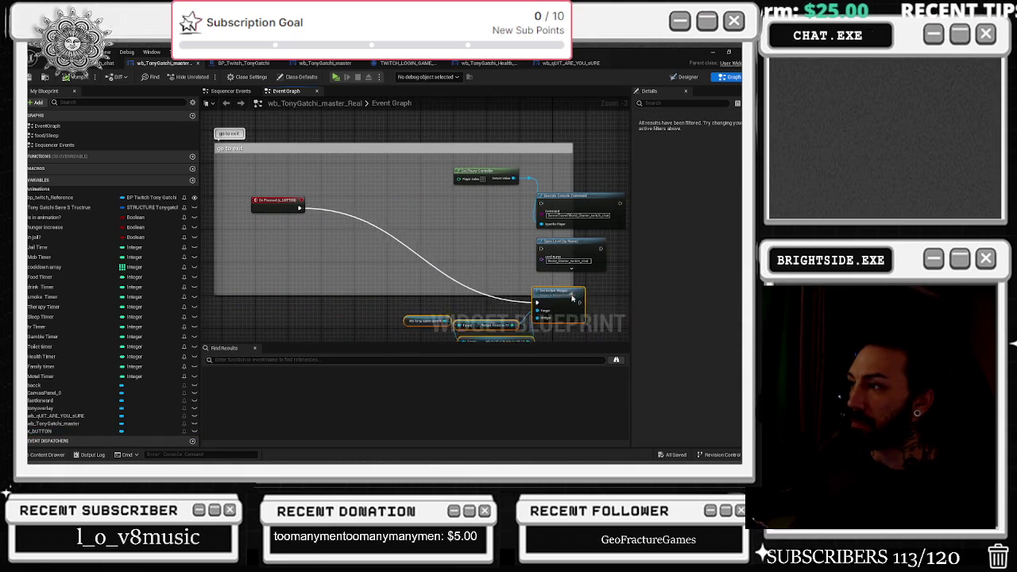
pyautogui.moveTo(388, 232); pyautogui.dragTo(481, 244)
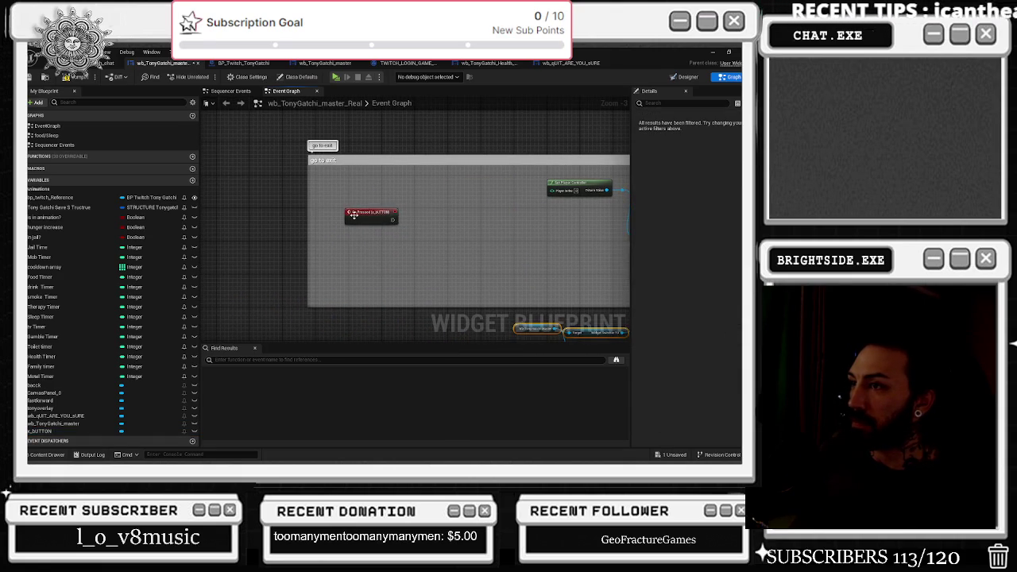
pyautogui.moveTo(354, 214); pyautogui.dragTo(325, 241)
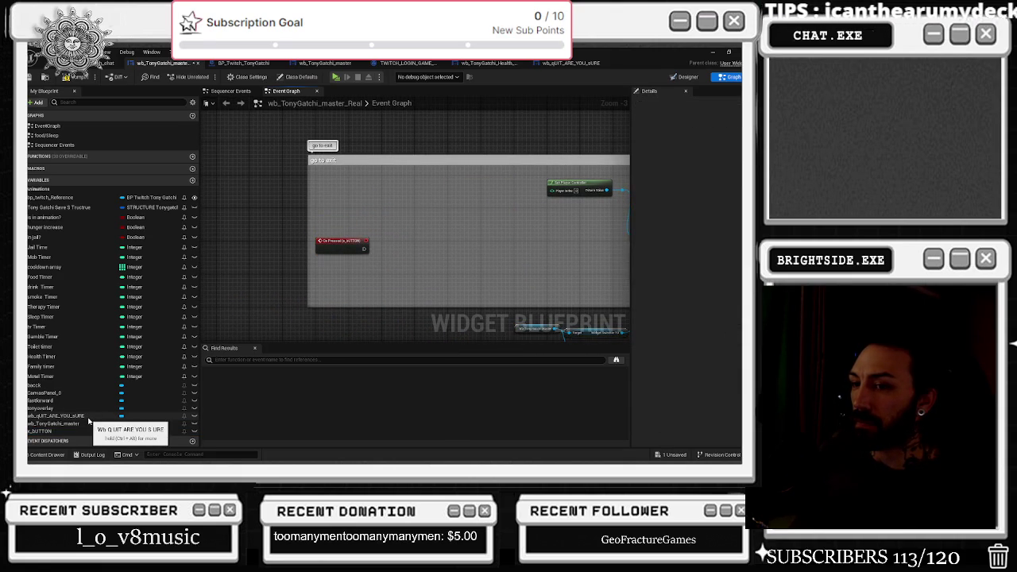
# Add a wb_QUIT_ARE_YOU_SURE reference with Set Visibility Visible, driven by On Pressed (x_BUTTON)
pyautogui.moveTo(80, 416)
pyautogui.mouseDown()
pyautogui.moveTo(263, 383)
pyautogui.moveTo(340, 221)
pyautogui.moveTo(403, 261)
pyautogui.mouseUp()
pyautogui.scroll(2, 340, 221)
pyautogui.write('saet')
pyautogui.press('BackSpace')
pyautogui.press('BackSpace')
pyautogui.press('BackSpace')
pyautogui.write('set vis')
pyautogui.press('Return')
pyautogui.moveTo(403, 256); pyautogui.dragTo(371, 258)
pyautogui.click(445, 280)
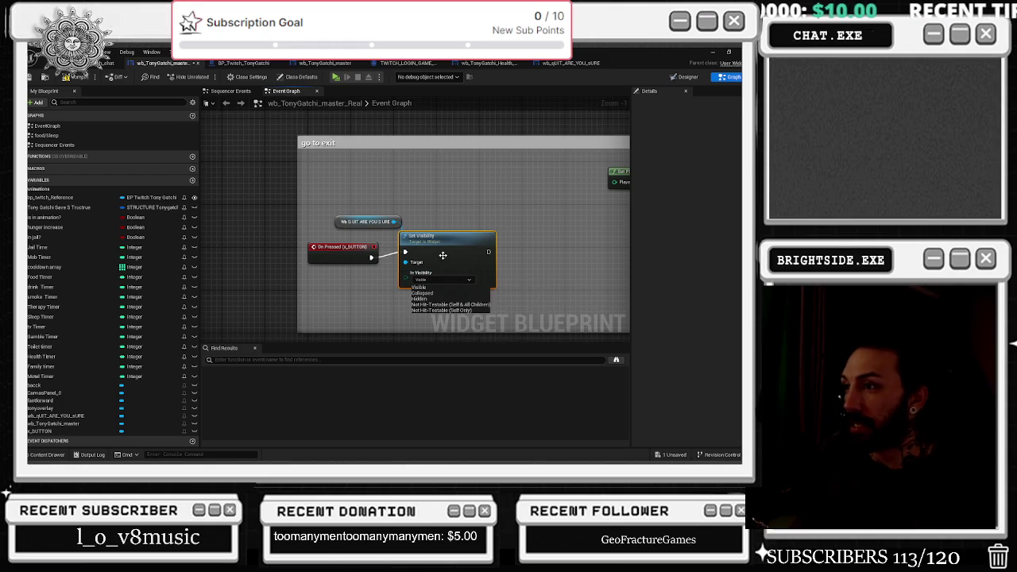
pyautogui.click(446, 283)
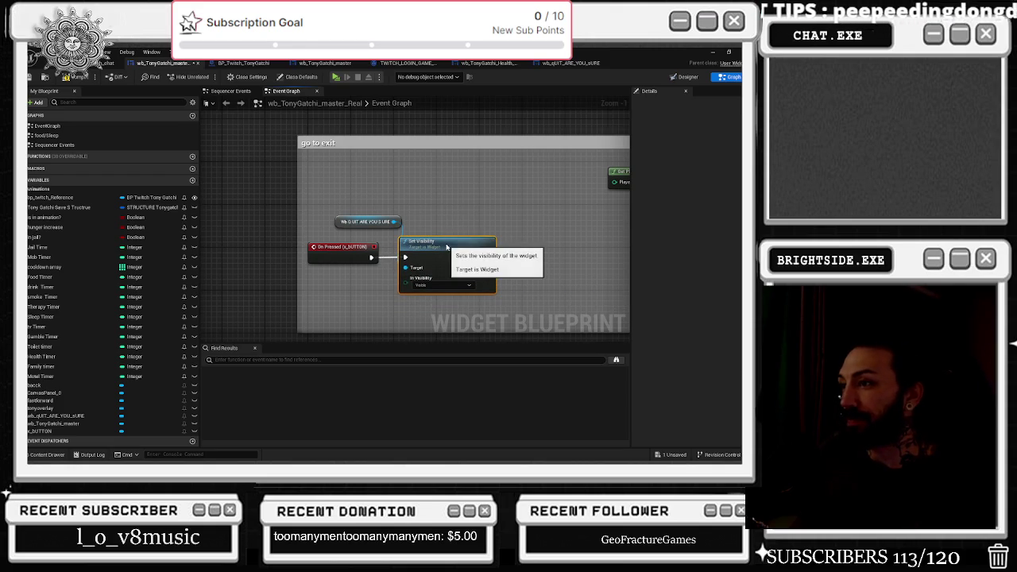
# Review the designer and go-to-exit logic, then open the wb_QUIT_ARE_YOU_SURE layout
pyautogui.click(359, 226)
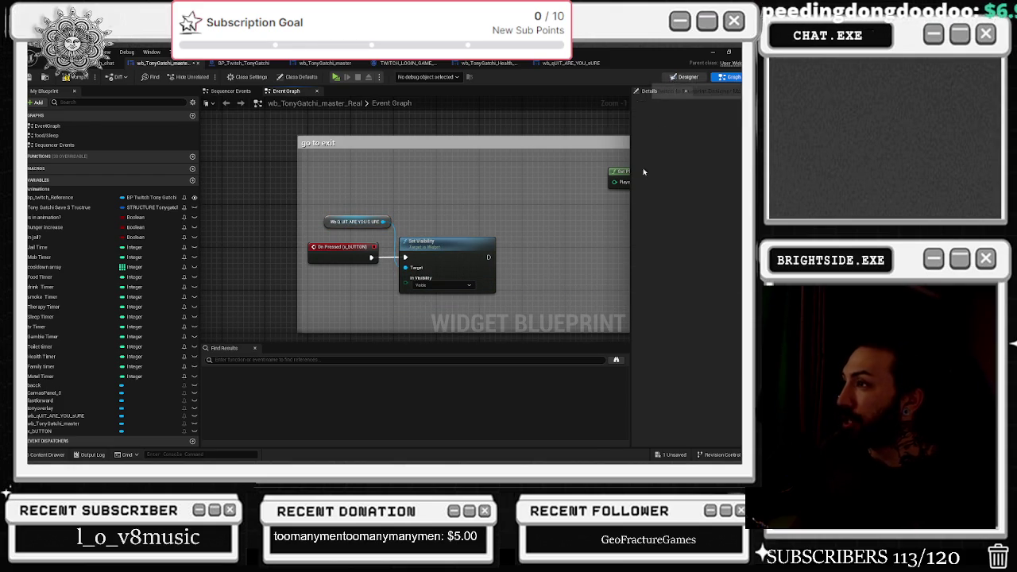
pyautogui.click(688, 76)
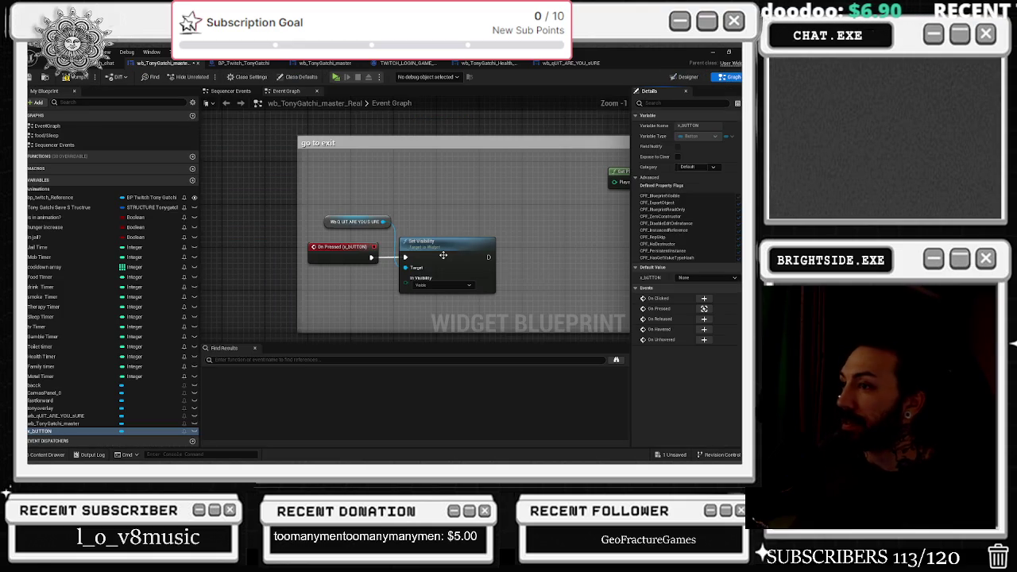
pyautogui.click(729, 76)
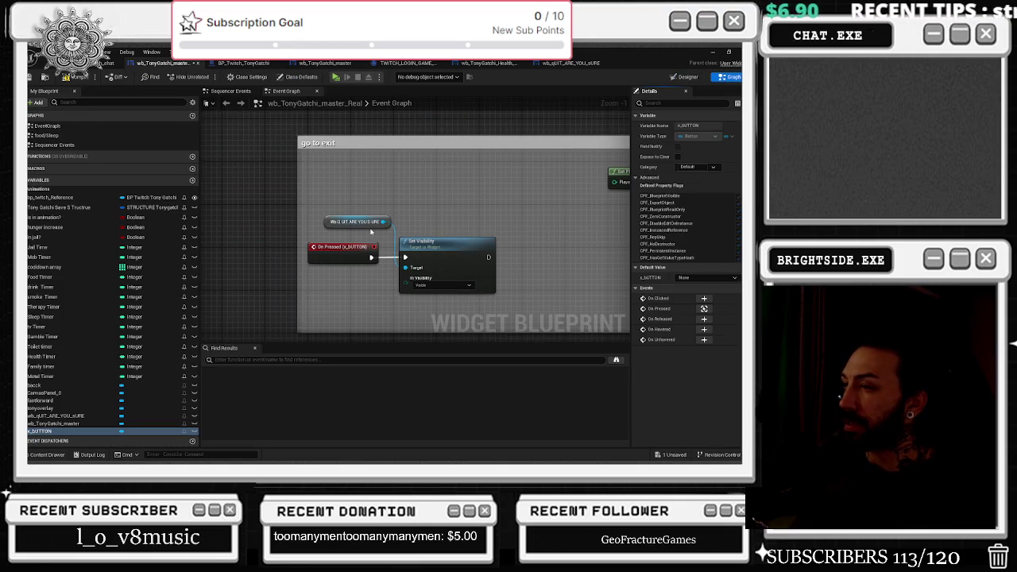
pyautogui.scroll(-2, 519, 234)
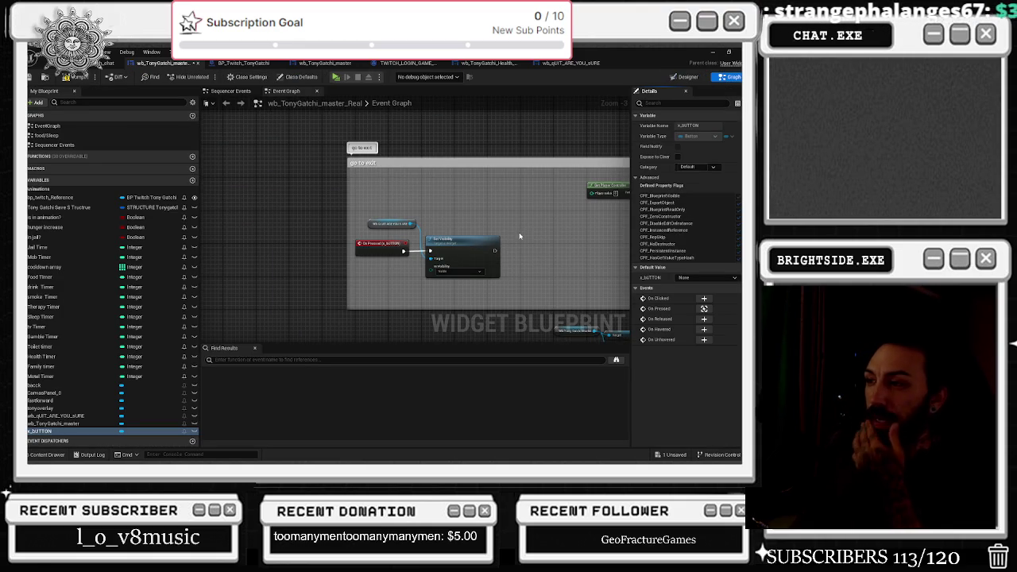
pyautogui.moveTo(520, 236); pyautogui.dragTo(429, 216)
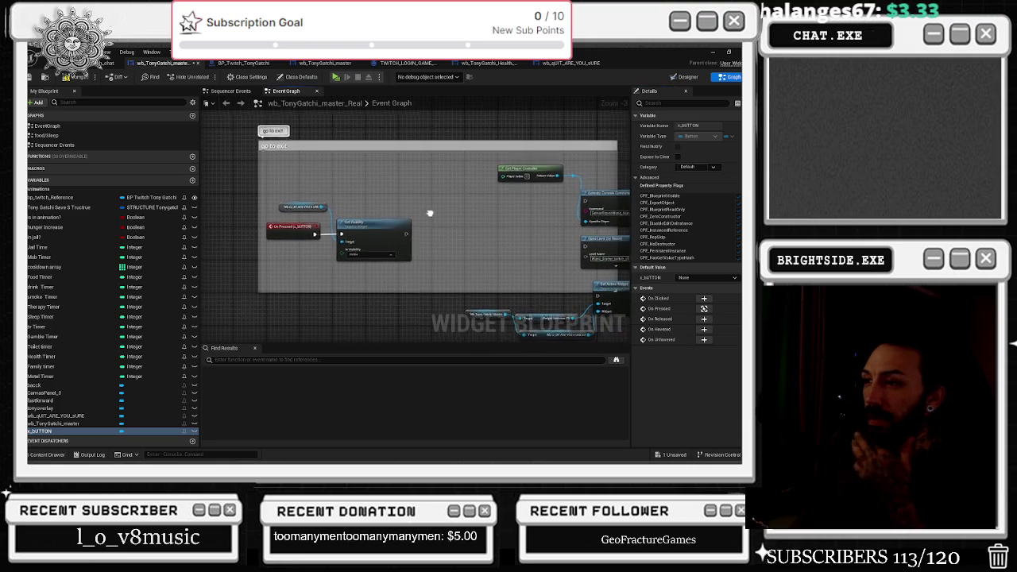
pyautogui.click(561, 63)
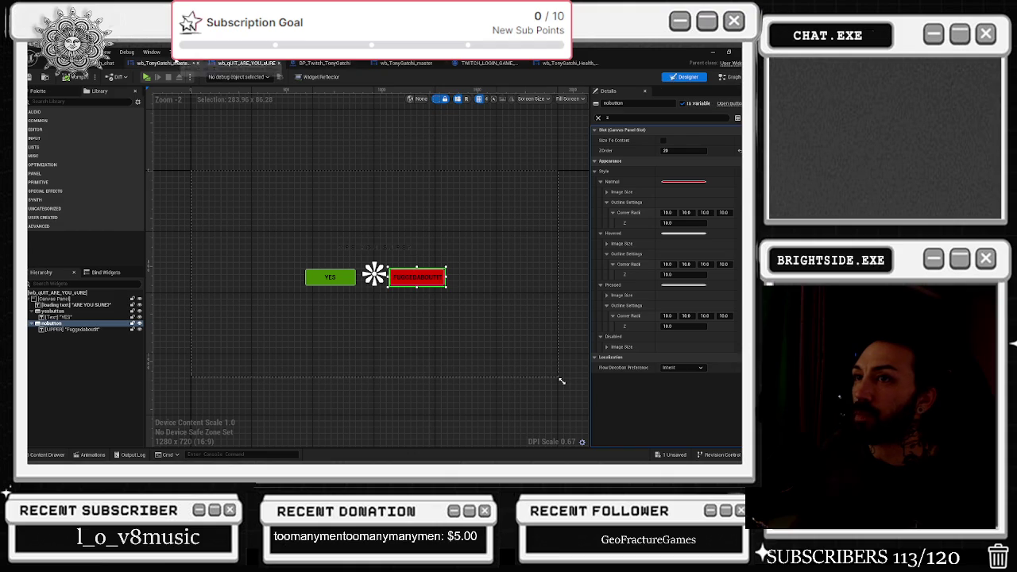
pyautogui.click(163, 63)
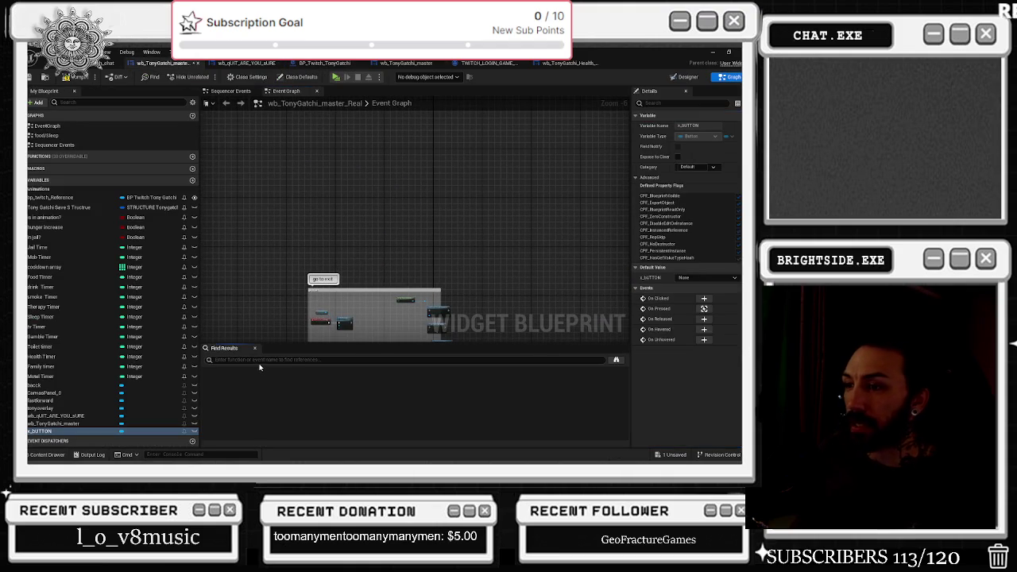
pyautogui.click(260, 362)
pyautogui.write('uct')
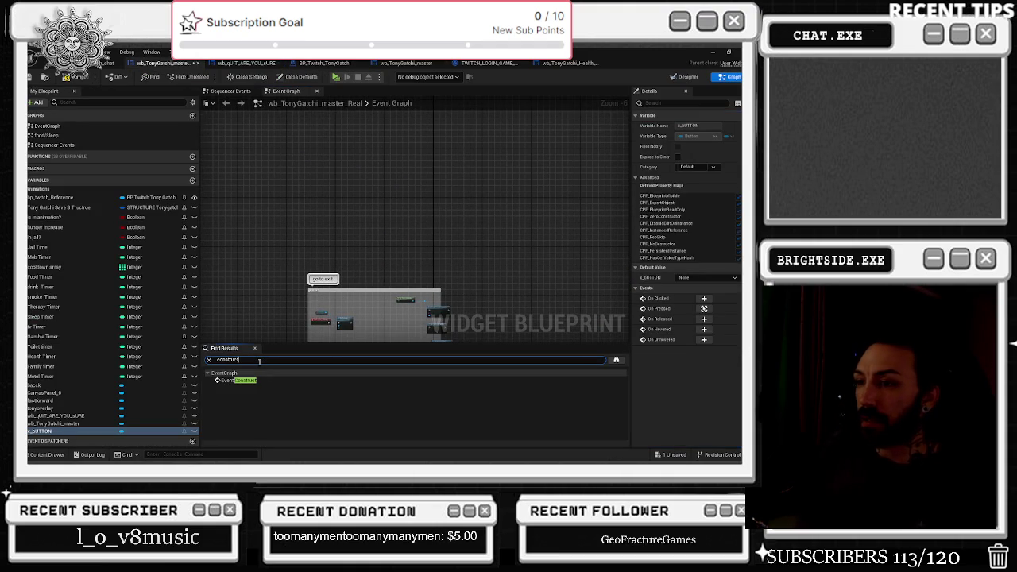
pyautogui.click(235, 380)
pyautogui.scroll(4, 314, 231)
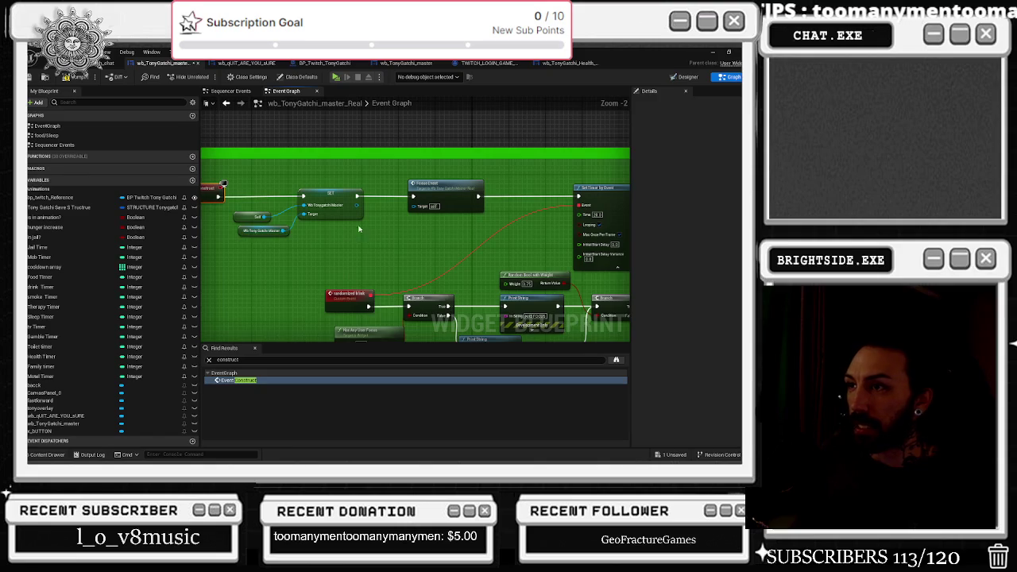
pyautogui.scroll(1, 319, 248)
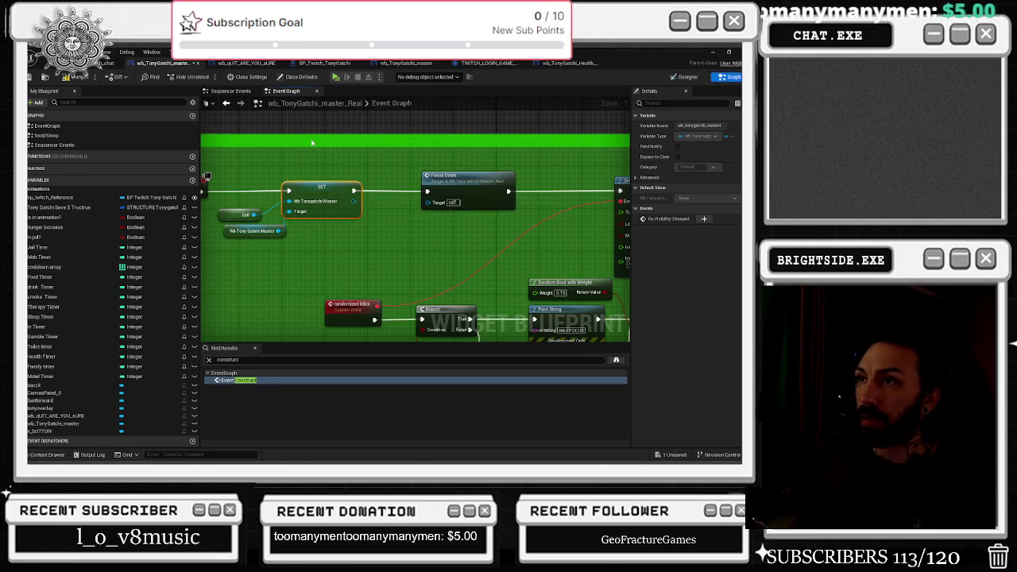
pyautogui.click(237, 64)
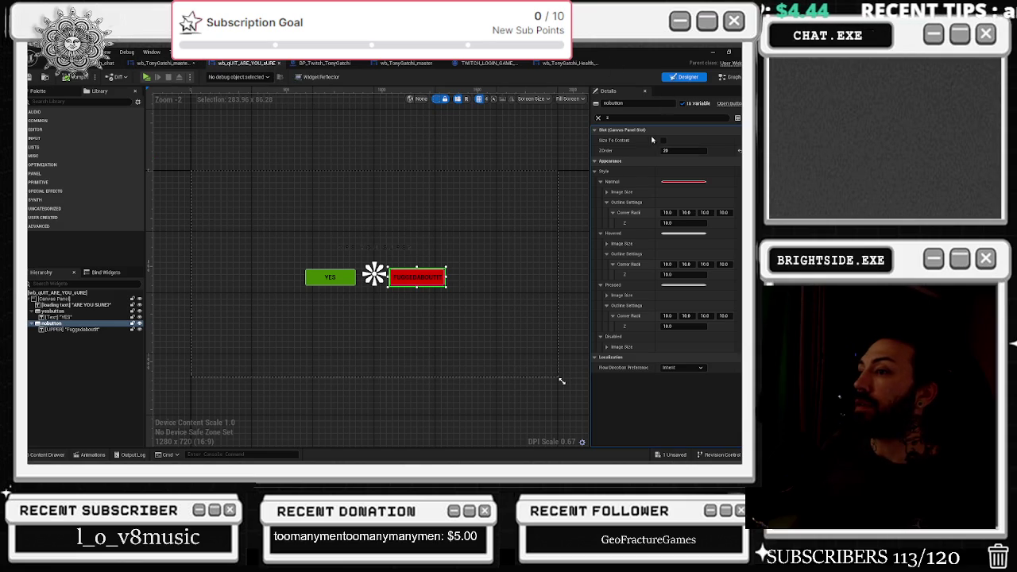
pyautogui.click(52, 311)
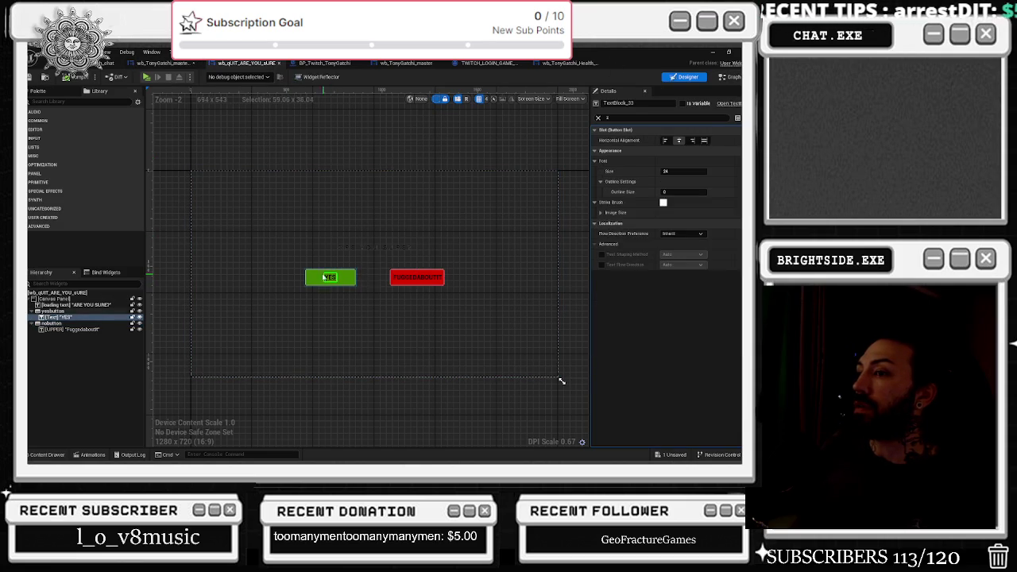
# In the quit widget's graph, disconnect the NO press from Set Active Widget and move those nodes aside
pyautogui.click(730, 77)
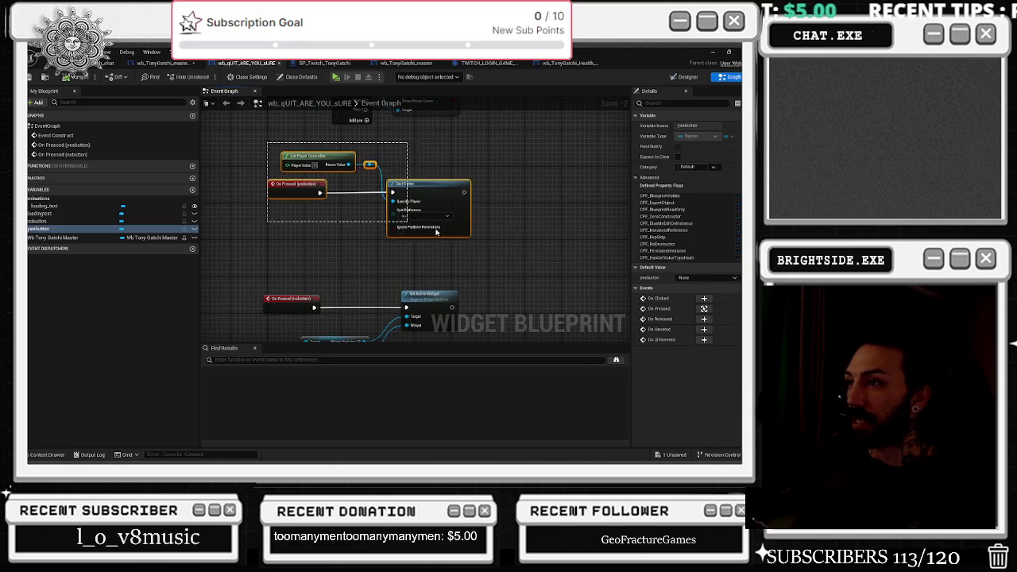
pyautogui.click(401, 222)
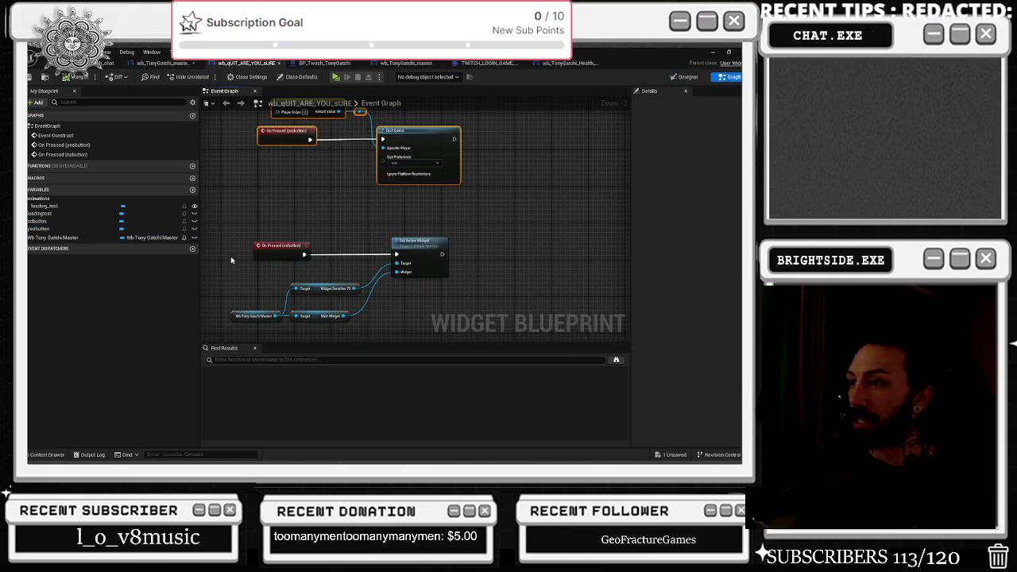
pyautogui.moveTo(422, 245); pyautogui.dragTo(577, 245)
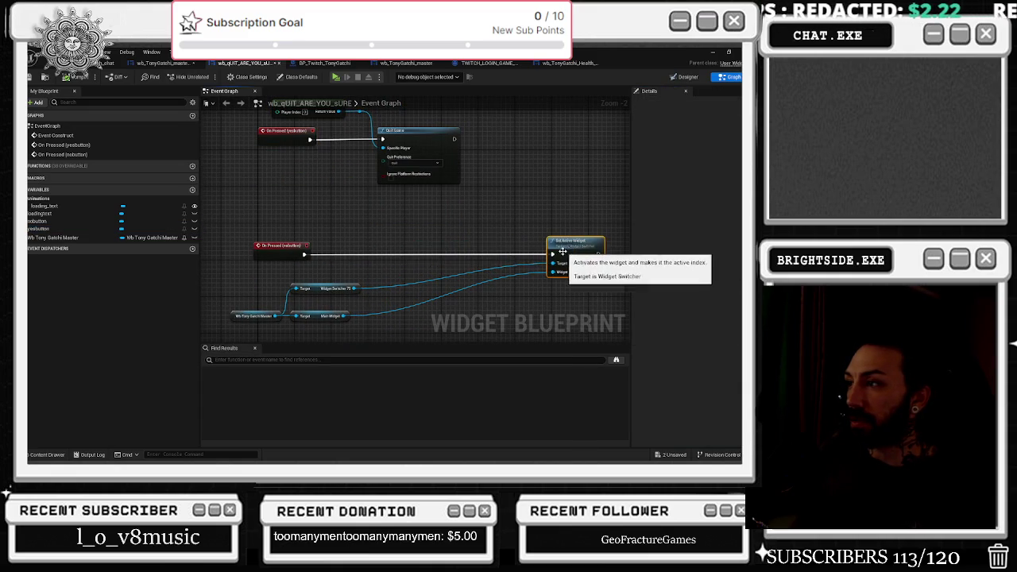
pyautogui.keyDown('alt'); pyautogui.click(554, 255); pyautogui.keyUp('alt')
pyautogui.moveTo(201, 289)
pyautogui.mouseDown()
pyautogui.moveTo(365, 327)
pyautogui.moveTo(338, 318)
pyautogui.moveTo(484, 318)
pyautogui.moveTo(486, 304)
pyautogui.mouseUp()
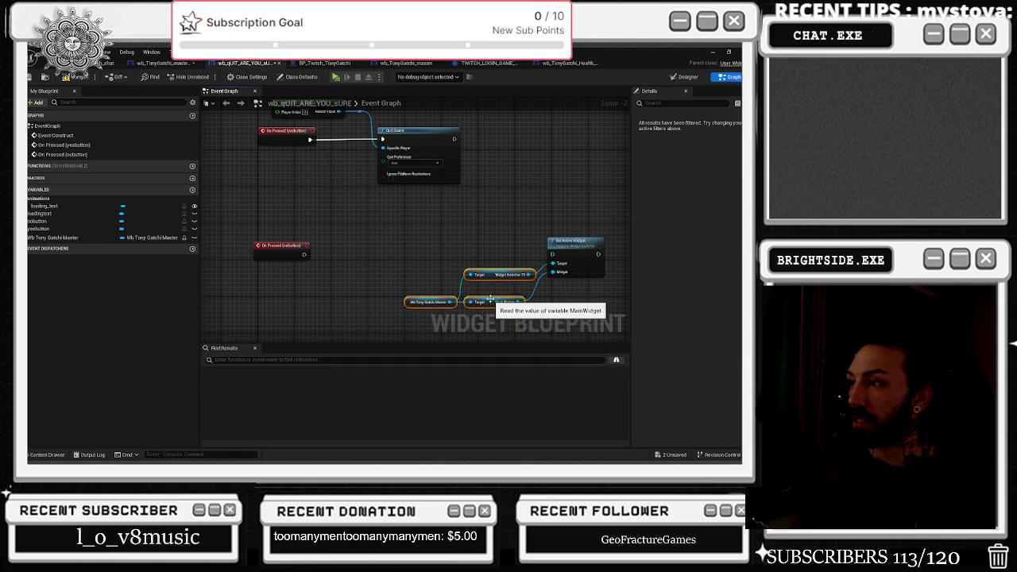
pyautogui.moveTo(284, 266); pyautogui.dragTo(317, 330)
pyautogui.scroll(-3, 317, 329)
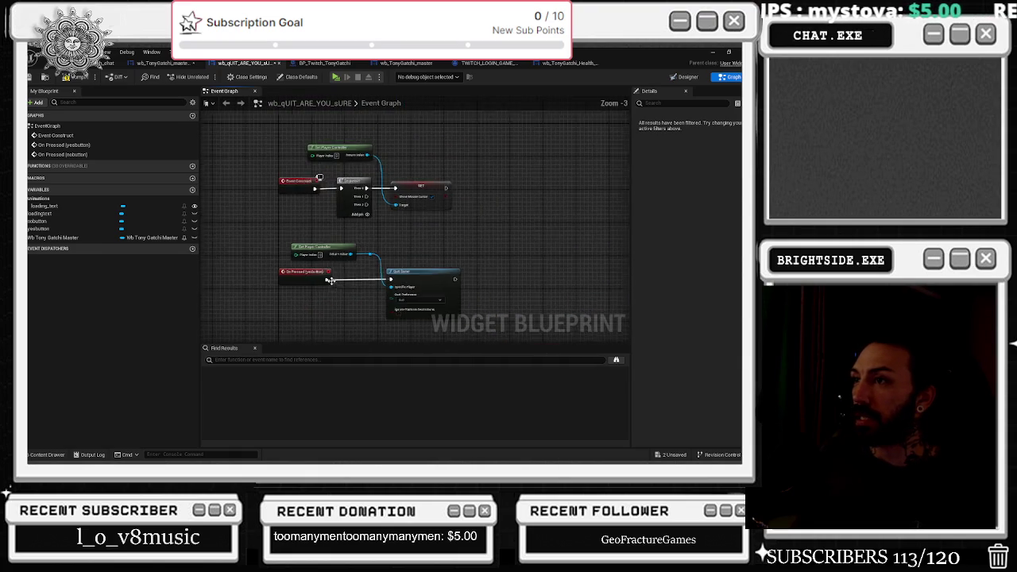
pyautogui.moveTo(290, 193)
pyautogui.mouseDown()
pyautogui.moveTo(389, 293)
pyautogui.moveTo(382, 226)
pyautogui.mouseUp()
pyautogui.scroll(3, 340, 238)
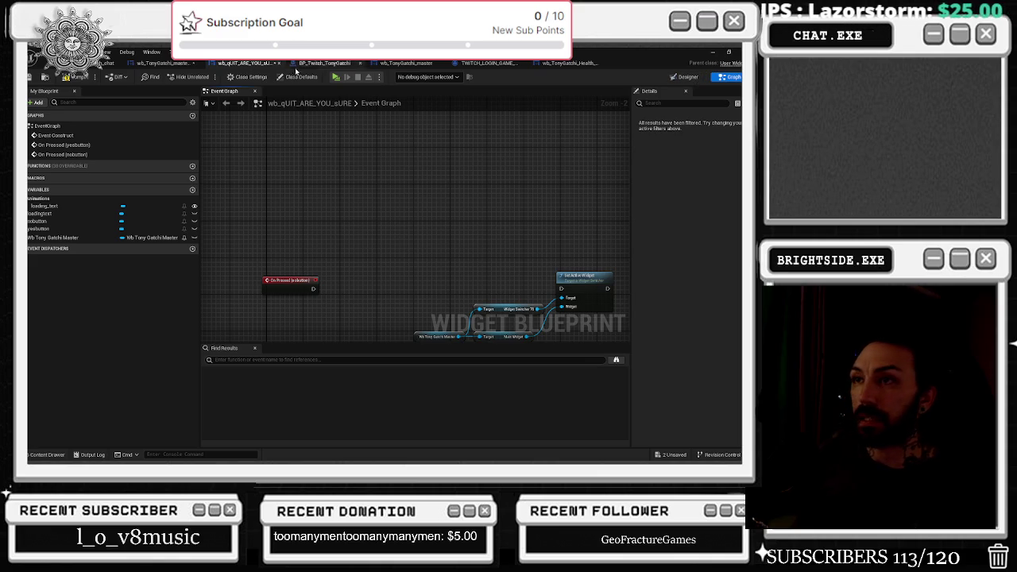
# Select the red NO button in the layout and add its On Pressed event to the graph
pyautogui.click(674, 77)
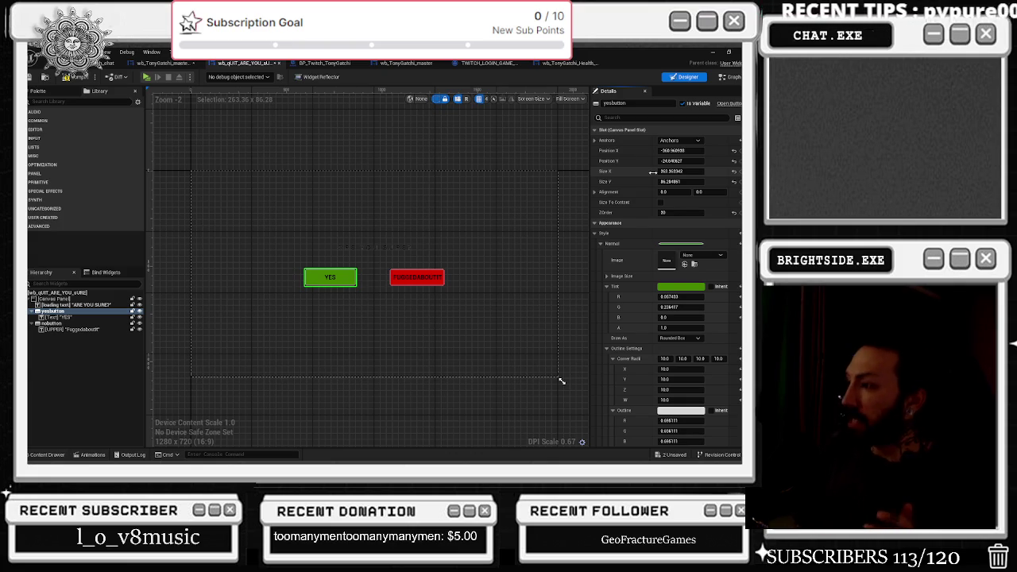
pyautogui.click(418, 278)
pyautogui.scroll(-10, 683, 406)
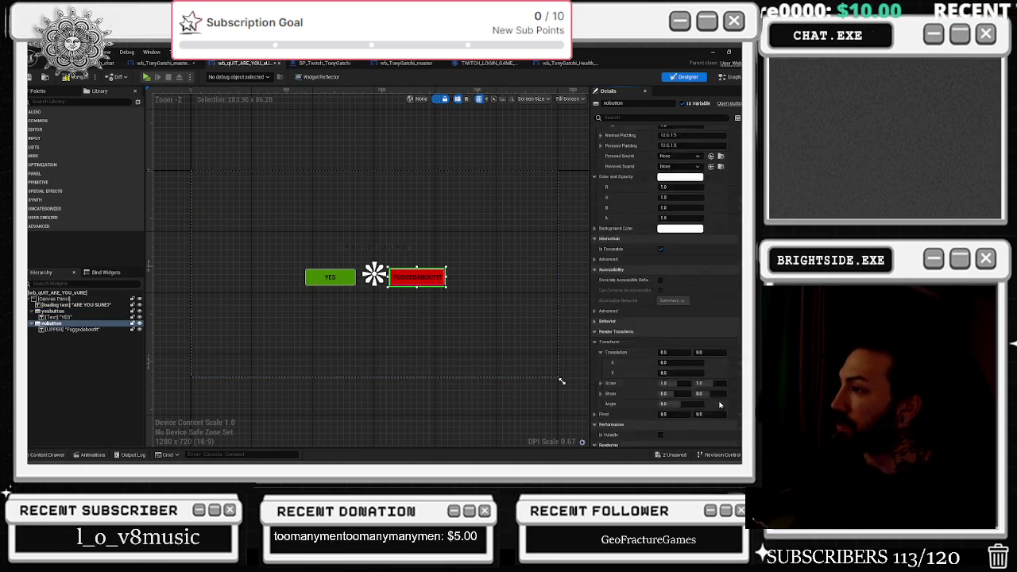
pyautogui.scroll(-3, 682, 403)
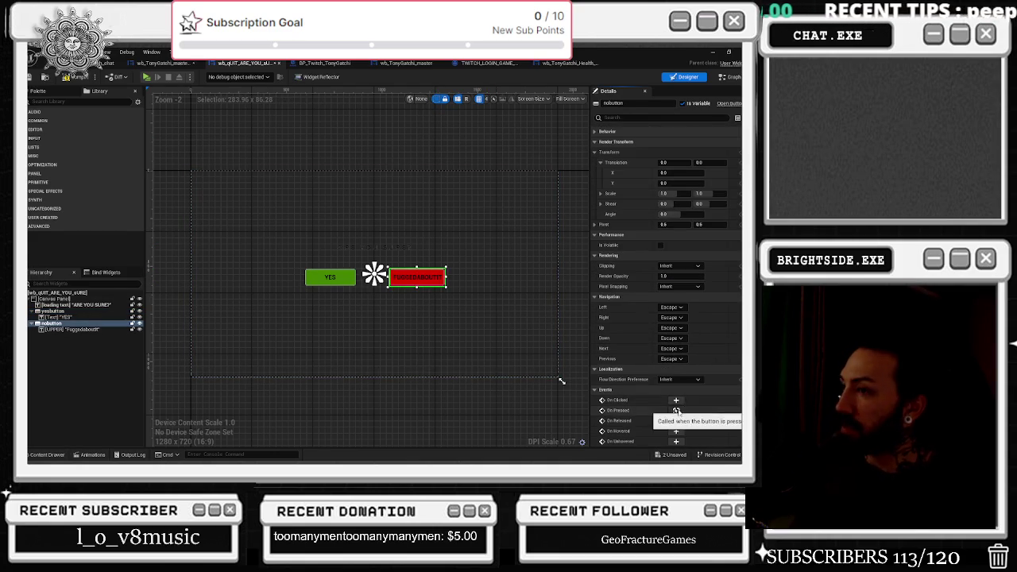
pyautogui.click(678, 405)
pyautogui.scroll(-2, 389, 199)
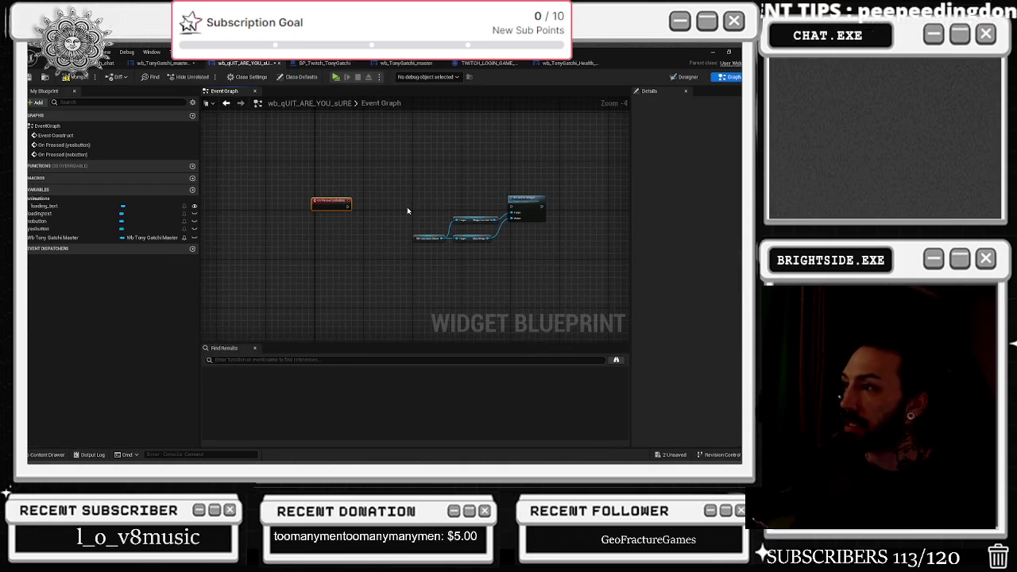
pyautogui.moveTo(505, 259); pyautogui.dragTo(513, 254)
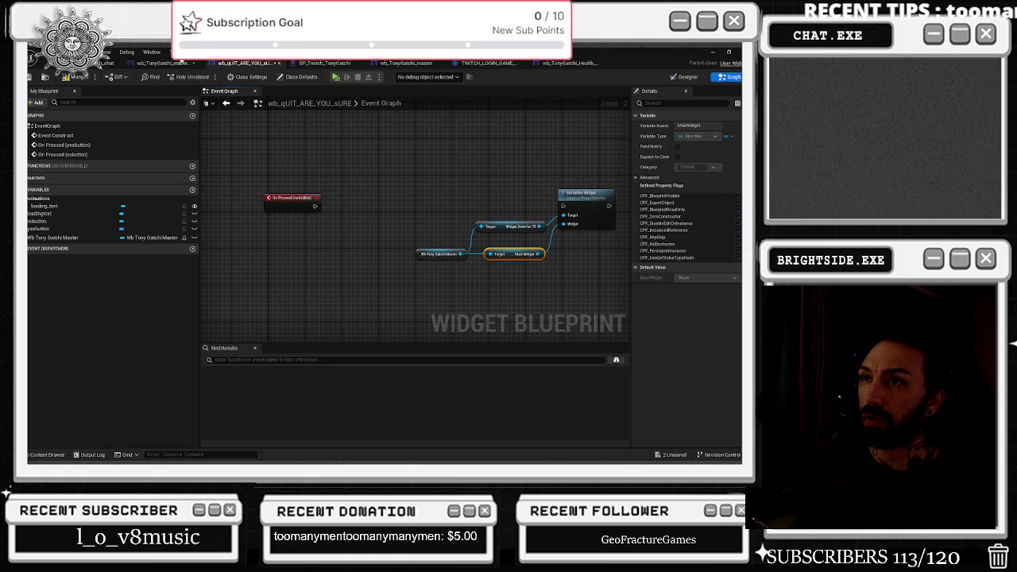
# From a Wb Tony Gatchi Master reference, get wb_QUIT_ARE_YOU_SURE and wire Set Visibility to On Pressed (nobutton)
pyautogui.moveTo(53, 238); pyautogui.dragTo(246, 254)
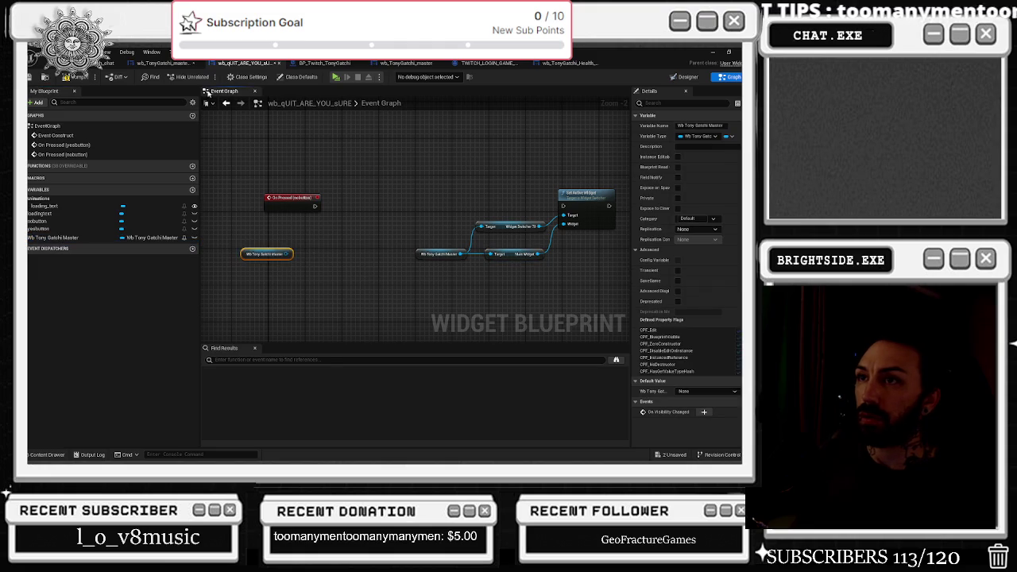
pyautogui.click(159, 62)
pyautogui.click(242, 63)
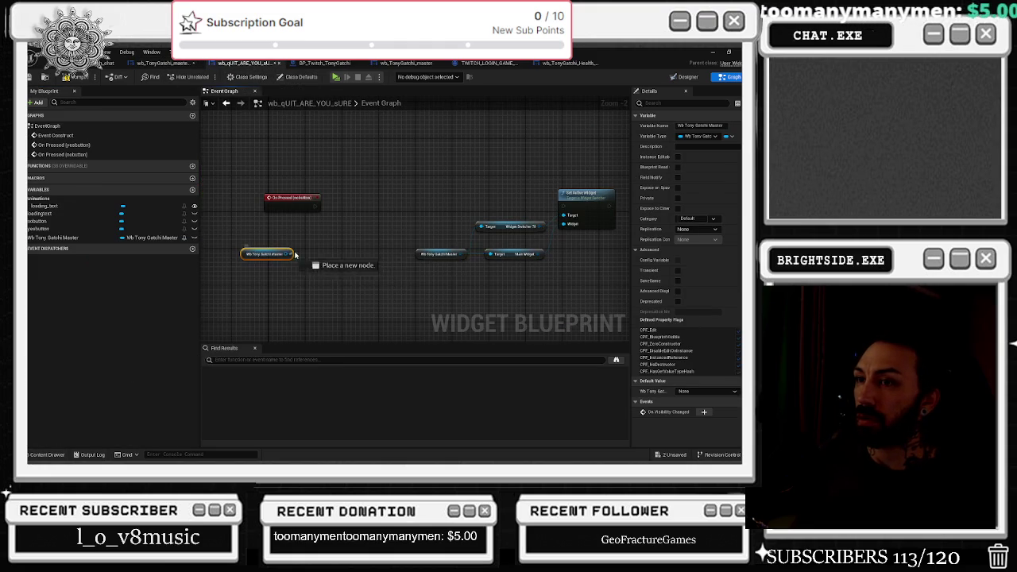
pyautogui.moveTo(291, 255); pyautogui.dragTo(296, 253)
pyautogui.write('get')
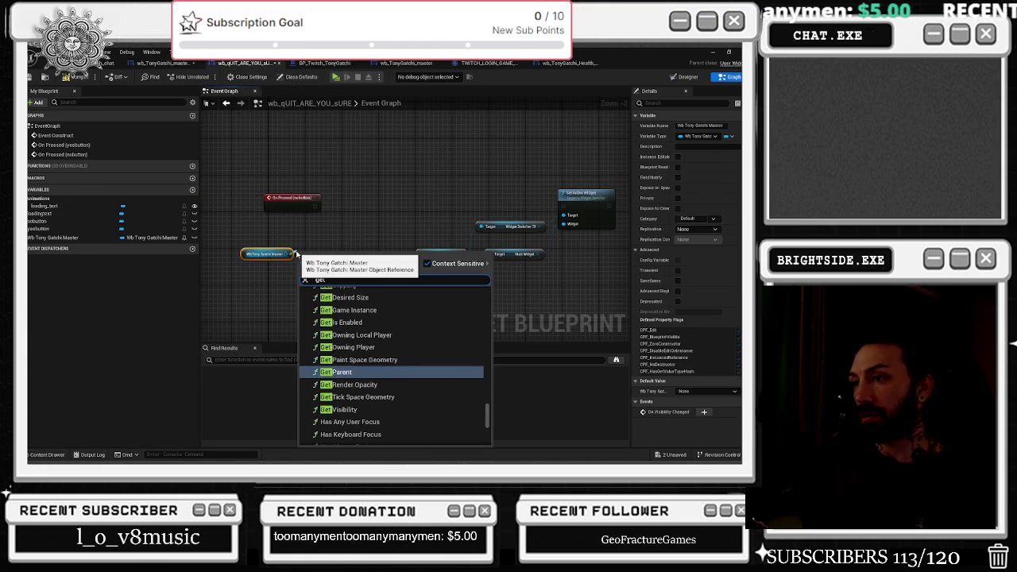
pyautogui.write(' wb_')
pyautogui.press('Return')
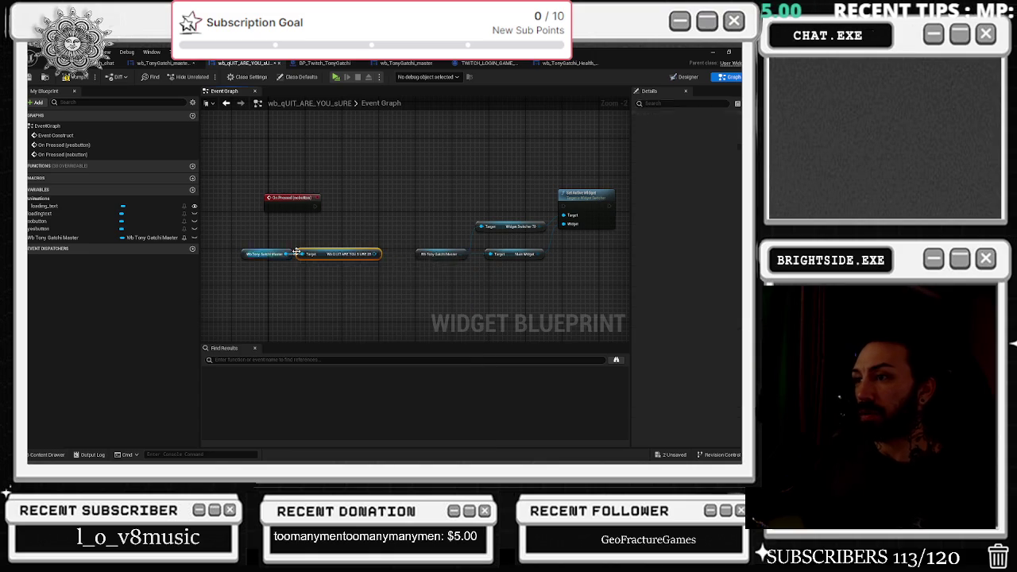
pyautogui.moveTo(360, 223); pyautogui.dragTo(387, 187)
pyautogui.write('set vis')
pyautogui.press('Return')
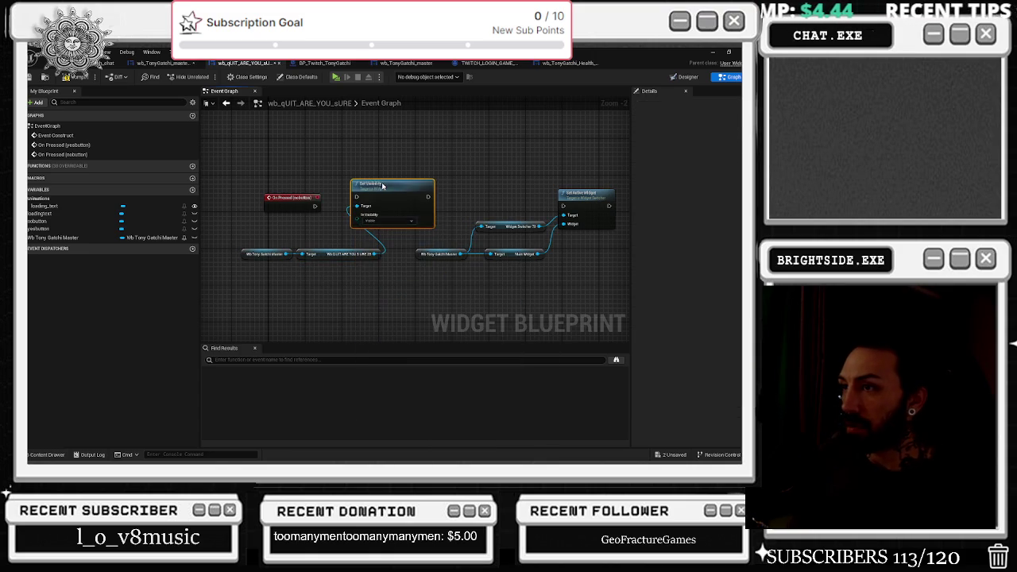
pyautogui.moveTo(315, 206); pyautogui.dragTo(358, 198)
# Tidy the node layout, save, and set Set Visibility's In Visibility to Hidden
pyautogui.moveTo(555, 259); pyautogui.dragTo(335, 160)
pyautogui.moveTo(374, 230); pyautogui.dragTo(424, 302)
pyautogui.moveTo(410, 213); pyautogui.dragTo(491, 217)
pyautogui.moveTo(420, 174); pyautogui.dragTo(459, 183)
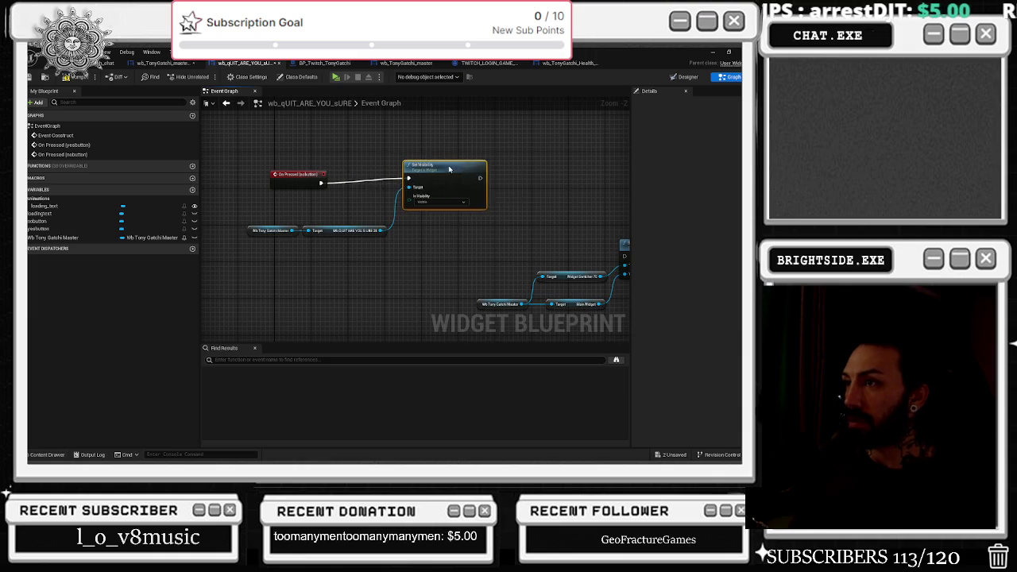
pyautogui.moveTo(265, 200)
pyautogui.mouseDown()
pyautogui.moveTo(329, 238)
pyautogui.moveTo(311, 231)
pyautogui.mouseUp()
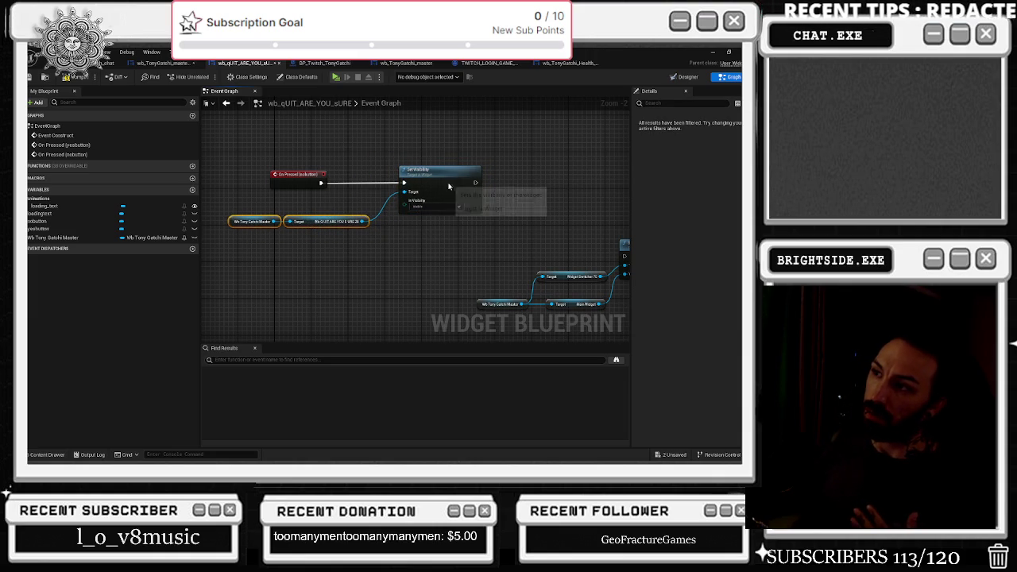
pyautogui.moveTo(454, 185); pyautogui.dragTo(443, 183)
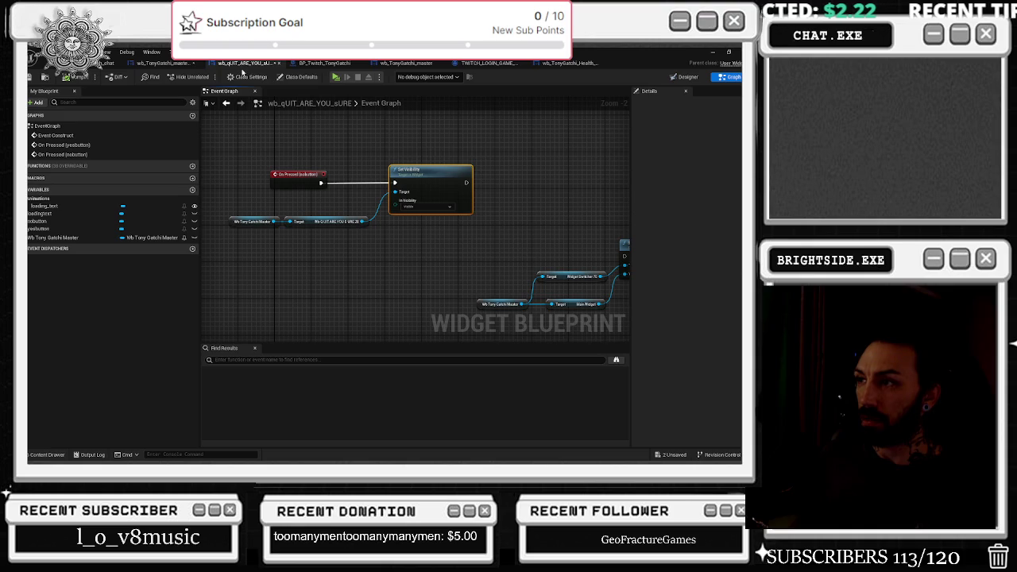
pyautogui.click(36, 76)
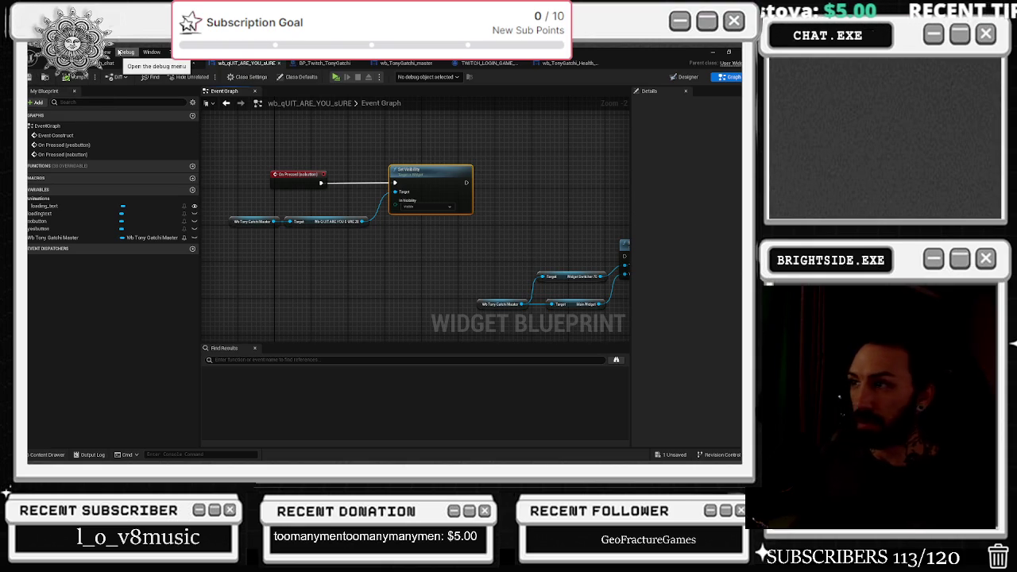
pyautogui.click(425, 207)
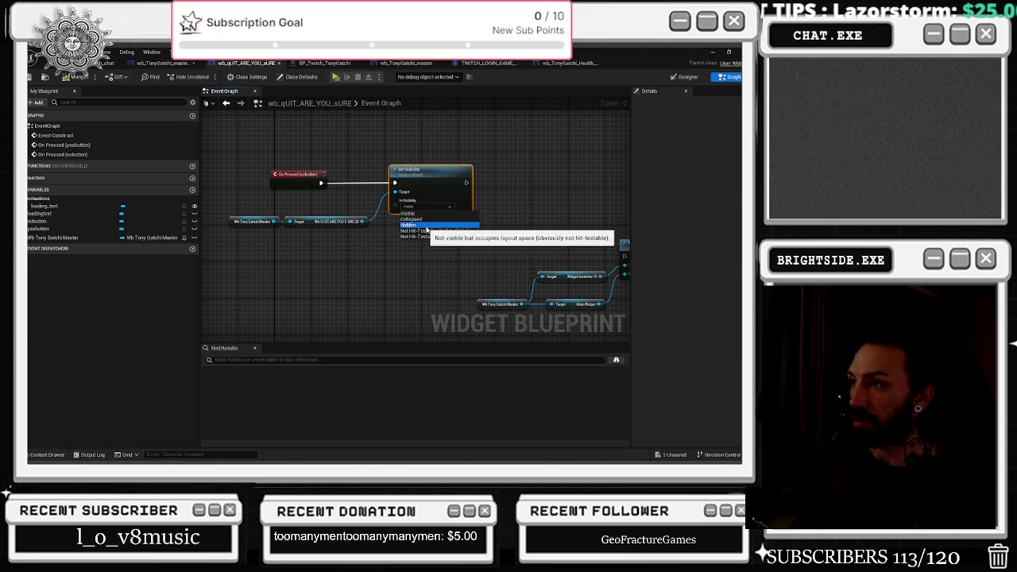
pyautogui.click(412, 225)
# Save the quit widget blueprint and run the World_Starter level in Play mode
pyautogui.click(32, 77)
pyautogui.click(107, 63)
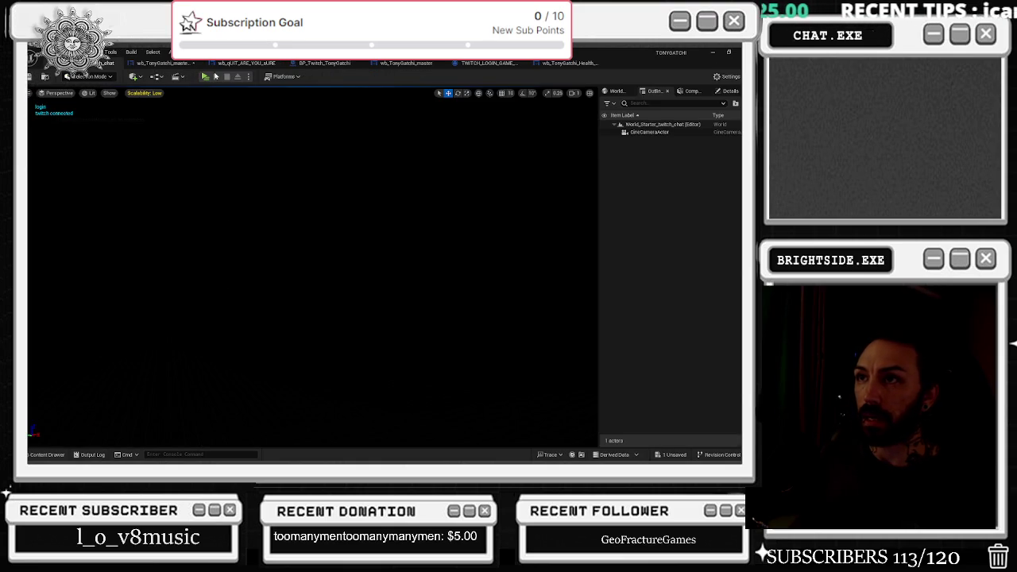
pyautogui.click(175, 65)
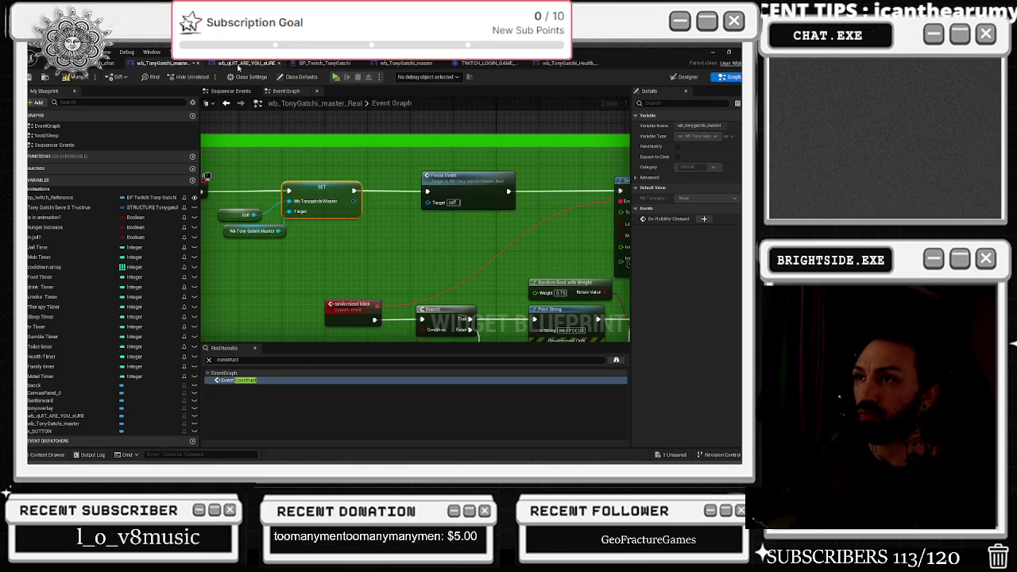
pyautogui.click(237, 65)
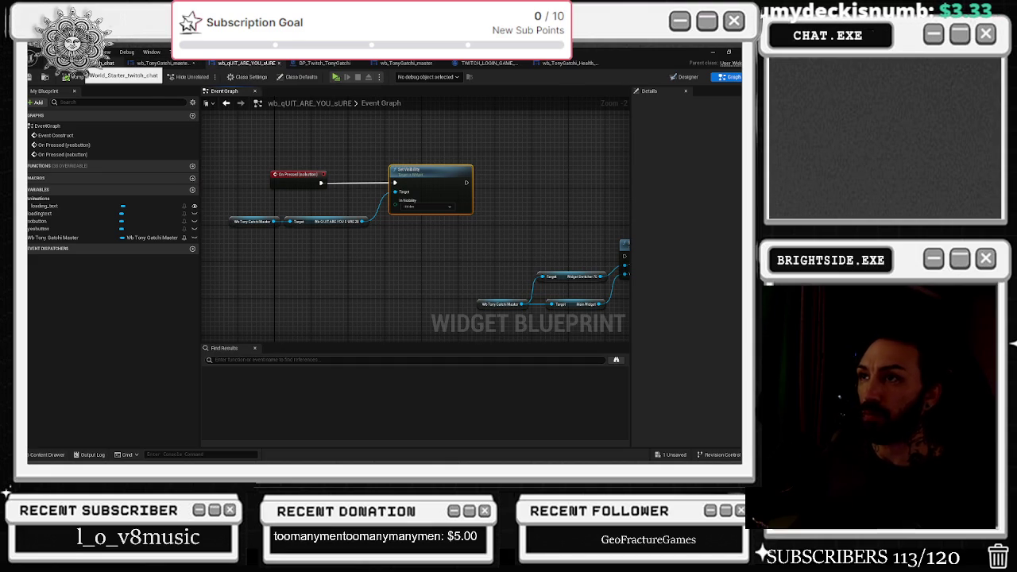
pyautogui.click(108, 63)
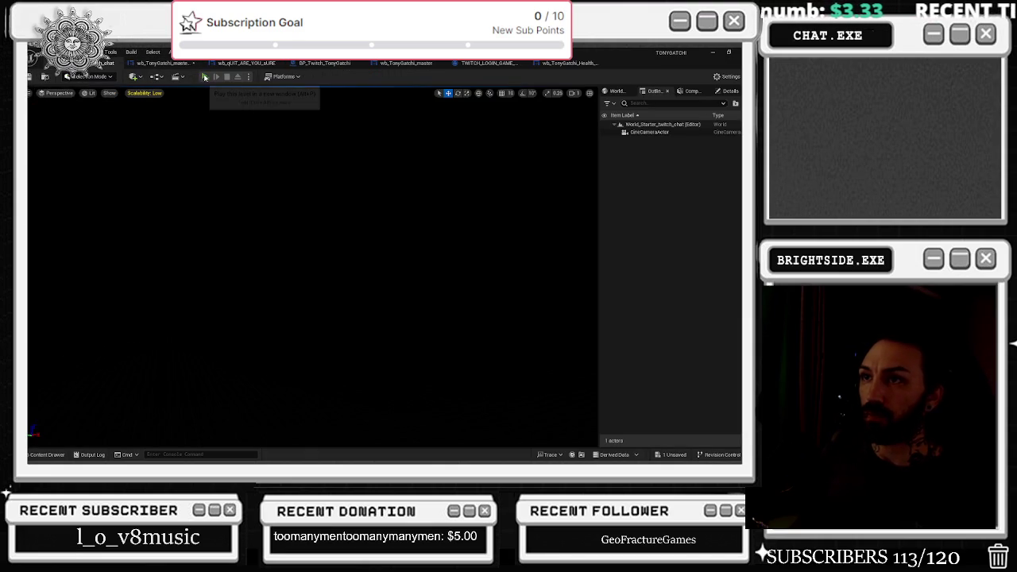
pyautogui.click(205, 77)
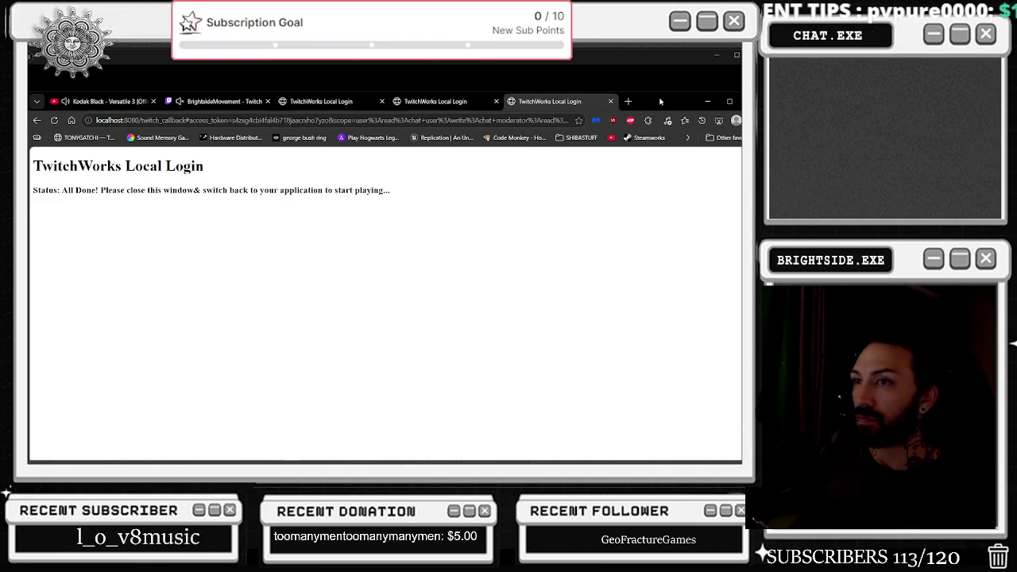
# Move the Twitch login browser window aside to reveal the game reporting 'twitch connected'
pyautogui.moveTo(660, 101)
pyautogui.mouseDown()
pyautogui.moveTo(418, 202)
pyautogui.moveTo(29, 215)
pyautogui.mouseUp()
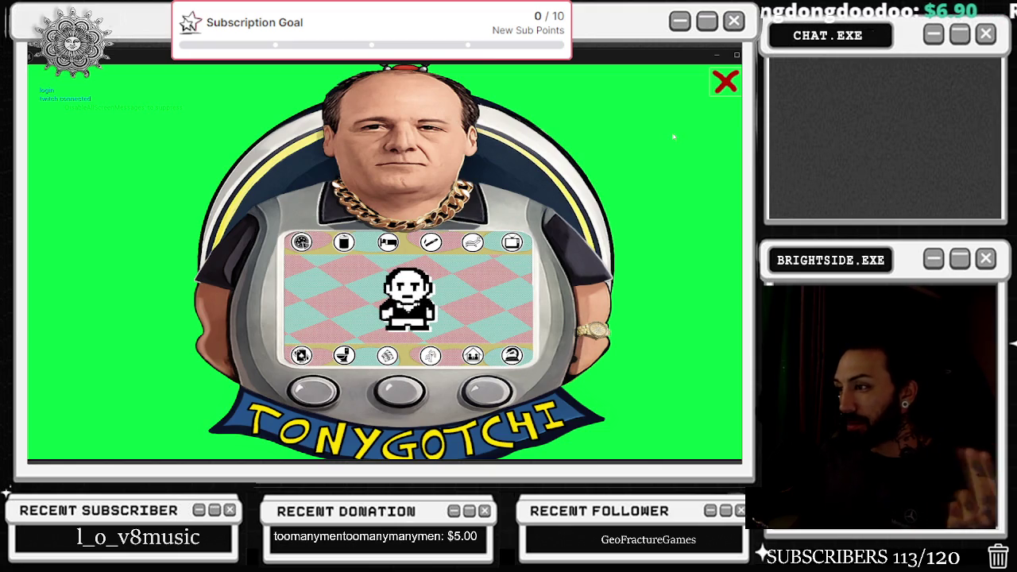
# Confirm the in-game X shows the ARE YOU SURE? prompt, then stop the play session
pyautogui.click(726, 81)
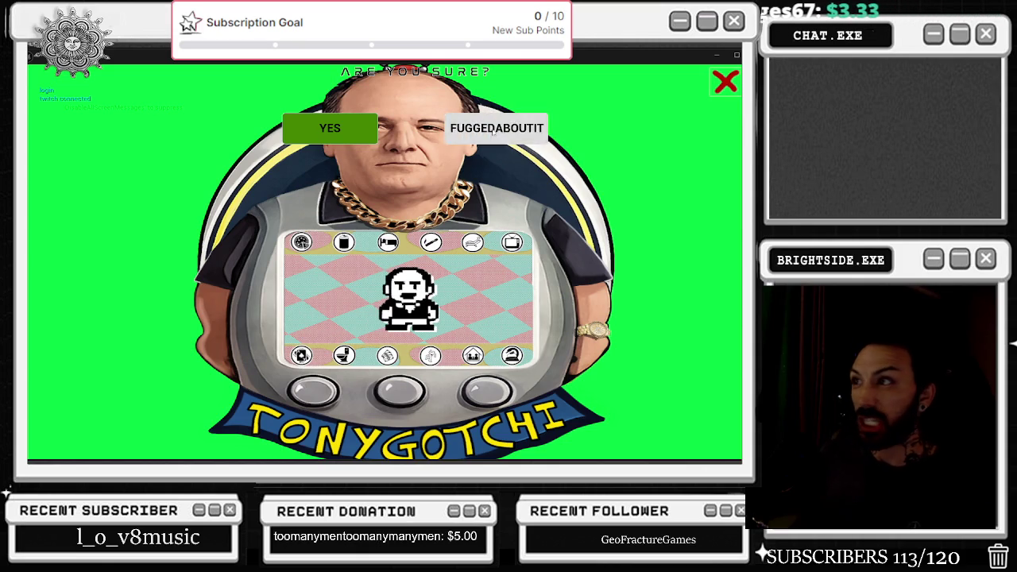
pyautogui.click(346, 141)
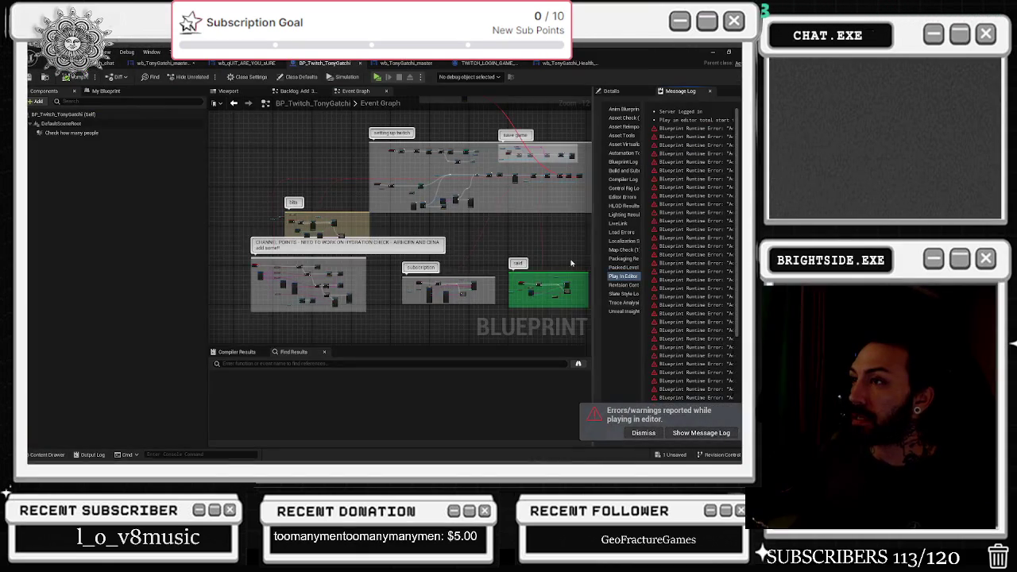
# In the quit widget's event graph, spread apart the NO-press visibility nodes and widget-switcher nodes
pyautogui.click(486, 63)
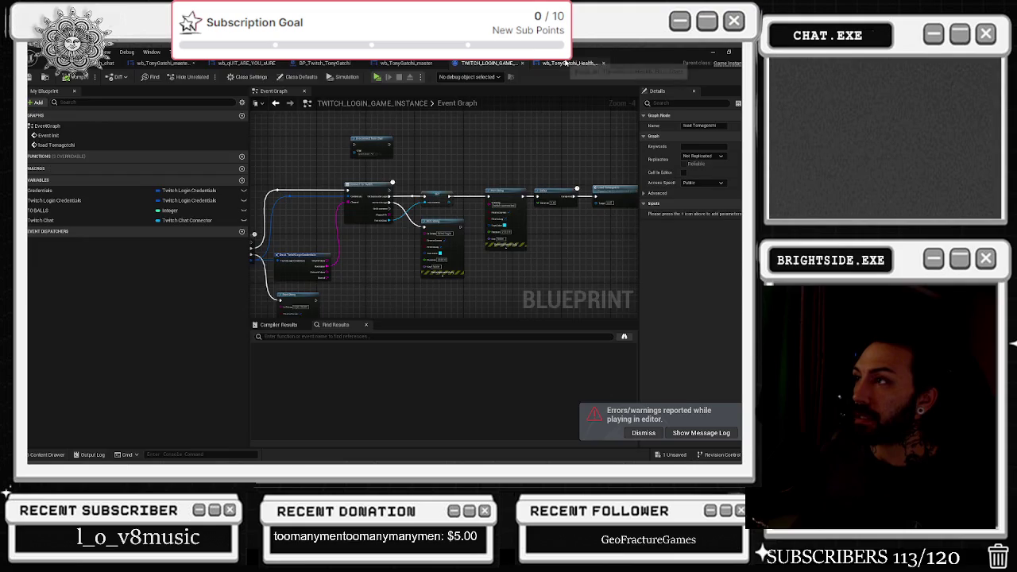
pyautogui.click(567, 63)
pyautogui.click(159, 63)
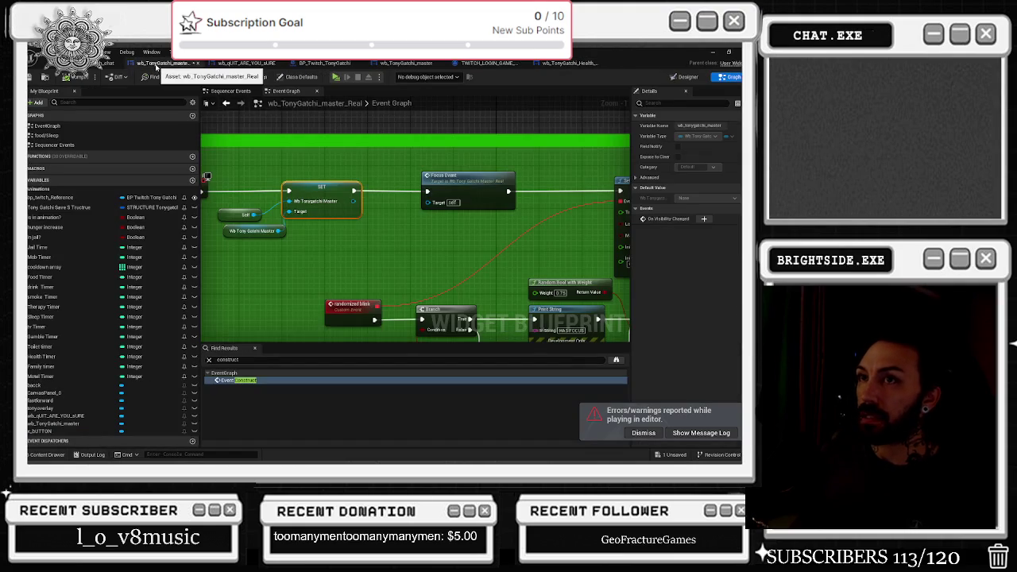
pyautogui.click(247, 63)
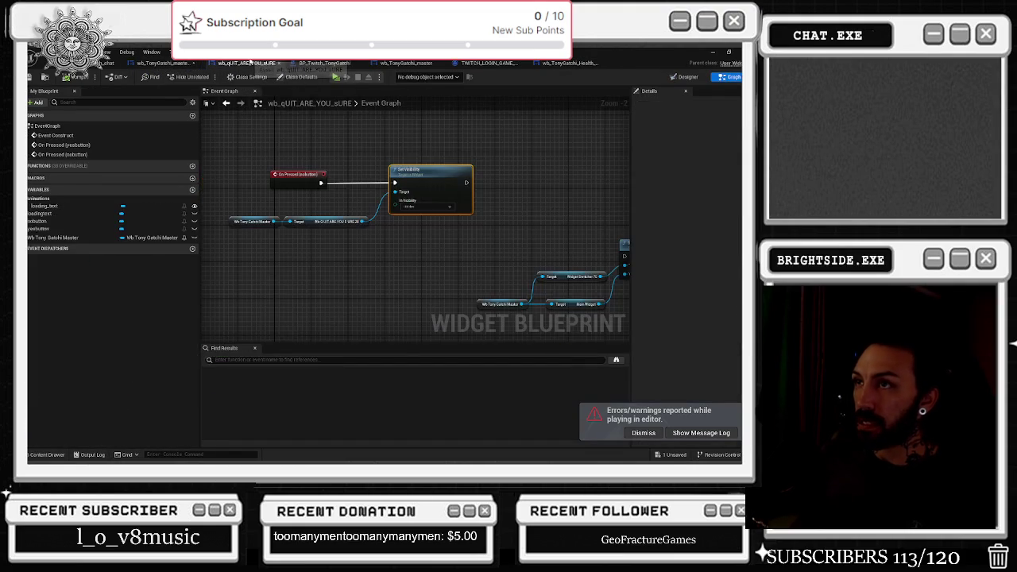
pyautogui.moveTo(260, 157); pyautogui.dragTo(422, 268)
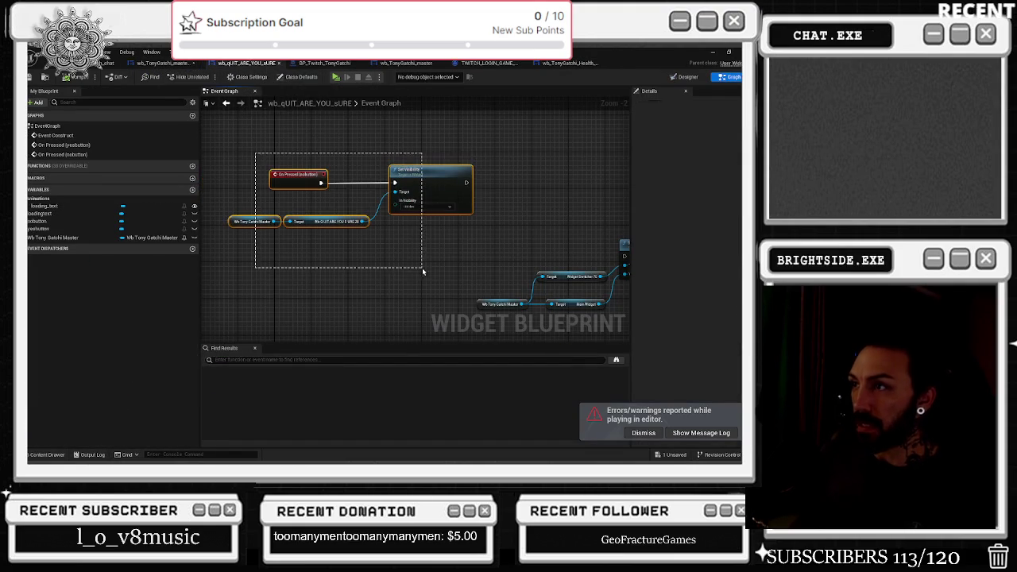
pyautogui.moveTo(429, 179)
pyautogui.mouseDown()
pyautogui.moveTo(477, 155)
pyautogui.moveTo(419, 176)
pyautogui.mouseUp()
pyautogui.moveTo(354, 229); pyautogui.dragTo(481, 302)
pyautogui.moveTo(502, 245); pyautogui.dragTo(354, 241)
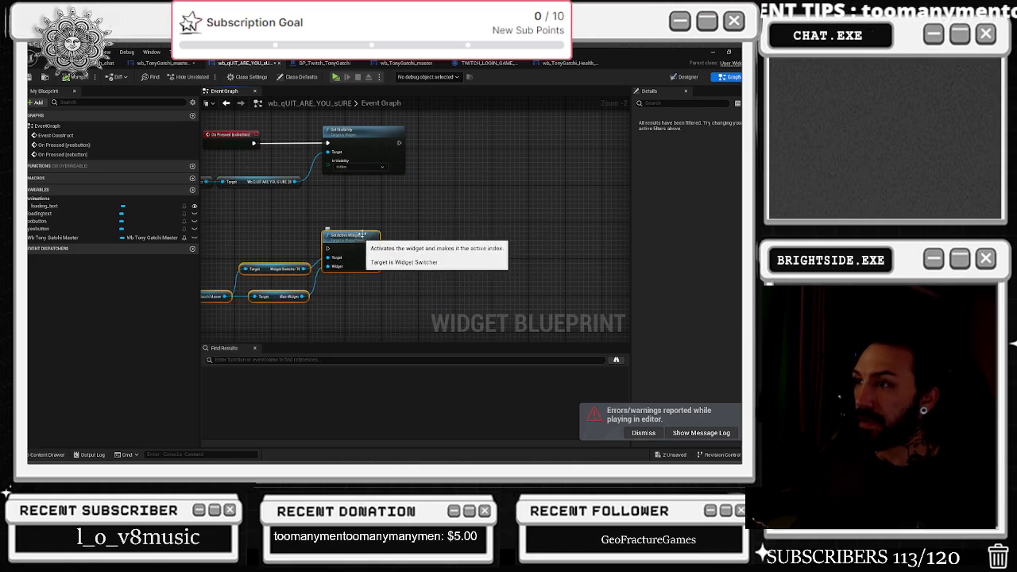
pyautogui.moveTo(221, 208); pyautogui.dragTo(301, 232)
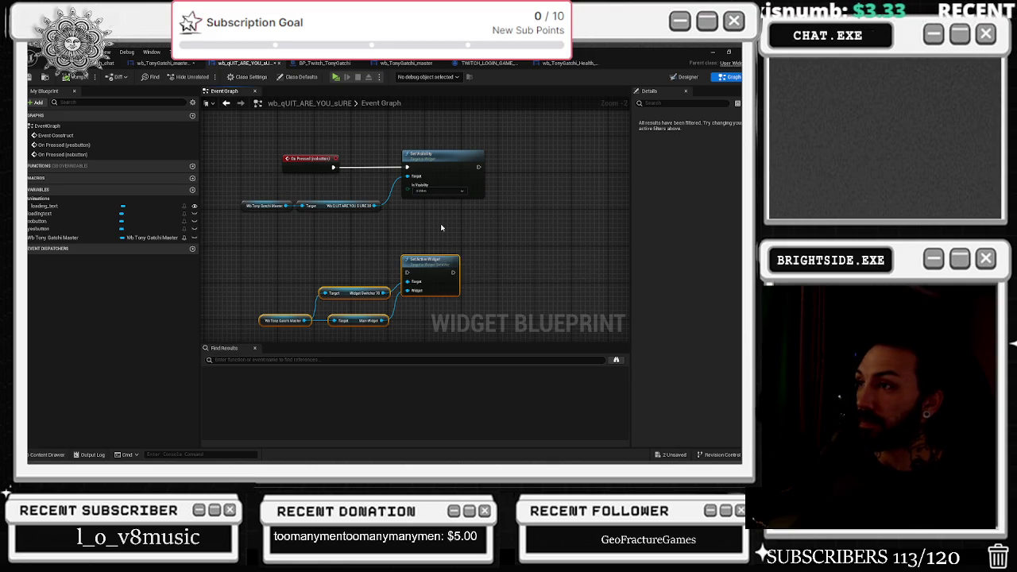
# Clear the node selection and bring up the wb_TonyGatchi_master widget's Designer layout
pyautogui.moveTo(442, 227); pyautogui.dragTo(430, 275)
pyautogui.moveTo(302, 270); pyautogui.dragTo(334, 271)
pyautogui.click(334, 271)
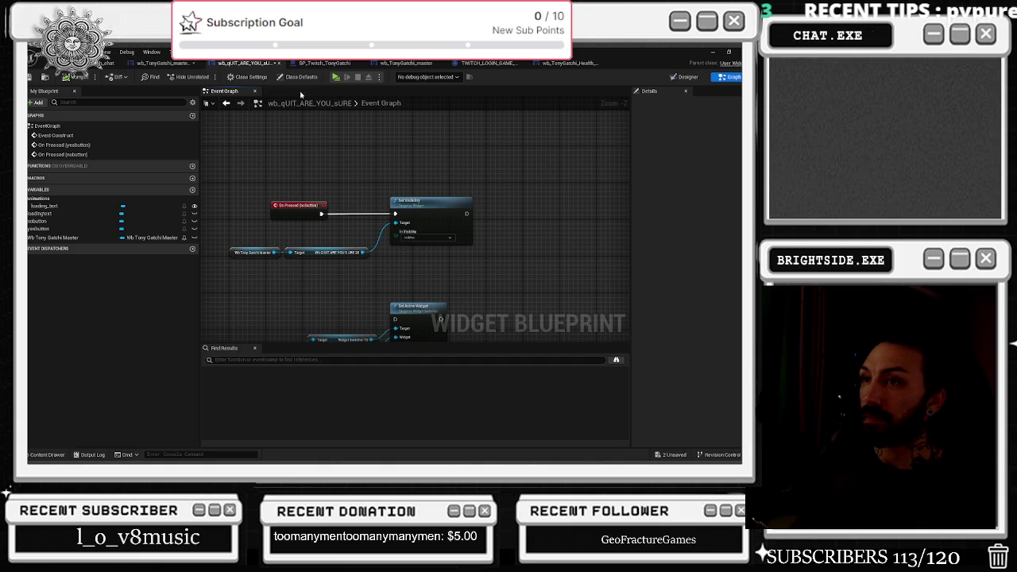
pyautogui.click(171, 63)
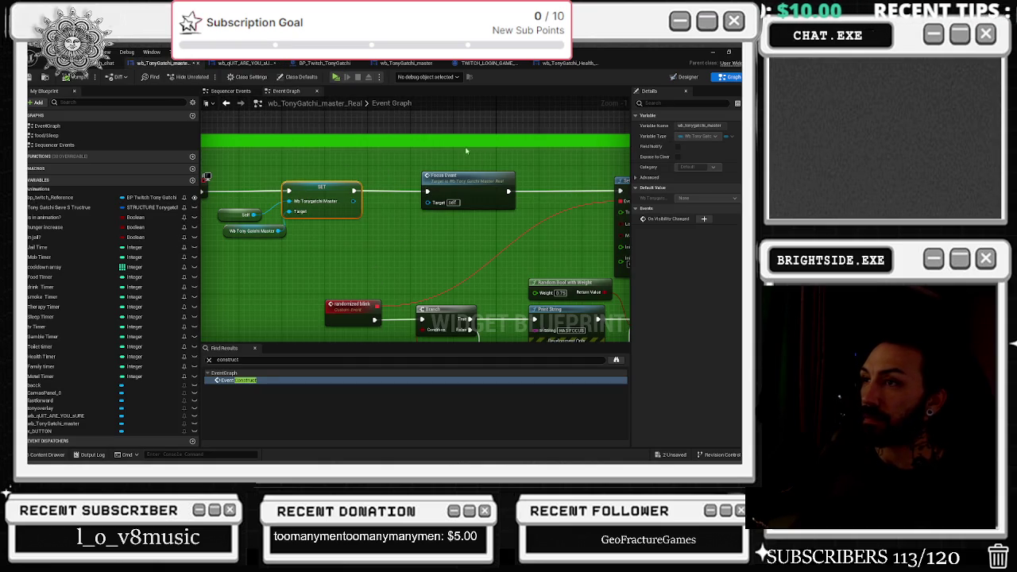
pyautogui.click(683, 76)
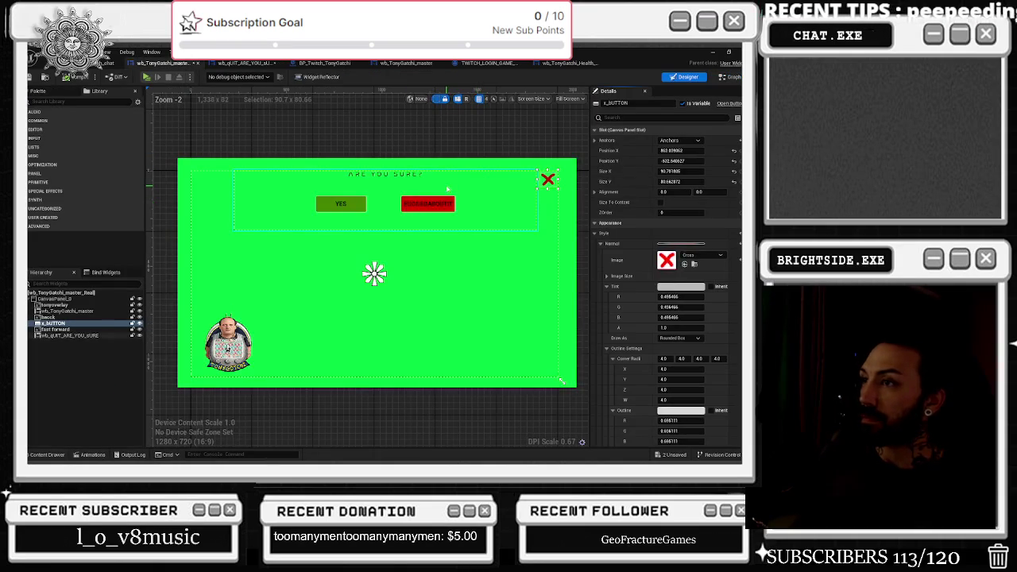
# Move the quit prompt near the X, shrink it to about 729 × 182, and edit it
pyautogui.click(526, 199)
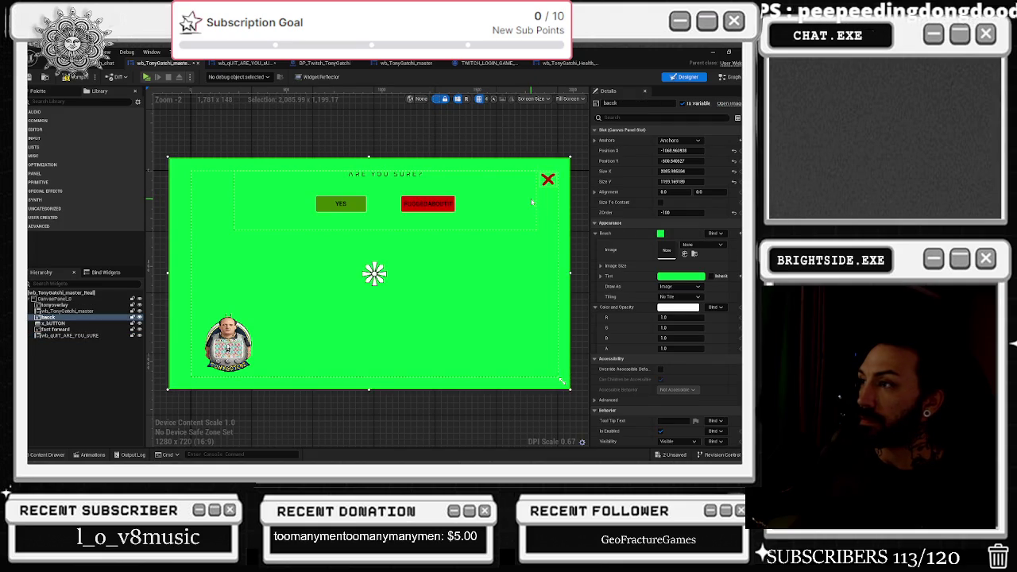
pyautogui.moveTo(532, 202)
pyautogui.mouseDown()
pyautogui.moveTo(541, 202)
pyautogui.moveTo(360, 197)
pyautogui.moveTo(510, 187)
pyautogui.moveTo(521, 208)
pyautogui.moveTo(507, 205)
pyautogui.moveTo(532, 222)
pyautogui.moveTo(519, 222)
pyautogui.moveTo(542, 222)
pyautogui.moveTo(522, 210)
pyautogui.mouseUp()
pyautogui.click(535, 203)
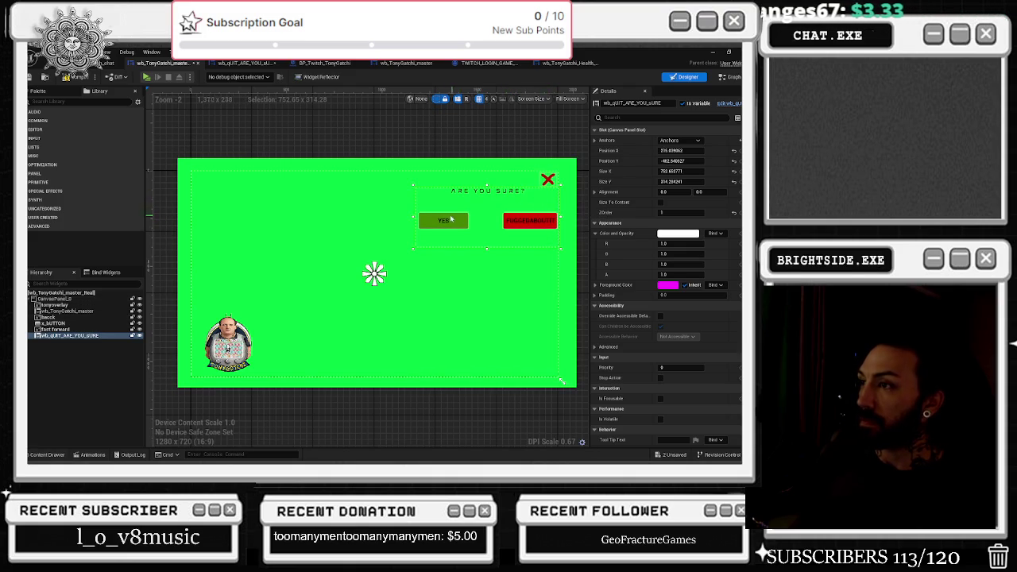
pyautogui.moveTo(413, 216)
pyautogui.mouseDown()
pyautogui.moveTo(412, 245)
pyautogui.moveTo(418, 224)
pyautogui.mouseUp()
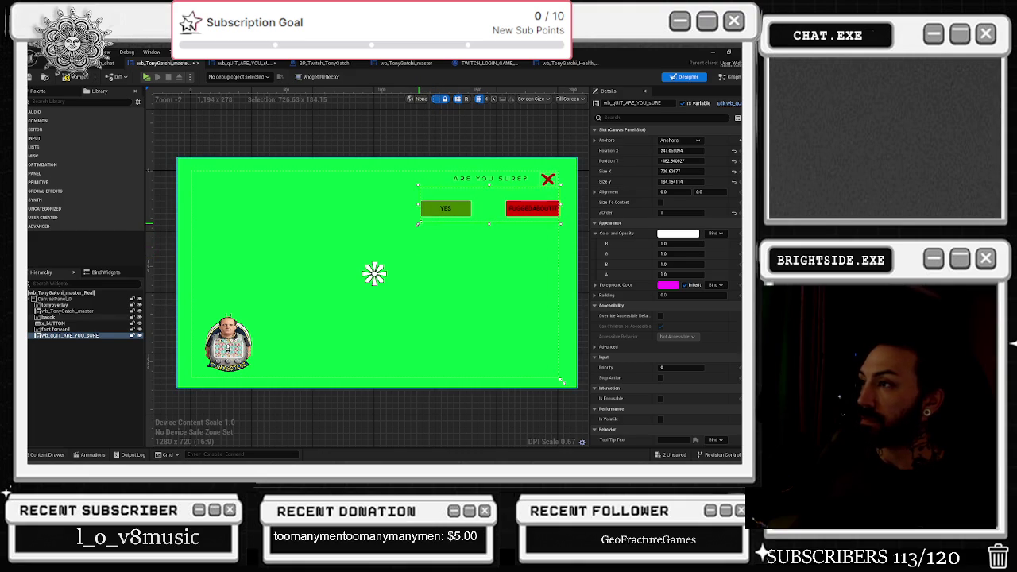
pyautogui.moveTo(417, 223); pyautogui.dragTo(414, 223)
pyautogui.moveTo(561, 204); pyautogui.dragTo(560, 205)
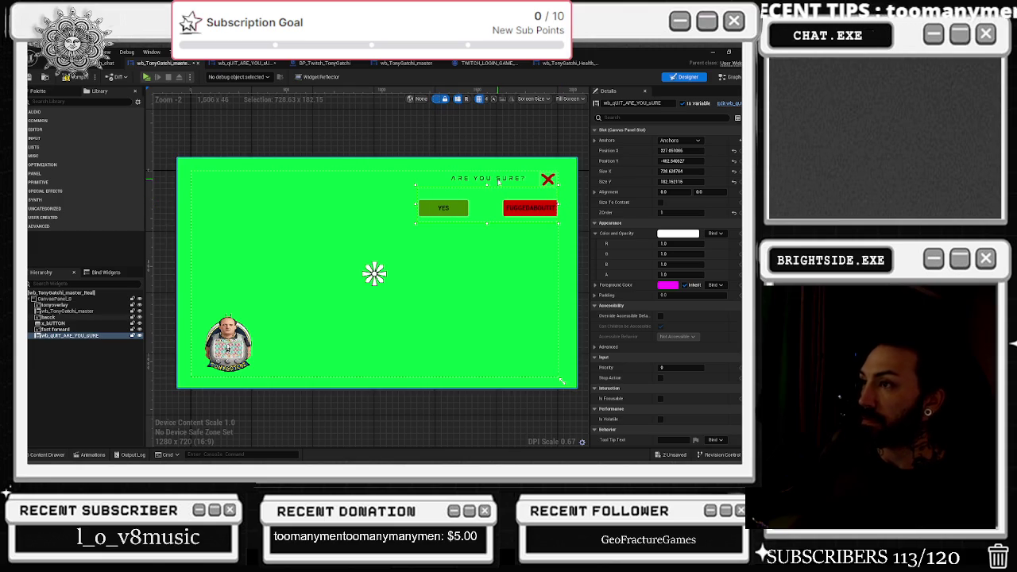
pyautogui.click(711, 103)
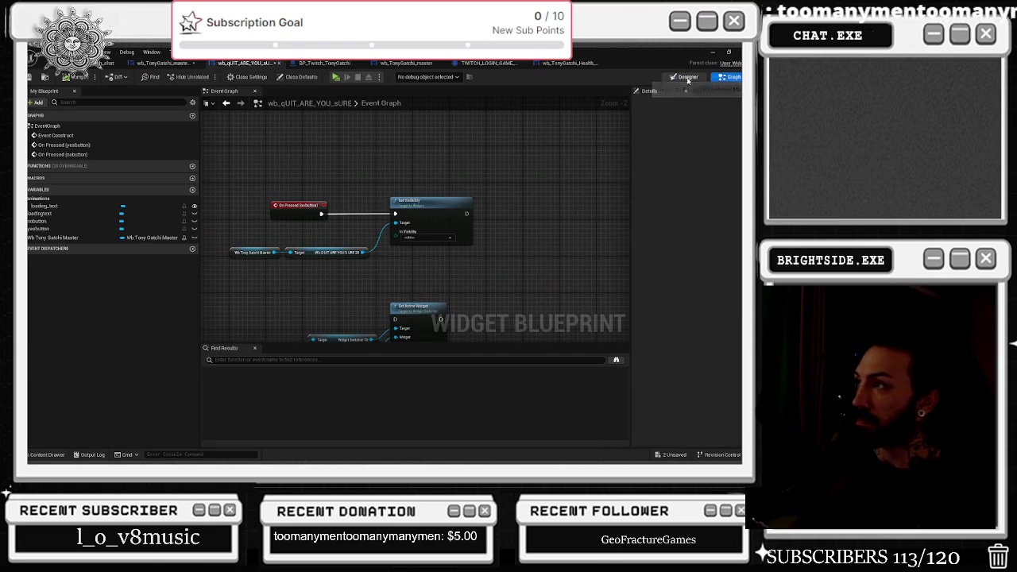
# Move the ARE YOU SURE? heading and Fuggedaboutit button together, relabelling the button 'no'
pyautogui.click(684, 76)
pyautogui.click(341, 291)
pyautogui.moveTo(340, 291)
pyautogui.mouseDown()
pyautogui.moveTo(477, 270)
pyautogui.moveTo(466, 284)
pyautogui.mouseUp()
pyautogui.click(412, 306)
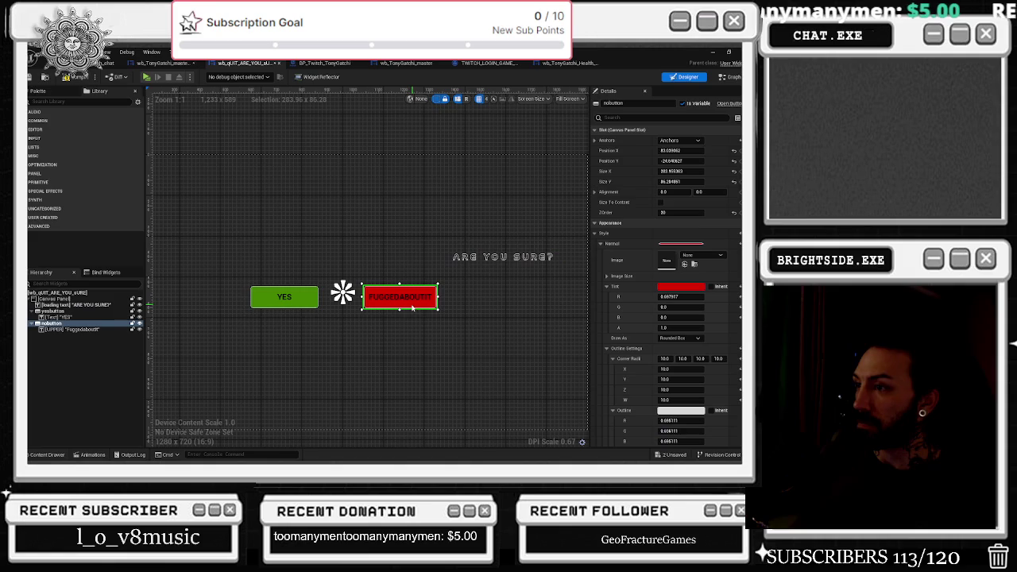
pyautogui.moveTo(364, 308); pyautogui.dragTo(530, 284)
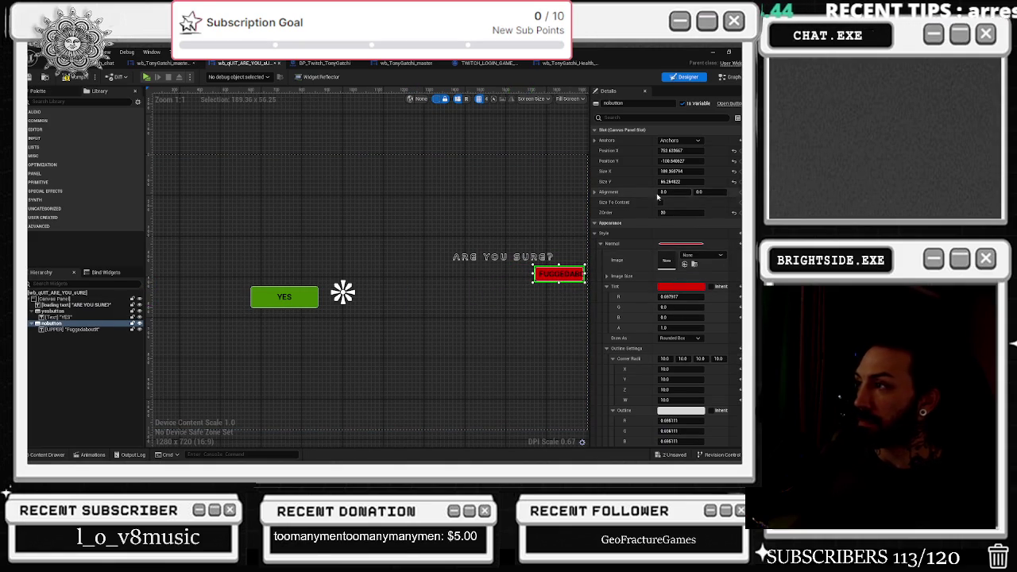
pyautogui.click(594, 235)
pyautogui.click(594, 235)
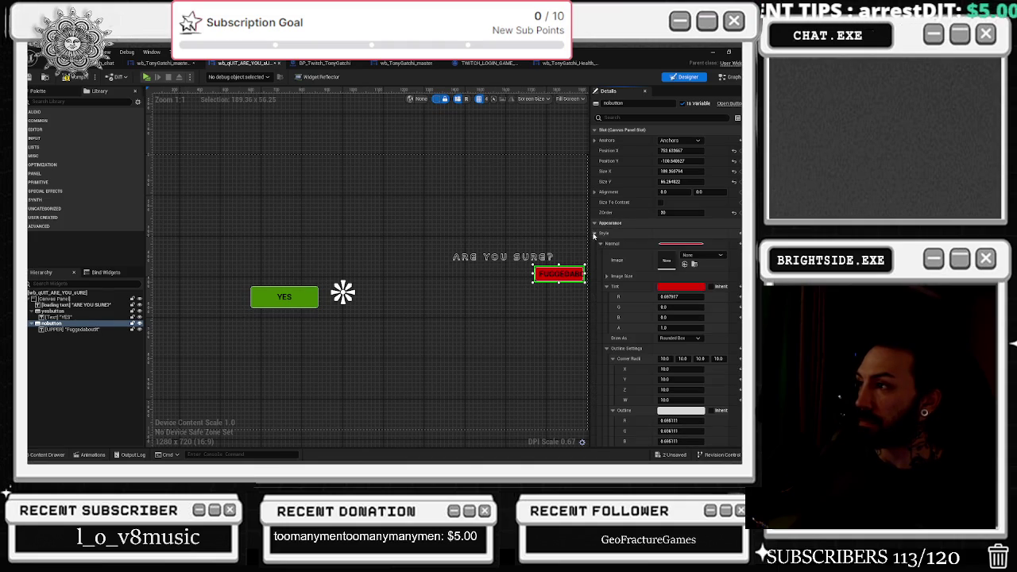
pyautogui.click(558, 275)
pyautogui.click(675, 180)
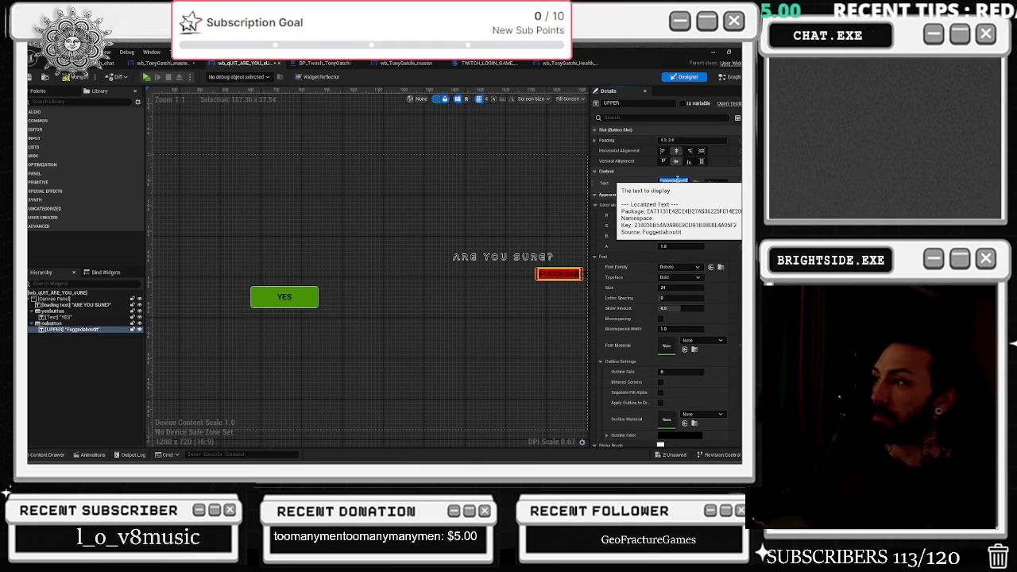
pyautogui.write('no')
# Place the YES button beside NO under the heading and nudge NO up to 644, -108
pyautogui.click(342, 293)
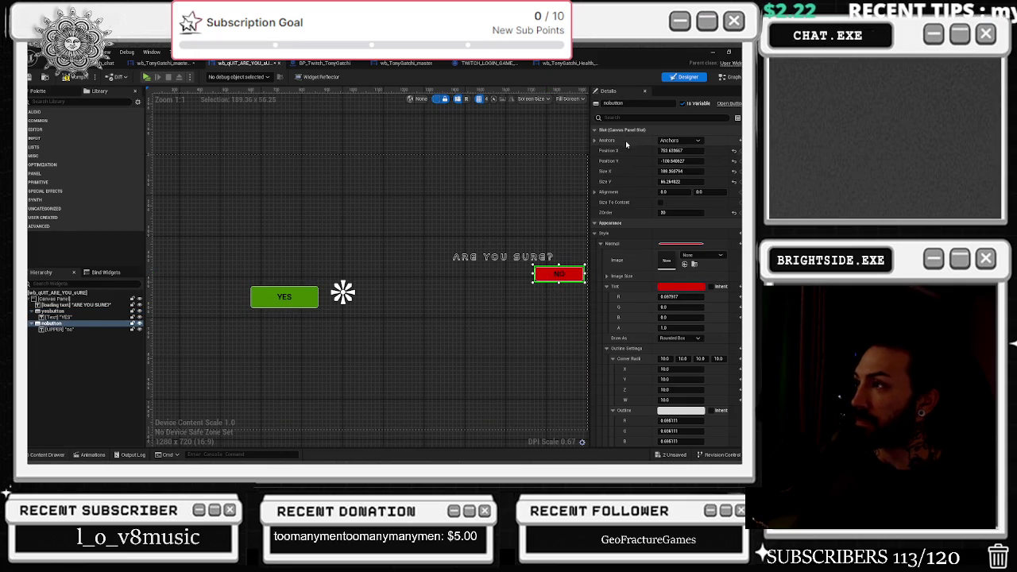
pyautogui.click(284, 299)
pyautogui.hotkey('ctrl', 'z')
pyautogui.hotkey('ctrl', 'z')
pyautogui.hotkey('ctrl', 'z')
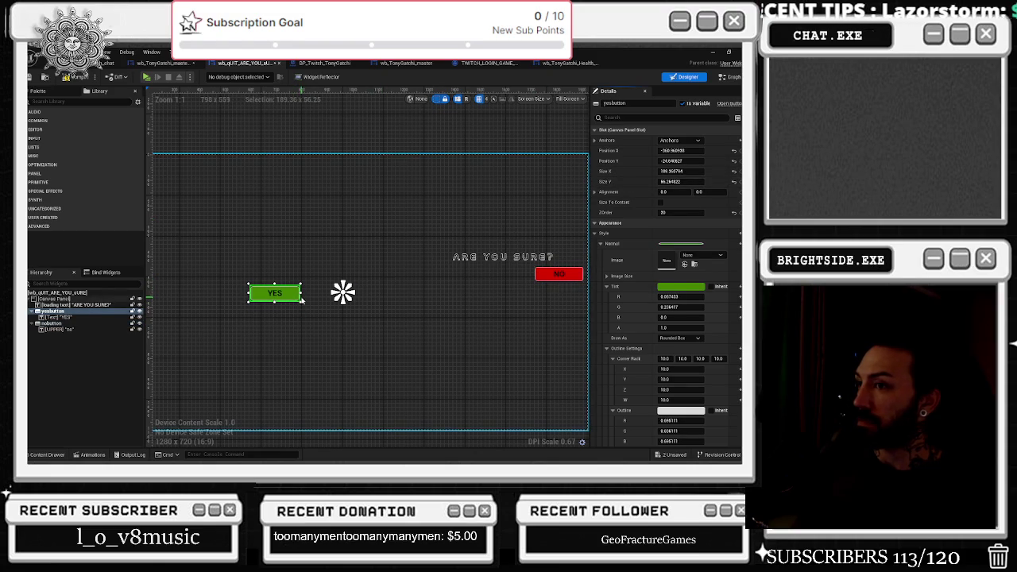
pyautogui.moveTo(293, 301)
pyautogui.mouseDown()
pyautogui.moveTo(475, 274)
pyautogui.moveTo(484, 282)
pyautogui.moveTo(547, 276)
pyautogui.moveTo(527, 273)
pyautogui.mouseUp()
pyautogui.moveTo(523, 273); pyautogui.dragTo(521, 274)
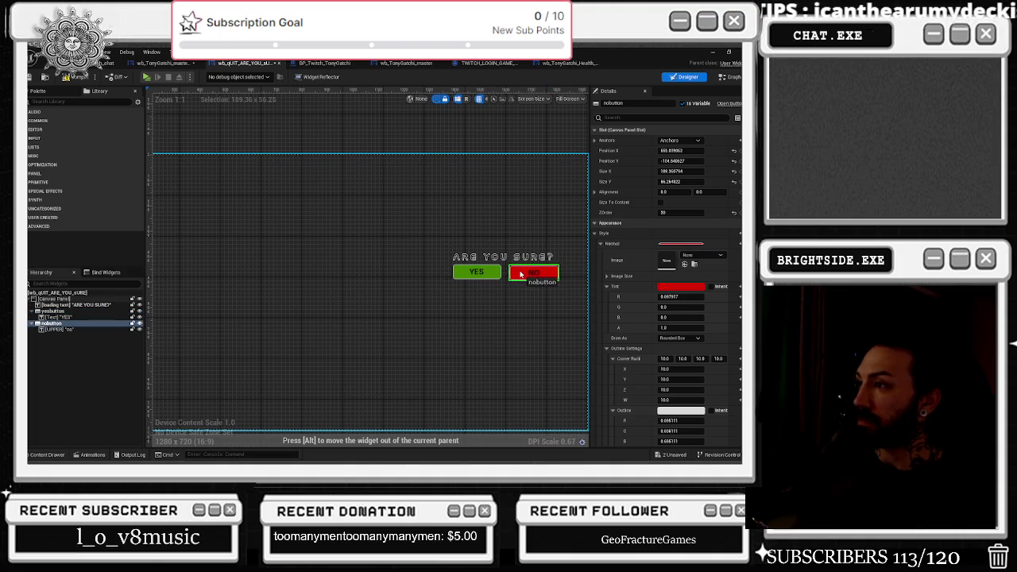
pyautogui.click(518, 273)
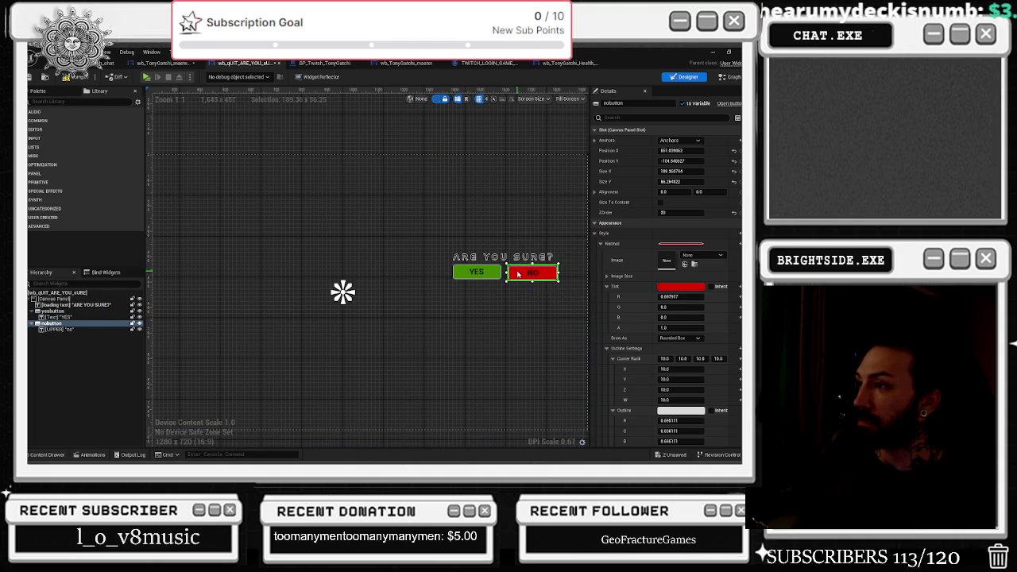
pyautogui.press('Up')
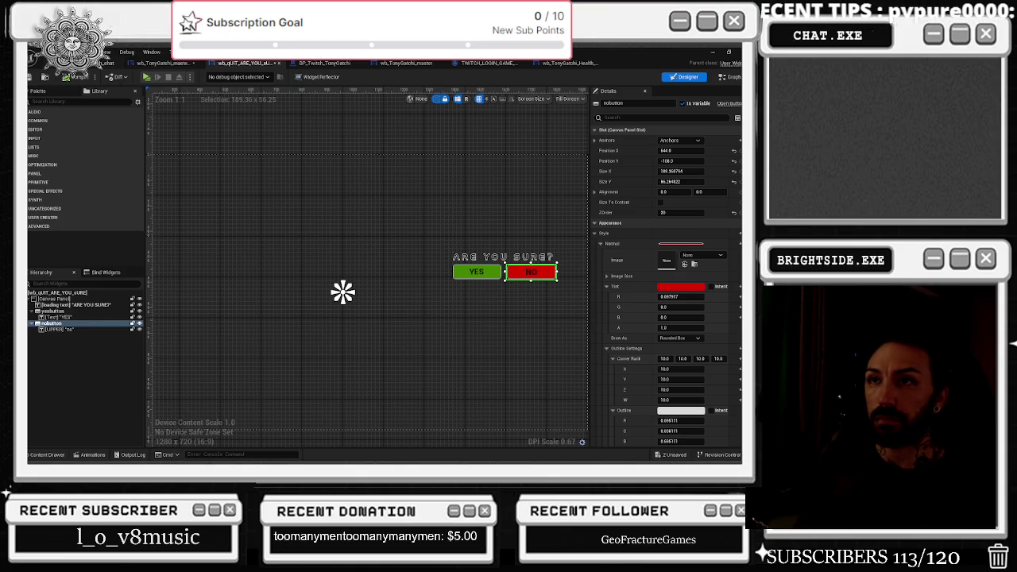
pyautogui.click(111, 62)
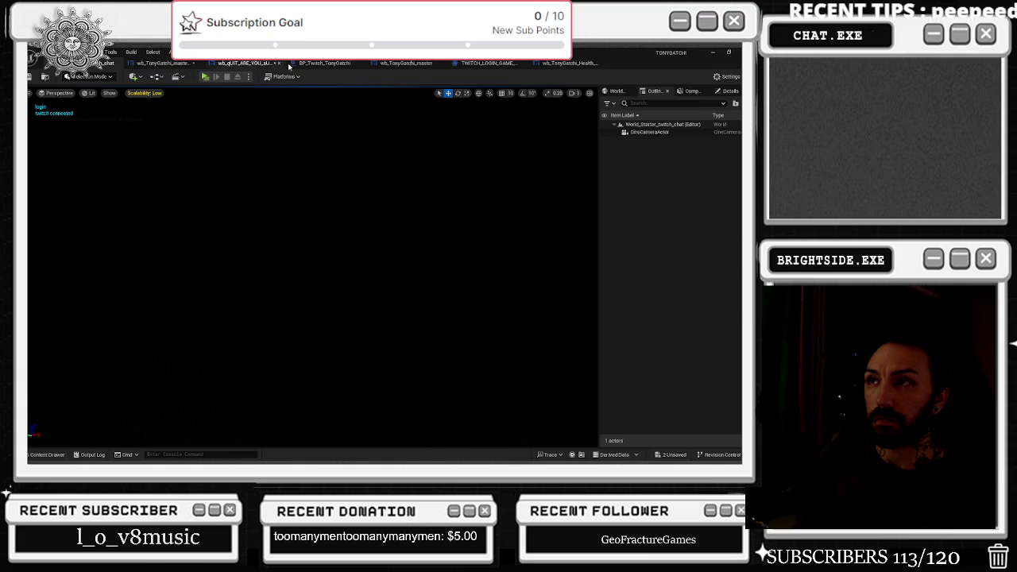
# Save the BP_Twitch_TonyGatchi blueprint and go back to the wb_TonyGatchi_master Designer
pyautogui.click(325, 63)
pyautogui.click(32, 77)
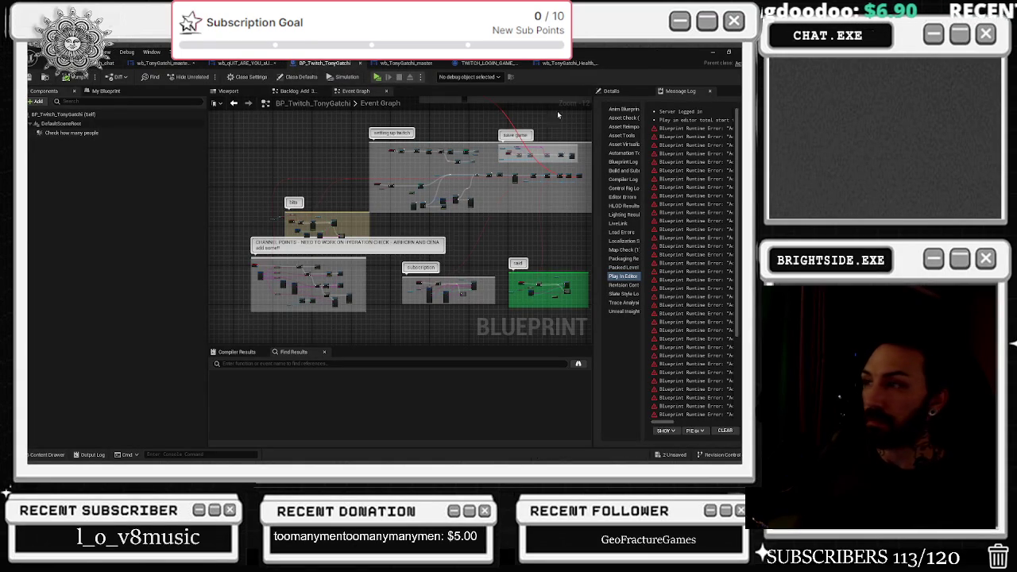
pyautogui.click(167, 61)
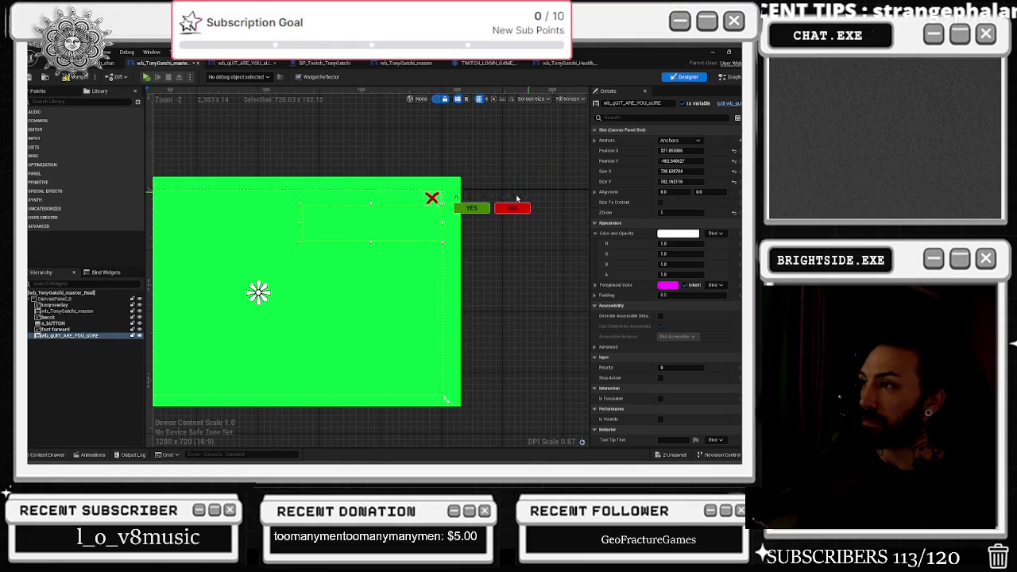
# Stretch the quit prompt across the whole green canvas, to roughly 3064 × 490
pyautogui.moveTo(410, 225)
pyautogui.mouseDown()
pyautogui.moveTo(340, 238)
pyautogui.moveTo(441, 234)
pyautogui.mouseUp()
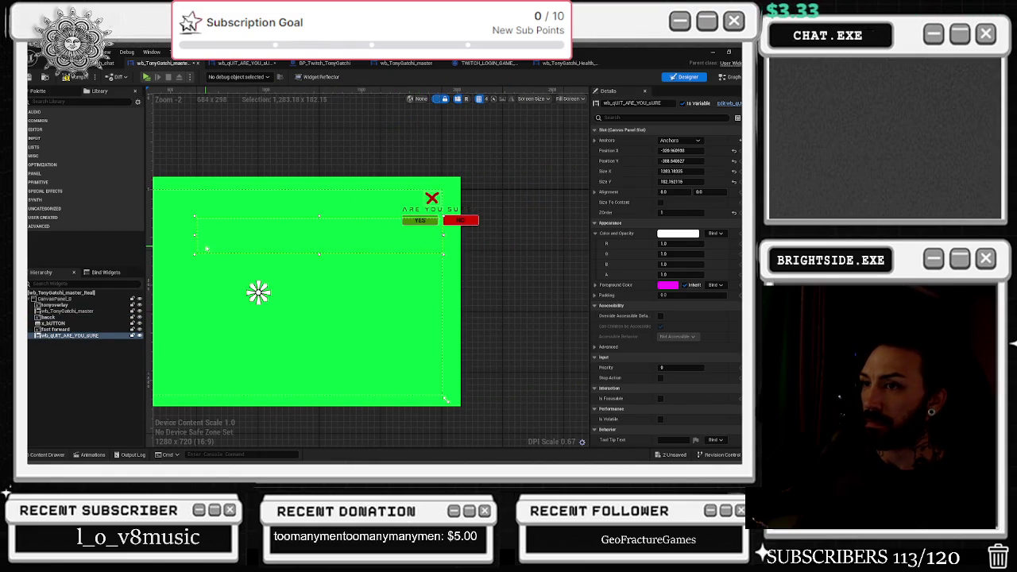
pyautogui.moveTo(195, 235)
pyautogui.mouseDown()
pyautogui.moveTo(340, 243)
pyautogui.moveTo(116, 247)
pyautogui.mouseUp()
pyautogui.scroll(-2, 324, 228)
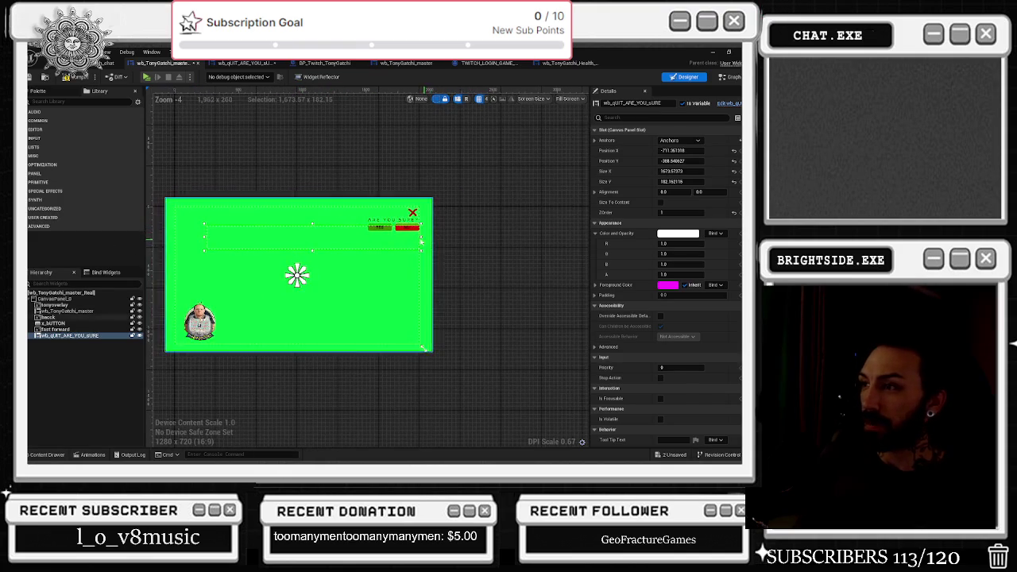
pyautogui.moveTo(422, 236)
pyautogui.mouseDown()
pyautogui.moveTo(227, 237)
pyautogui.moveTo(338, 240)
pyautogui.moveTo(313, 241)
pyautogui.mouseUp()
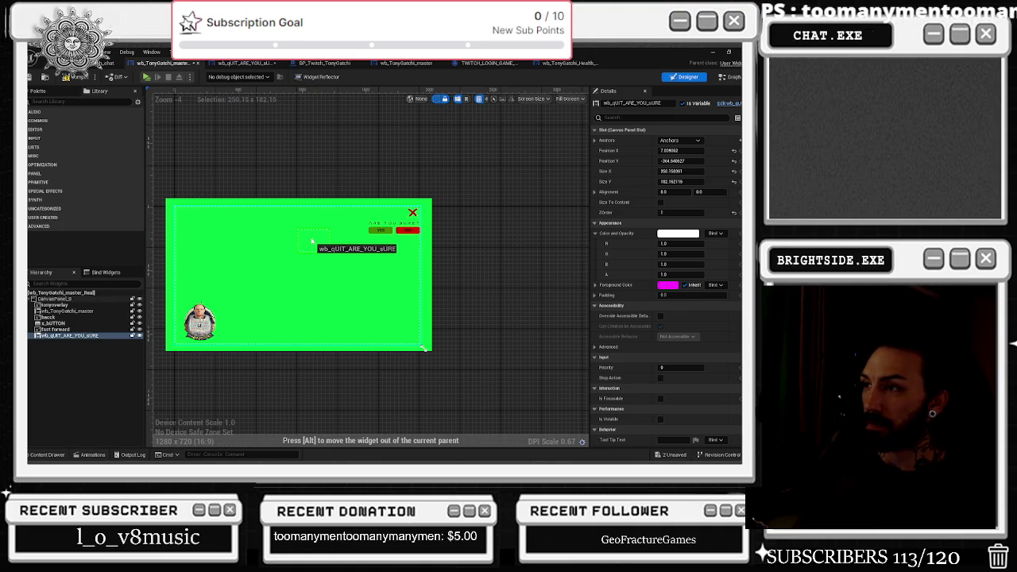
pyautogui.moveTo(312, 241); pyautogui.dragTo(298, 270)
pyautogui.scroll(-1, 301, 269)
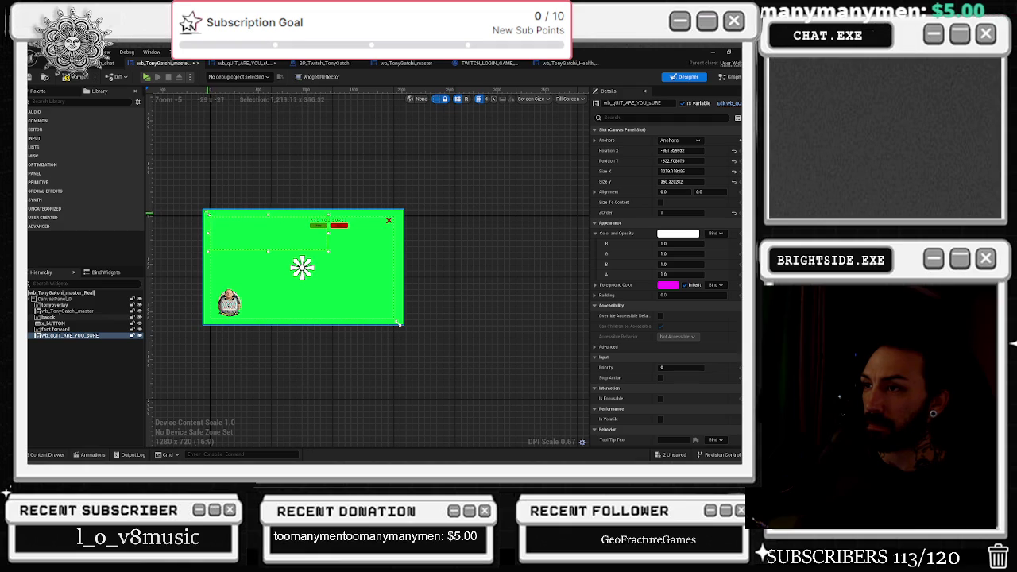
pyautogui.moveTo(399, 322)
pyautogui.mouseDown()
pyautogui.moveTo(414, 265)
pyautogui.moveTo(231, 243)
pyautogui.mouseUp()
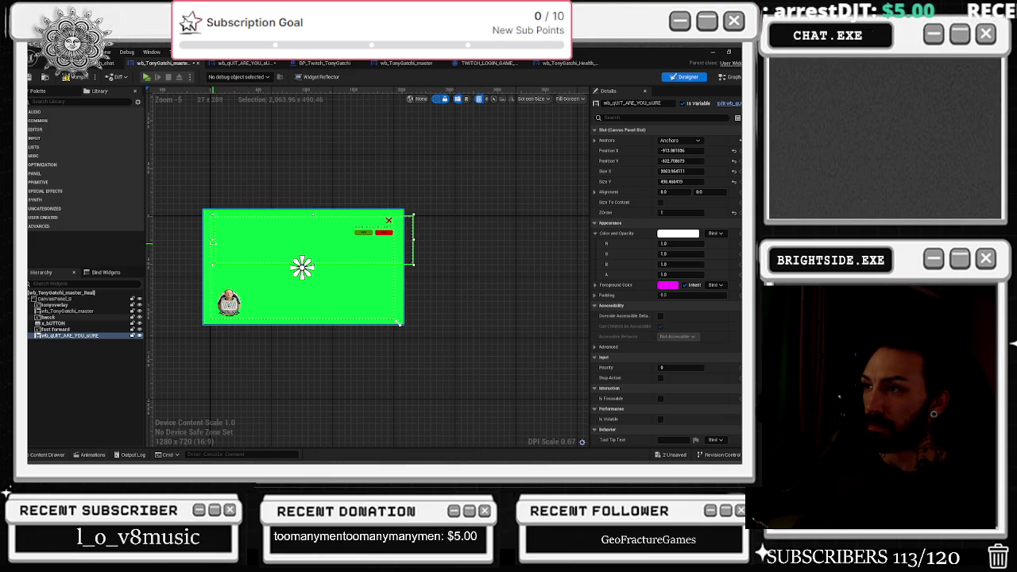
# Compile the master widget and switch to its event graph
pyautogui.click(68, 77)
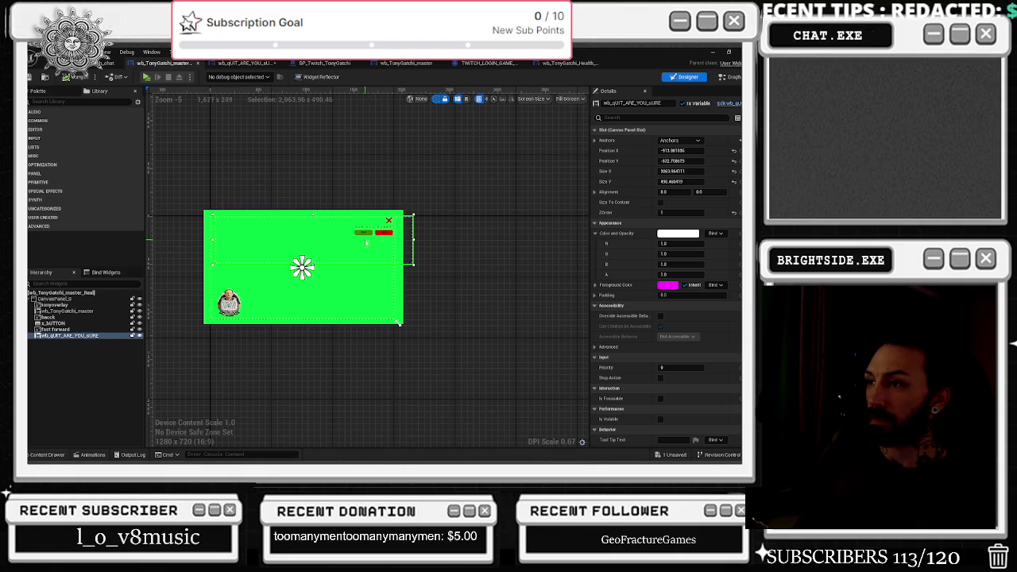
pyautogui.scroll(4, 368, 243)
pyautogui.scroll(-3, 449, 147)
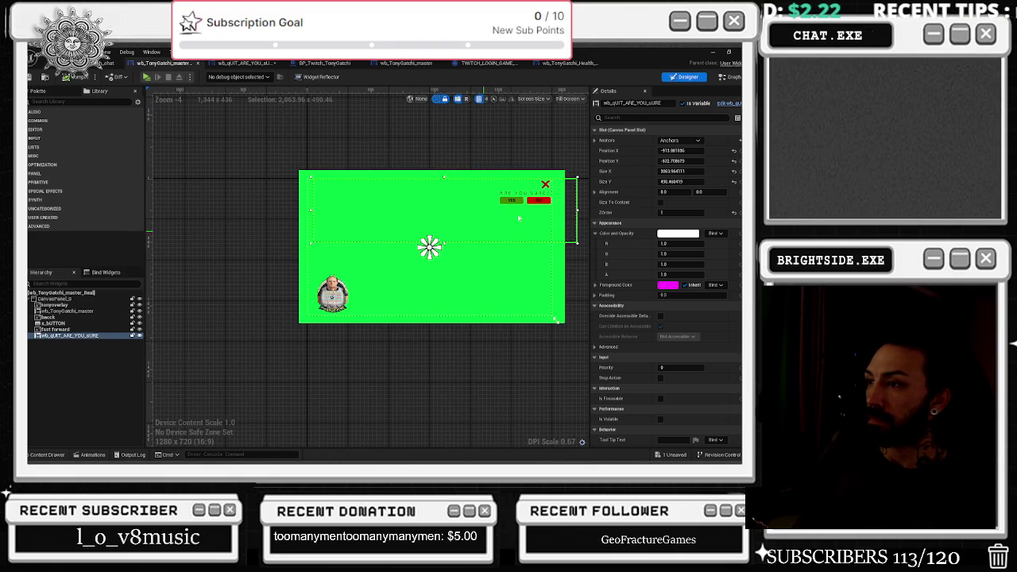
pyautogui.click(729, 76)
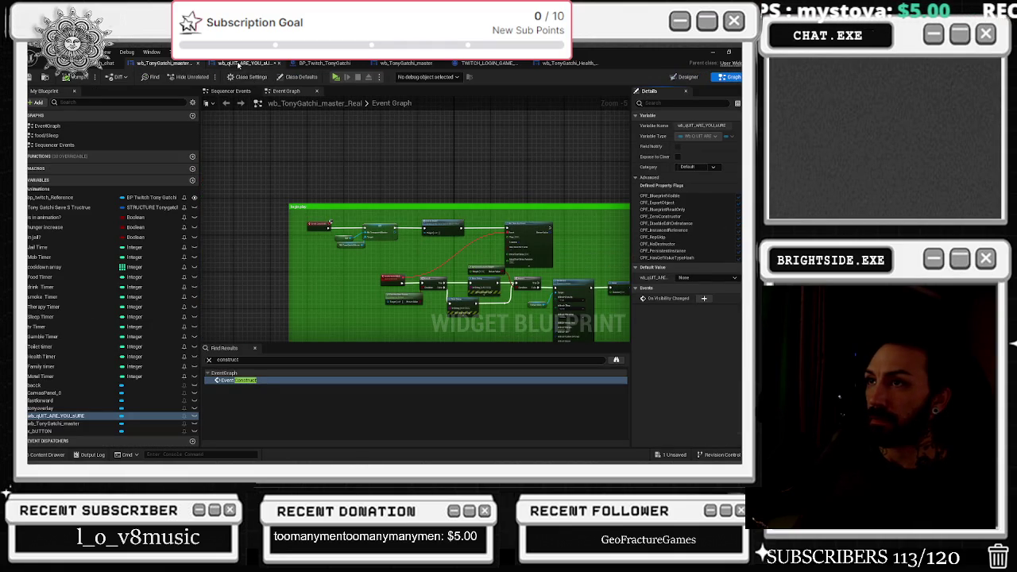
pyautogui.click(243, 62)
pyautogui.click(464, 275)
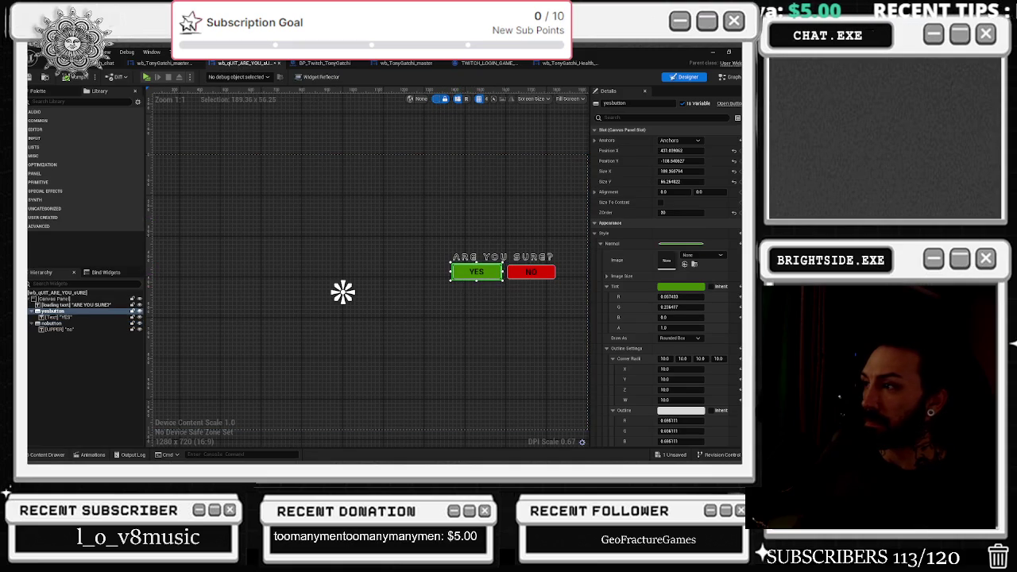
pyautogui.scroll(-10, 668, 358)
pyautogui.click(720, 411)
pyautogui.scroll(-1, 475, 276)
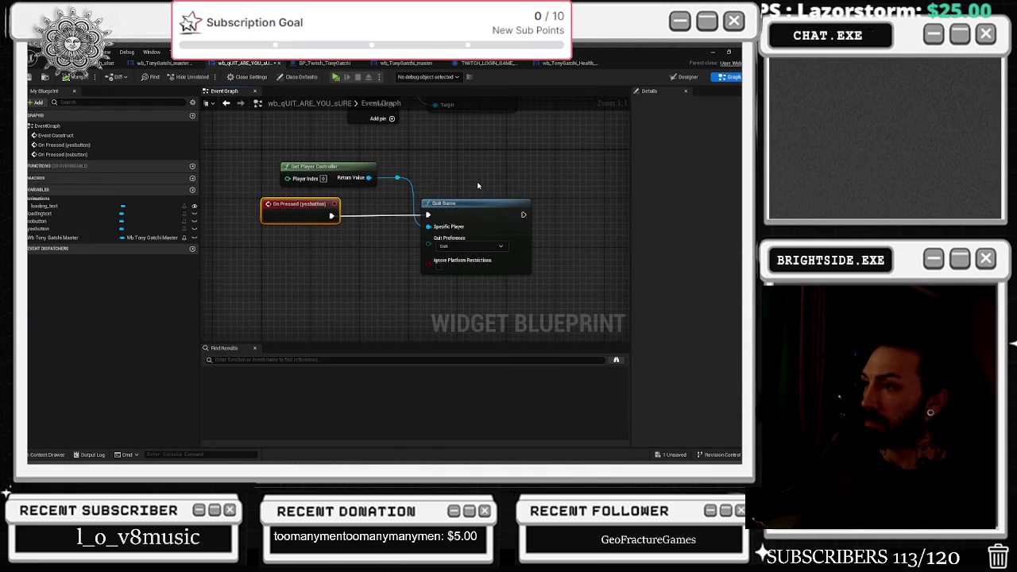
pyautogui.scroll(-1, 478, 259)
pyautogui.moveTo(280, 225); pyautogui.dragTo(504, 282)
pyautogui.click(304, 184)
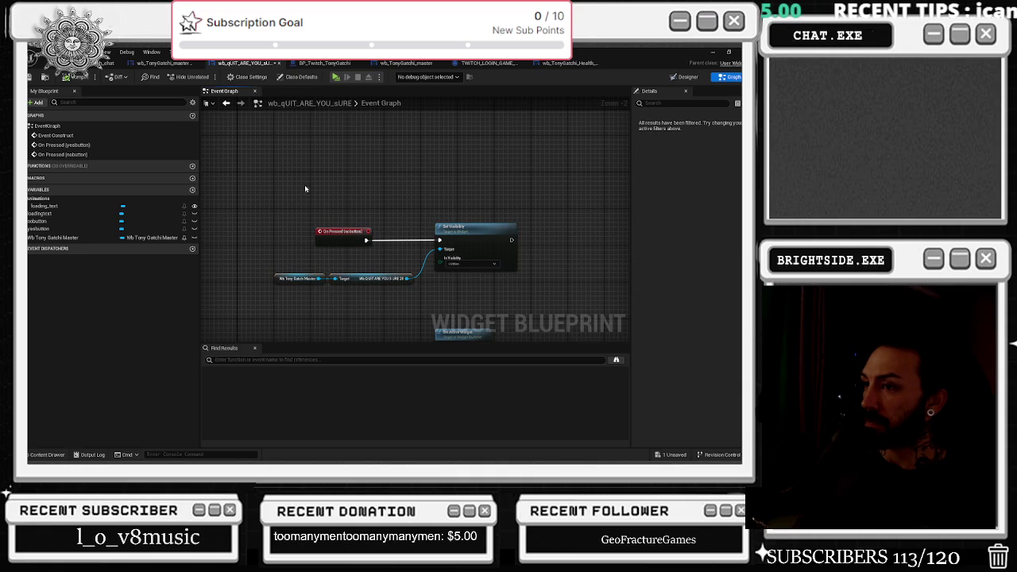
pyautogui.click(272, 278)
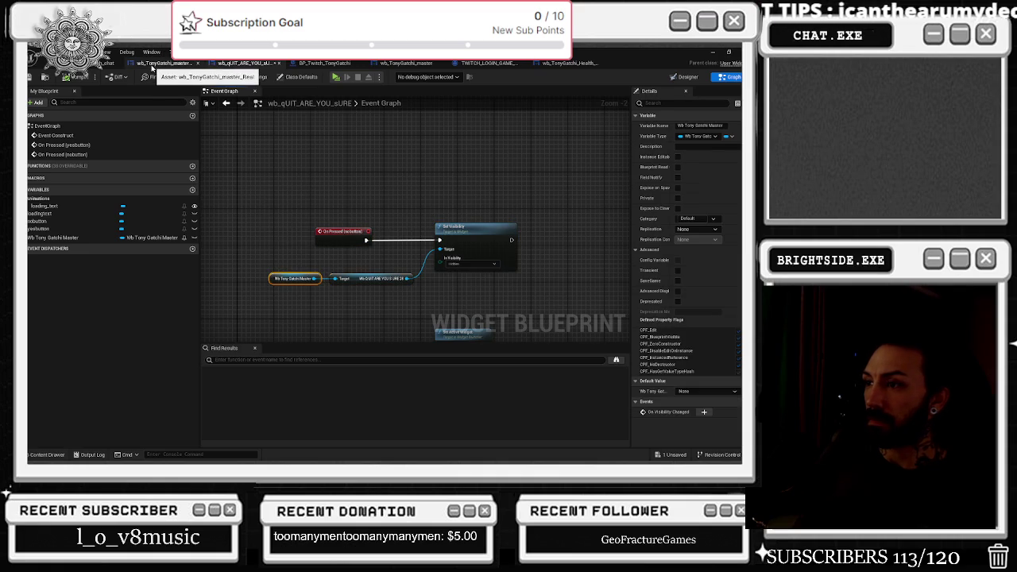
pyautogui.click(152, 65)
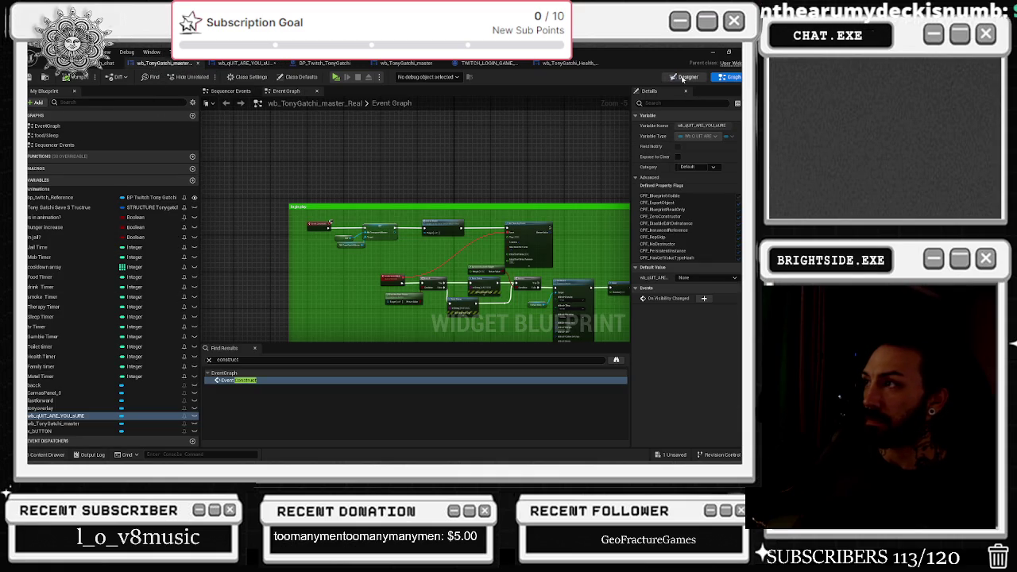
# Filter the ARE YOU SURE prompt's details for 'vis' to confirm its Visibility is Hidden
pyautogui.click(685, 77)
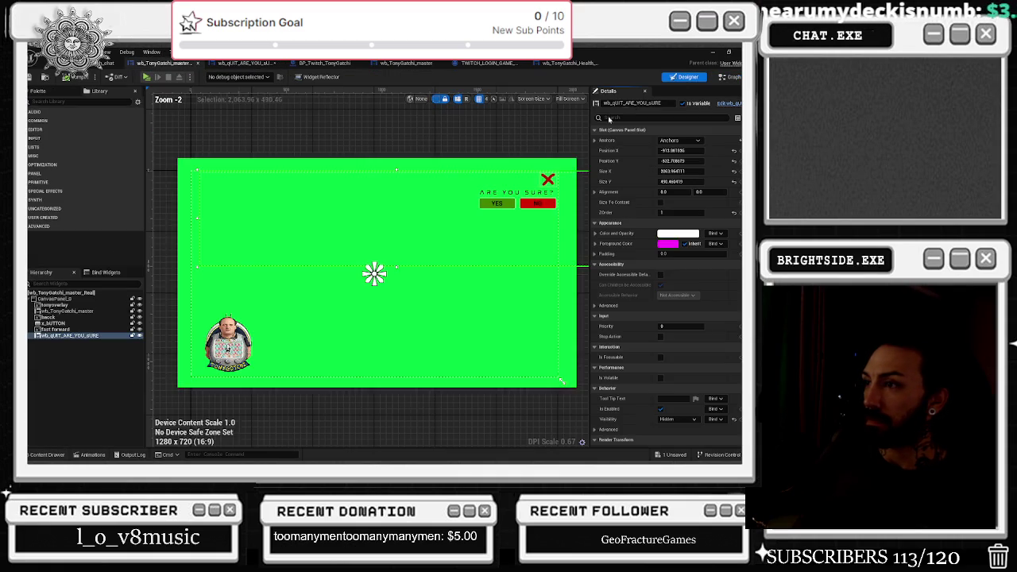
pyautogui.click(96, 335)
pyautogui.click(594, 233)
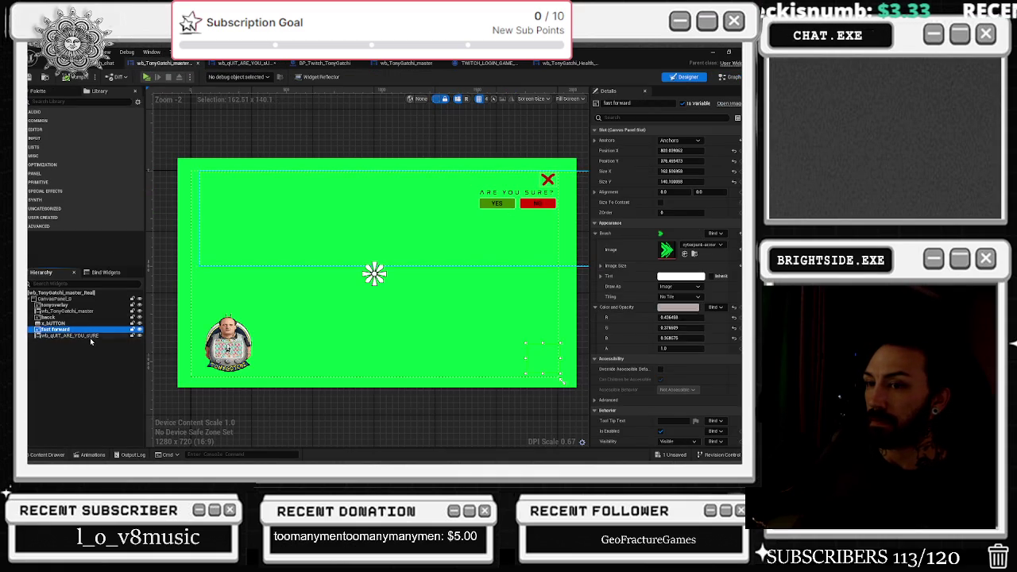
pyautogui.click(692, 117)
pyautogui.write('vis')
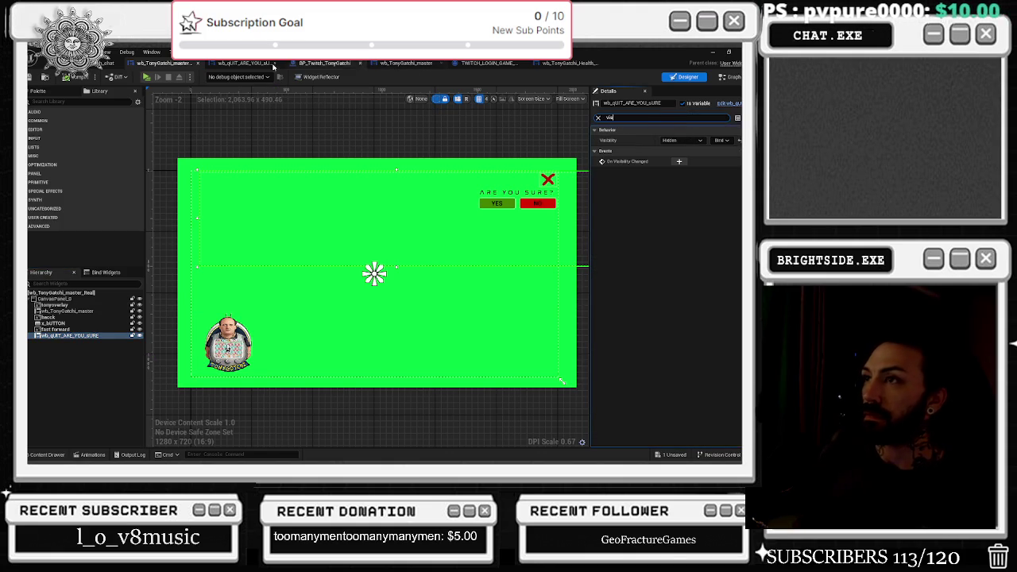
# Move the Set Active Widget node group closer to the NO-button logic in the quit widget's graph
pyautogui.click(729, 77)
pyautogui.moveTo(483, 219)
pyautogui.mouseDown()
pyautogui.moveTo(412, 185)
pyautogui.moveTo(436, 119)
pyautogui.moveTo(448, 115)
pyautogui.mouseUp()
pyautogui.moveTo(234, 283)
pyautogui.mouseDown()
pyautogui.moveTo(432, 209)
pyautogui.moveTo(461, 238)
pyautogui.moveTo(461, 260)
pyautogui.moveTo(438, 253)
pyautogui.mouseUp()
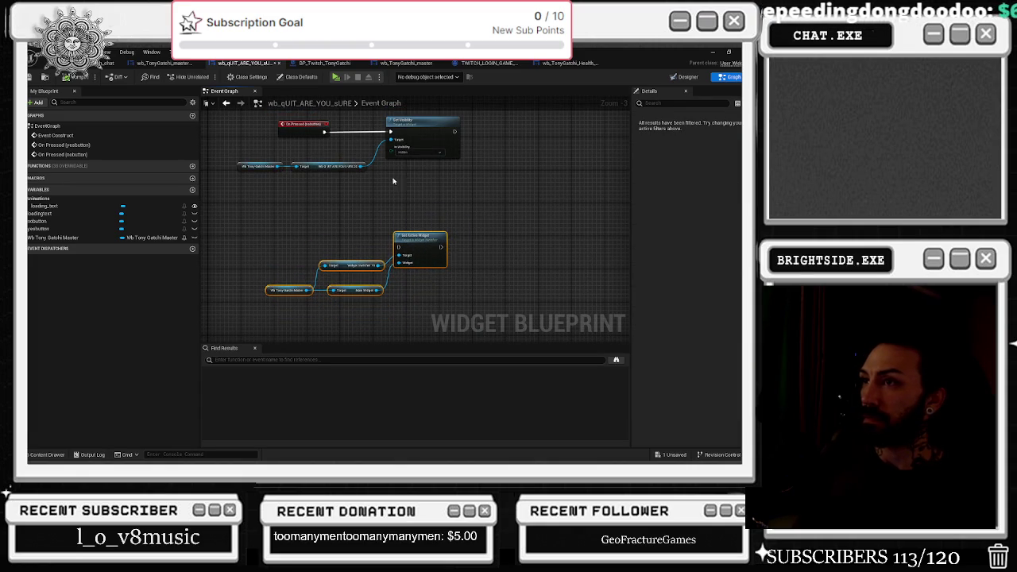
pyautogui.moveTo(328, 124); pyautogui.dragTo(338, 186)
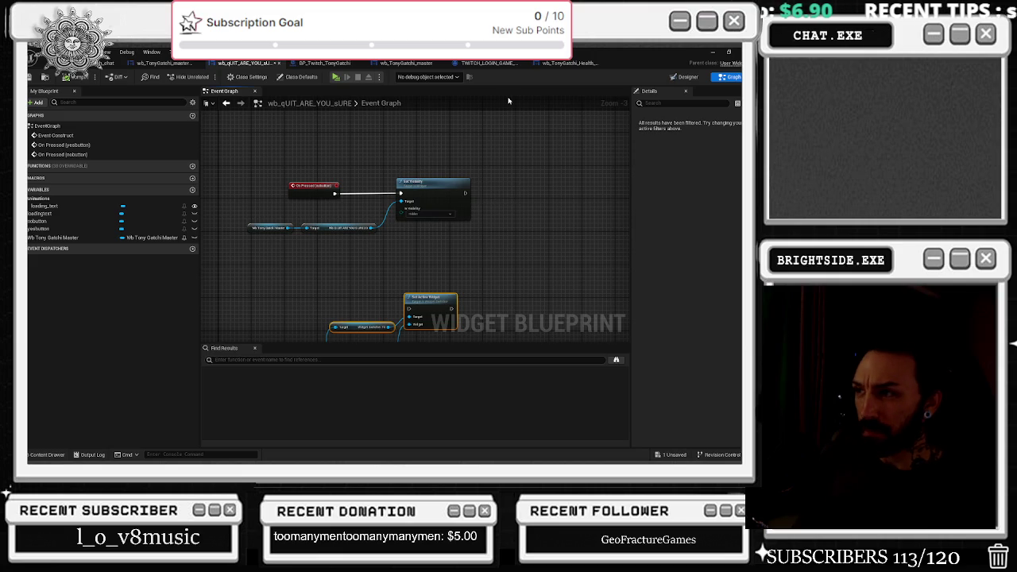
pyautogui.scroll(1, 438, 206)
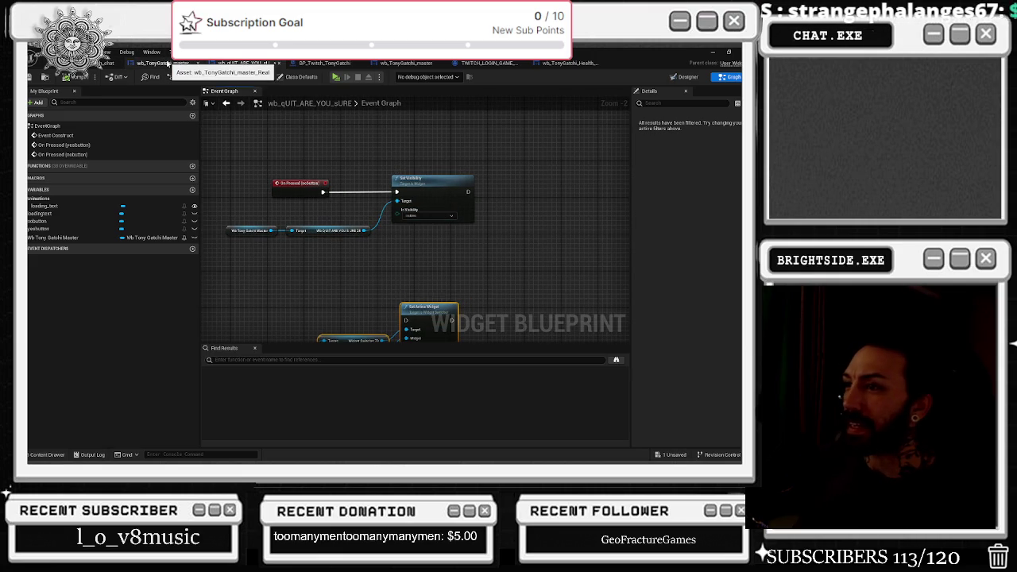
# Launch a play-test of Tonygotchi from the level editor
pyautogui.click(166, 62)
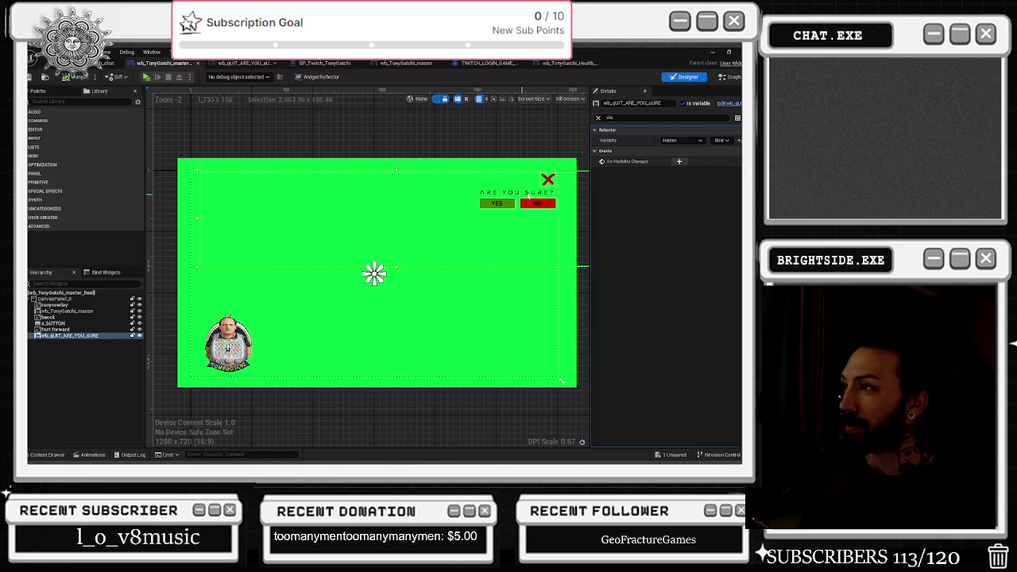
pyautogui.click(111, 63)
pyautogui.click(205, 77)
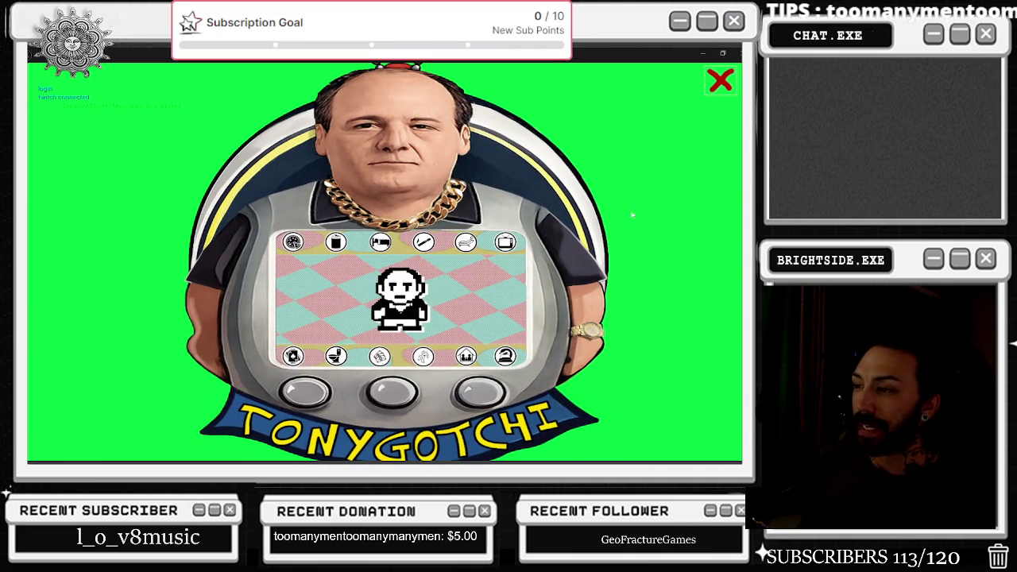
# Bring up the YES/NO quit prompt with the game's red X, then stop the play session
pyautogui.click(720, 83)
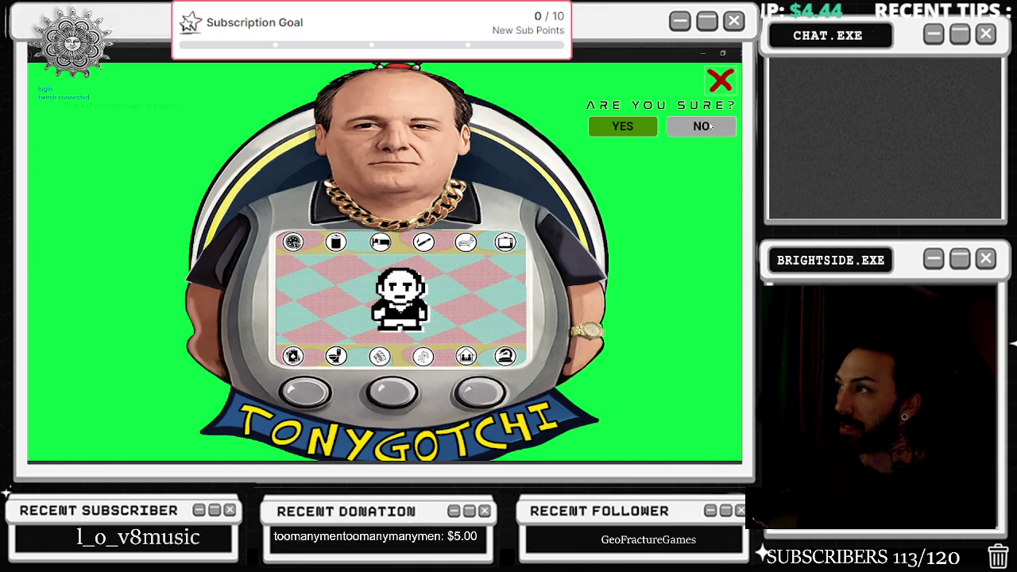
pyautogui.press('Escape')
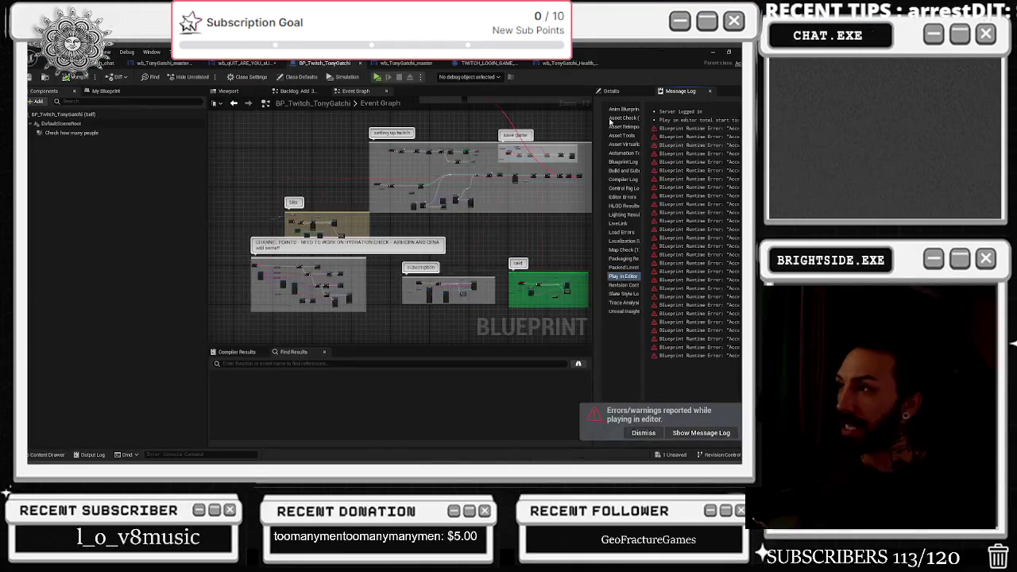
# Delete the extra wb_qUIT_ARE_YOU_sURE_28 copy from wb_TonyGatchi_master's hierarchy and compile
pyautogui.click(420, 62)
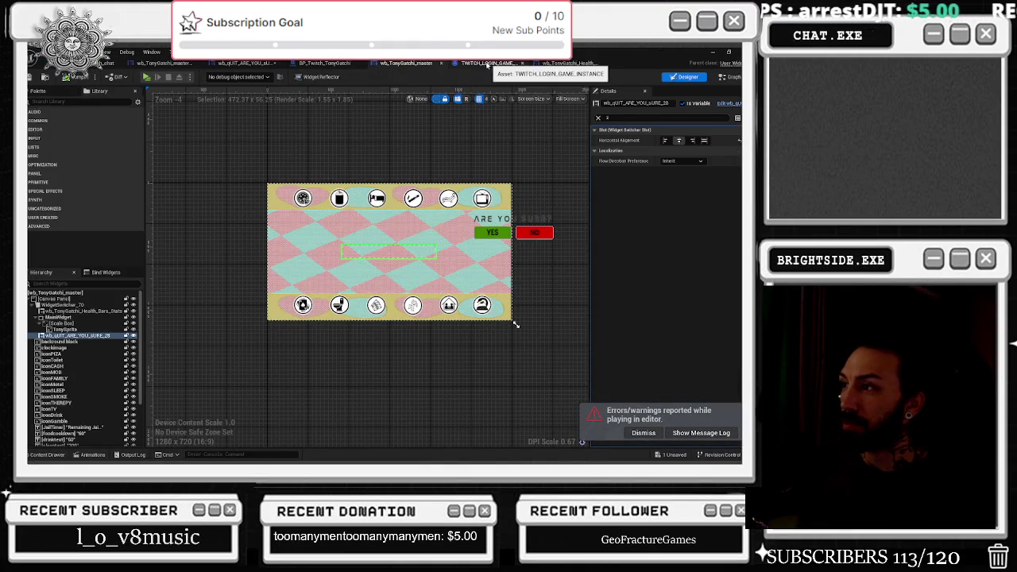
pyautogui.click(482, 63)
pyautogui.click(407, 63)
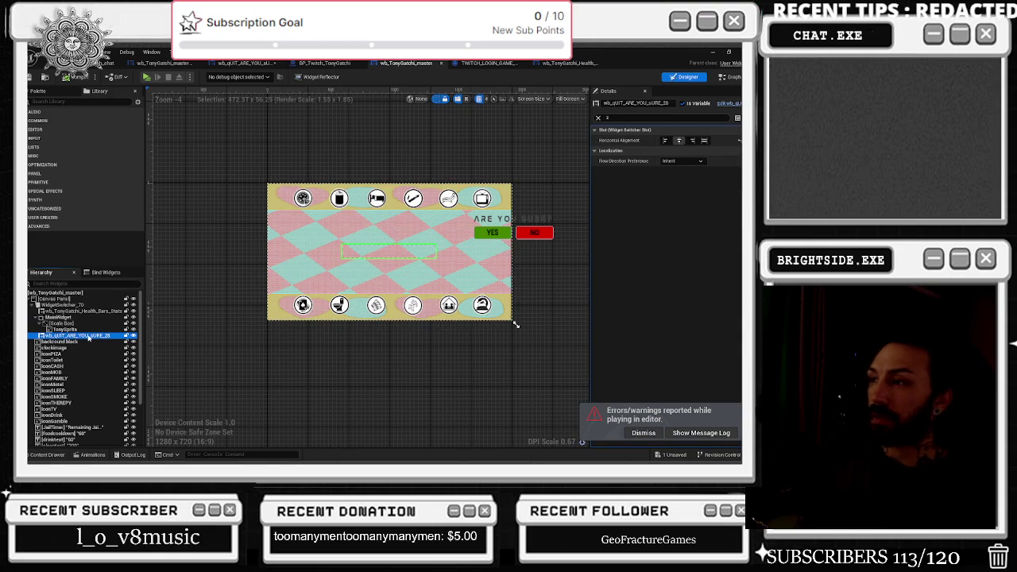
pyautogui.press('Delete')
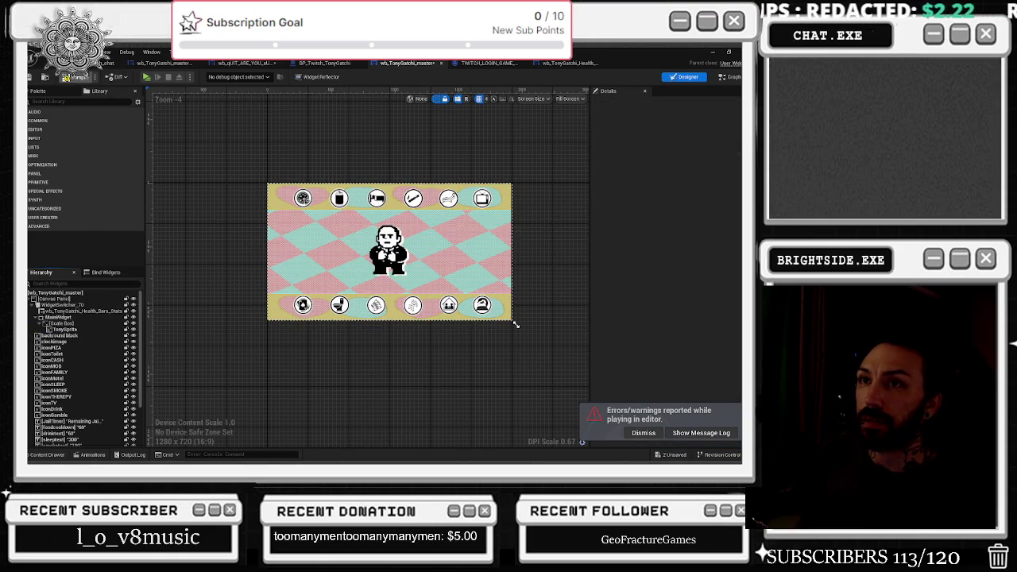
pyautogui.click(77, 77)
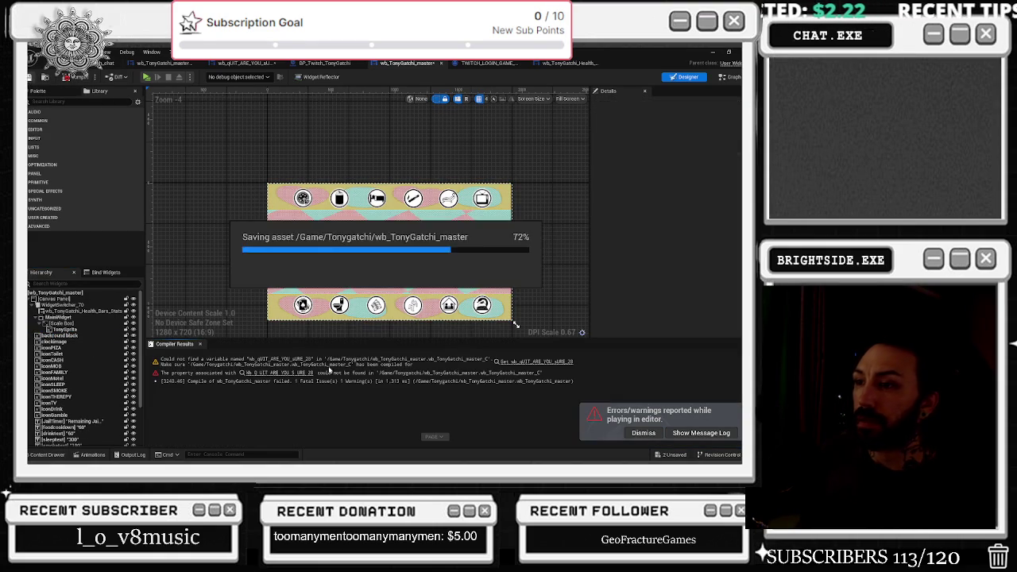
# Remove the erroring SET, Self and quit reference nodes, then recompile and save
pyautogui.click(300, 373)
pyautogui.moveTo(469, 270)
pyautogui.mouseDown()
pyautogui.moveTo(360, 234)
pyautogui.moveTo(513, 251)
pyautogui.moveTo(549, 245)
pyautogui.mouseUp()
pyautogui.click(479, 246)
pyautogui.press('Delete')
pyautogui.moveTo(350, 143); pyautogui.dragTo(317, 193)
pyautogui.press('Delete')
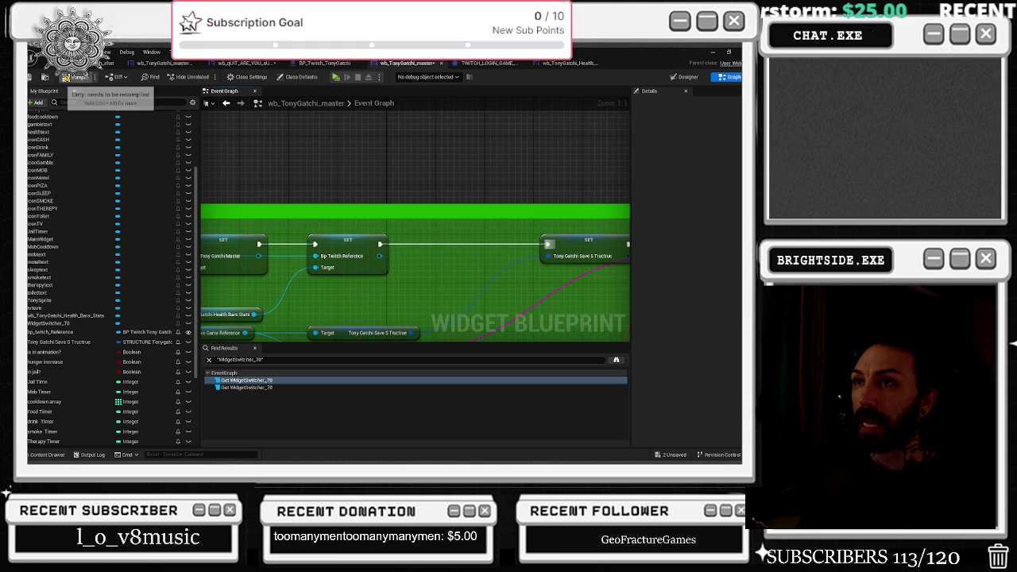
pyautogui.click(30, 78)
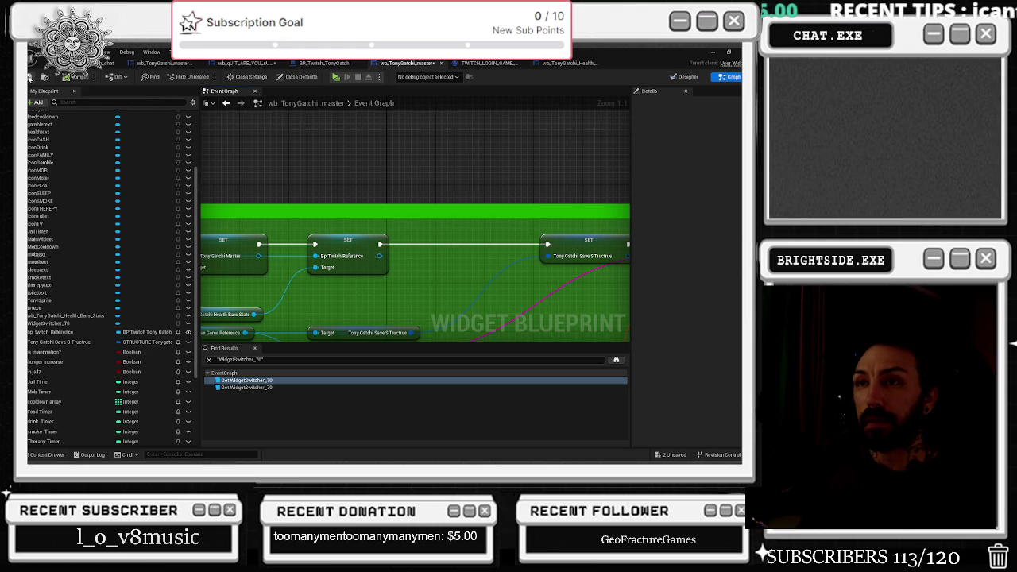
# Review the master widget's Event Graph, then open wb_qUIT_ARE_YOU_sURE's graph with the NO-button hide logic
pyautogui.click(167, 64)
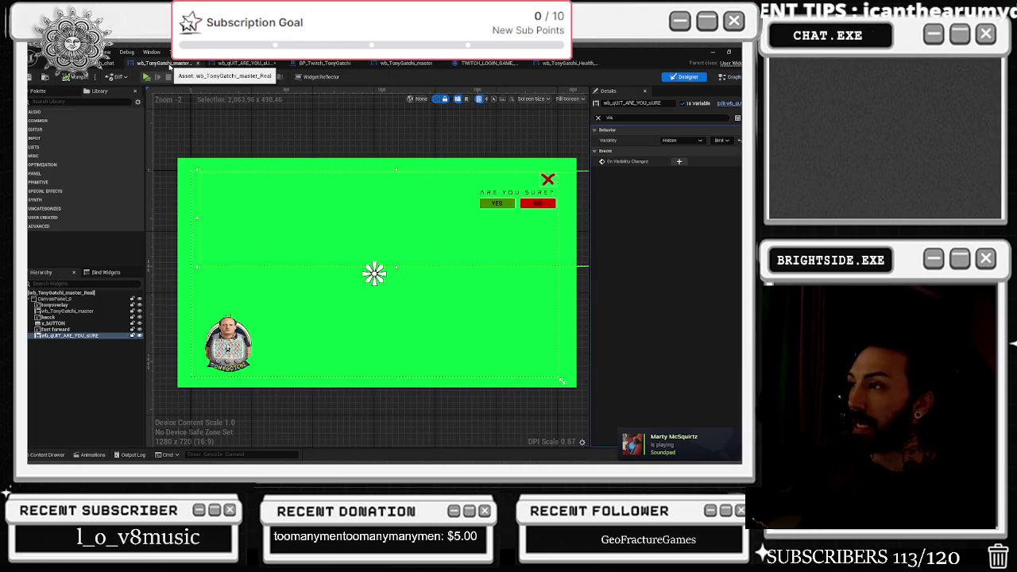
pyautogui.click(729, 77)
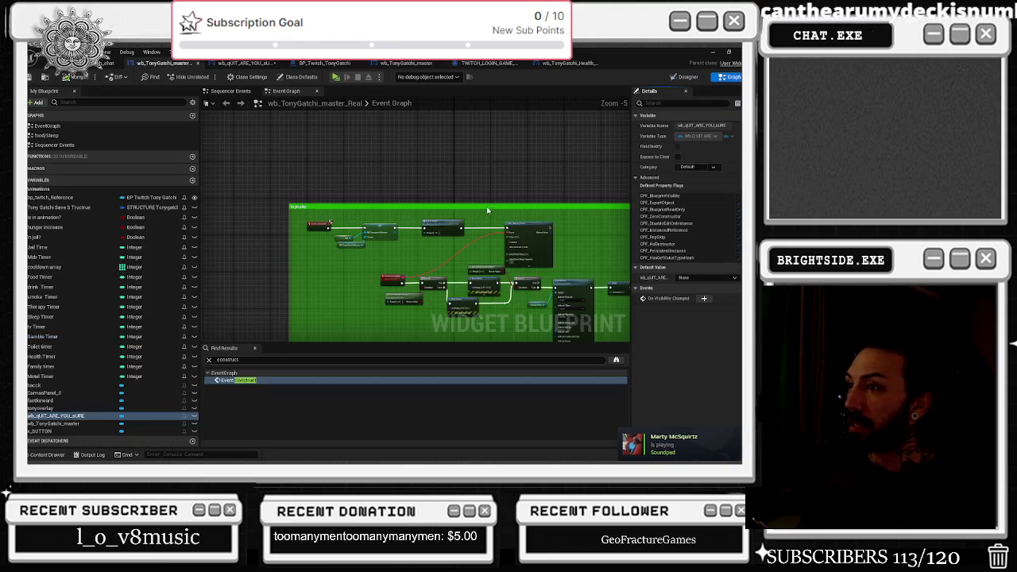
pyautogui.scroll(1, 420, 259)
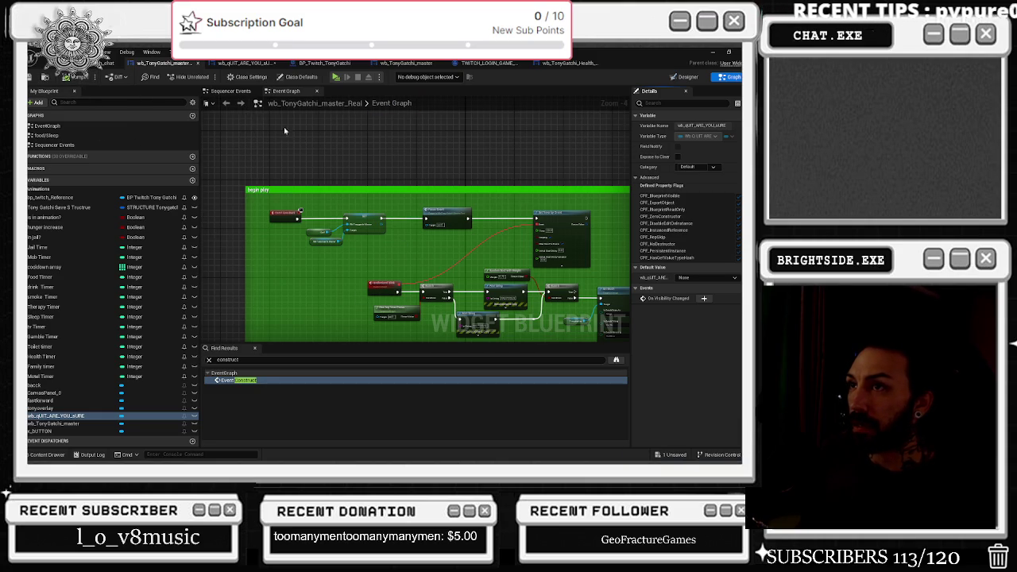
pyautogui.scroll(-8, 417, 236)
pyautogui.scroll(5, 416, 236)
pyautogui.click(228, 104)
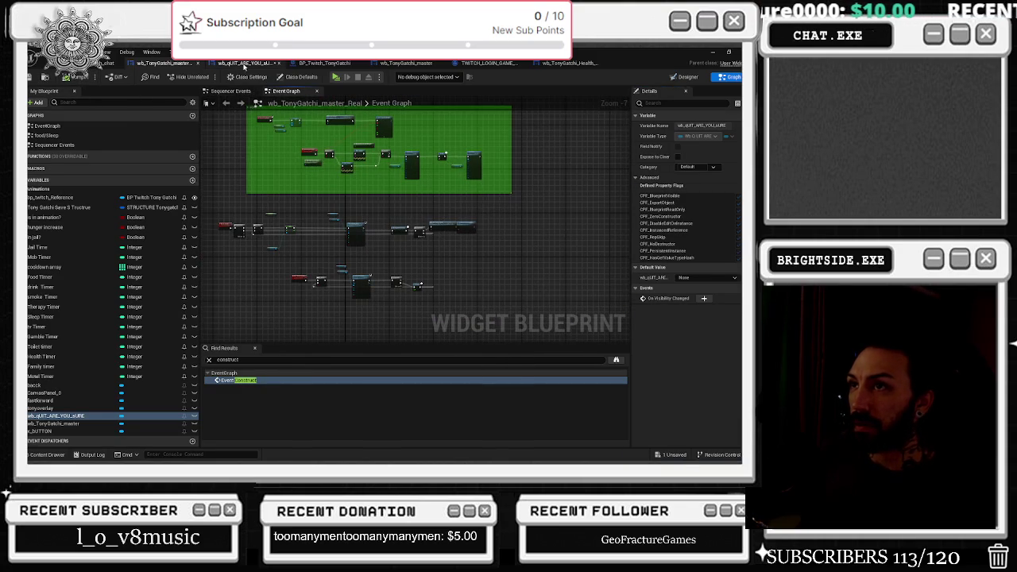
pyautogui.scroll(3, 360, 233)
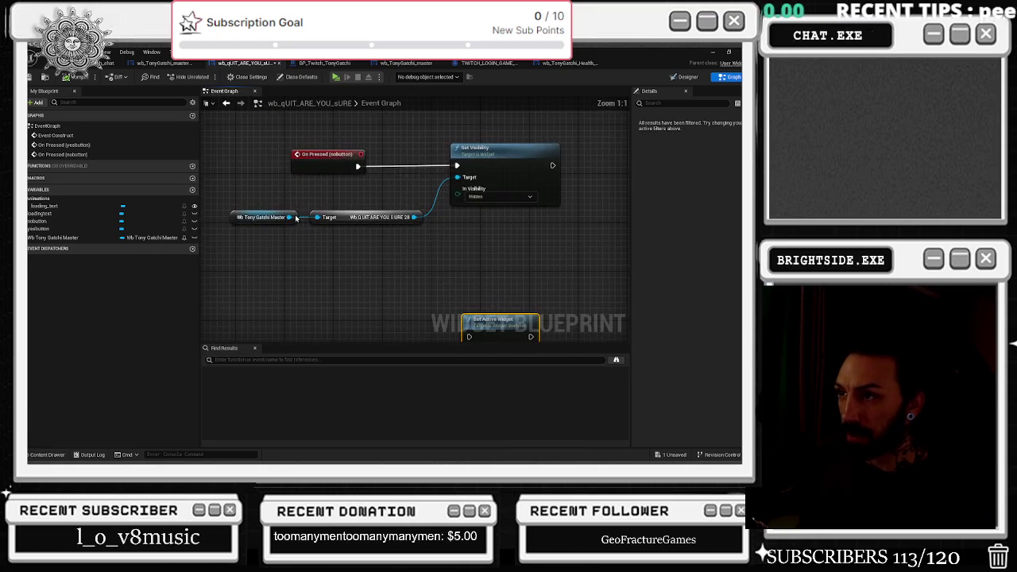
# Search the Wb Tony Gatchi Master pin's actions for 'wb' and then 'get quit' getters
pyautogui.moveTo(289, 217); pyautogui.dragTo(312, 242)
pyautogui.write('wb')
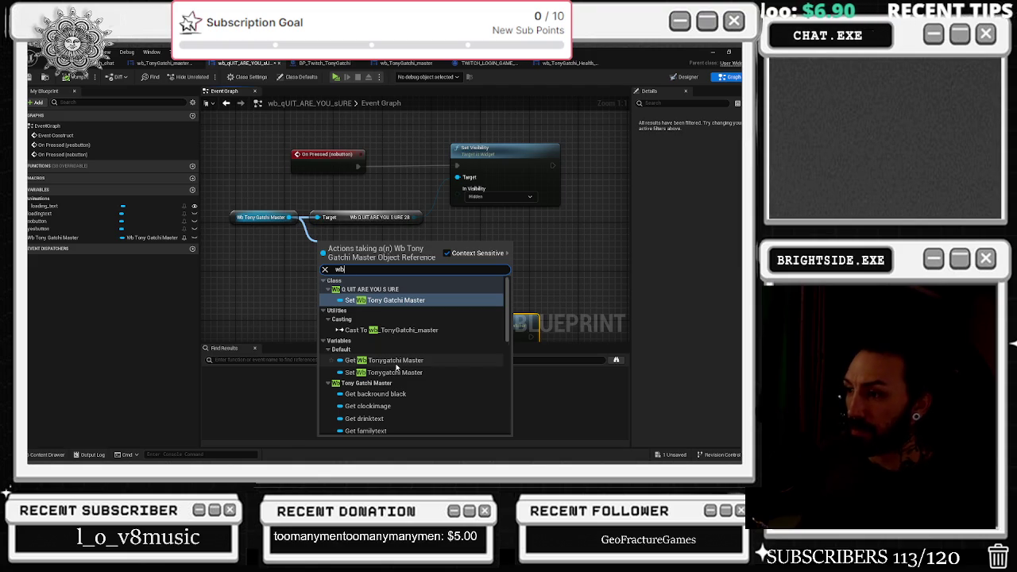
pyautogui.scroll(-10, 397, 368)
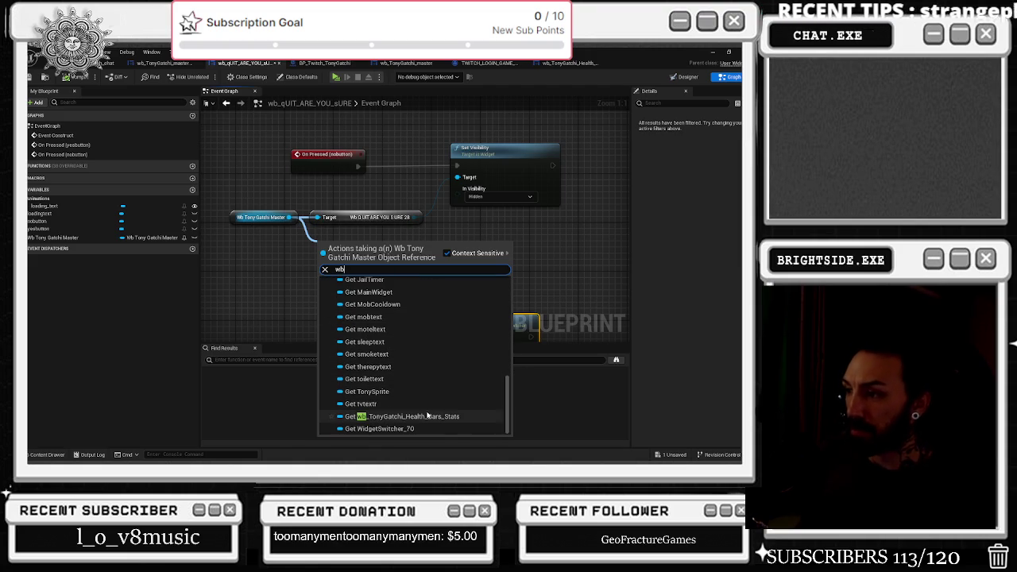
pyautogui.press('BackSpace')
pyautogui.press('BackSpace')
pyautogui.write('get quit')
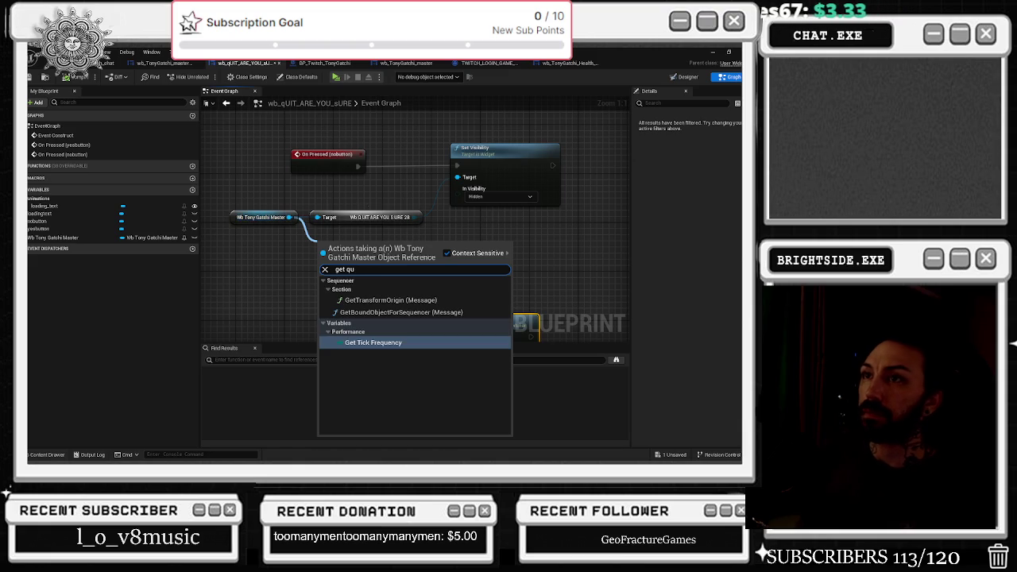
# Inspect the master's quit widget variable, retry a 'get maste' search, then show the master's Designer
pyautogui.click(167, 65)
pyautogui.click(80, 416)
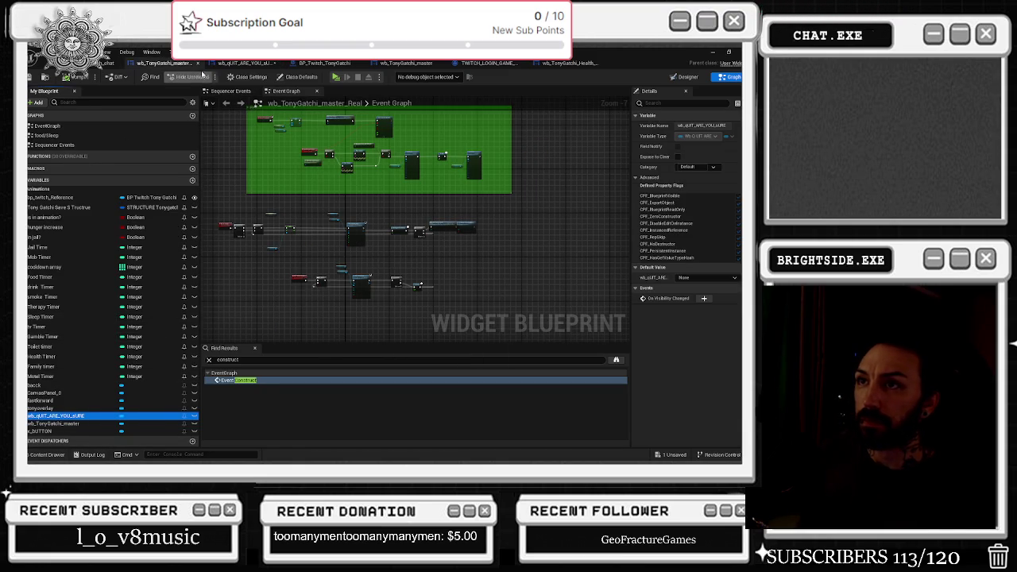
pyautogui.click(243, 62)
pyautogui.moveTo(289, 217); pyautogui.dragTo(305, 246)
pyautogui.write('get master')
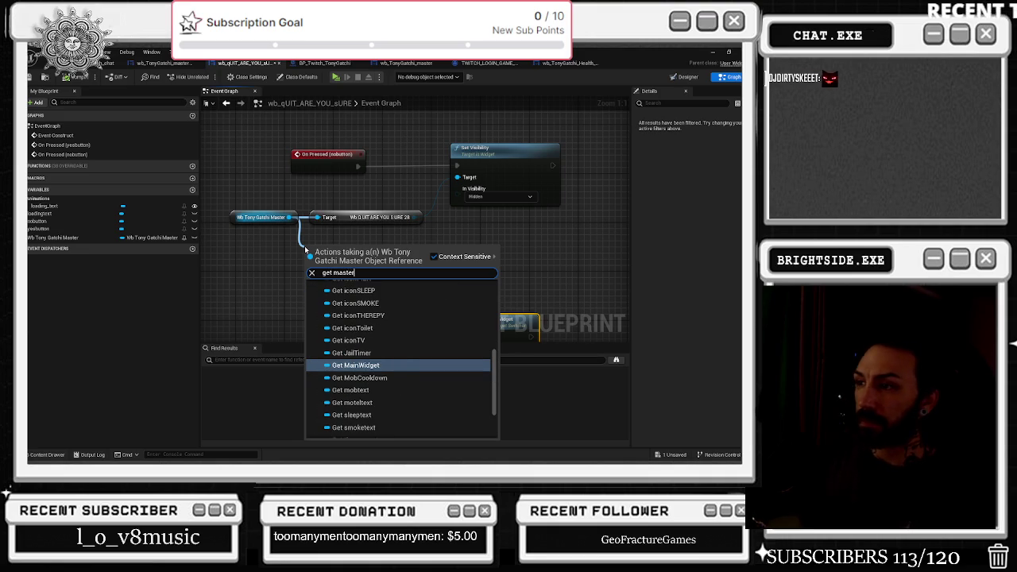
pyautogui.click(162, 62)
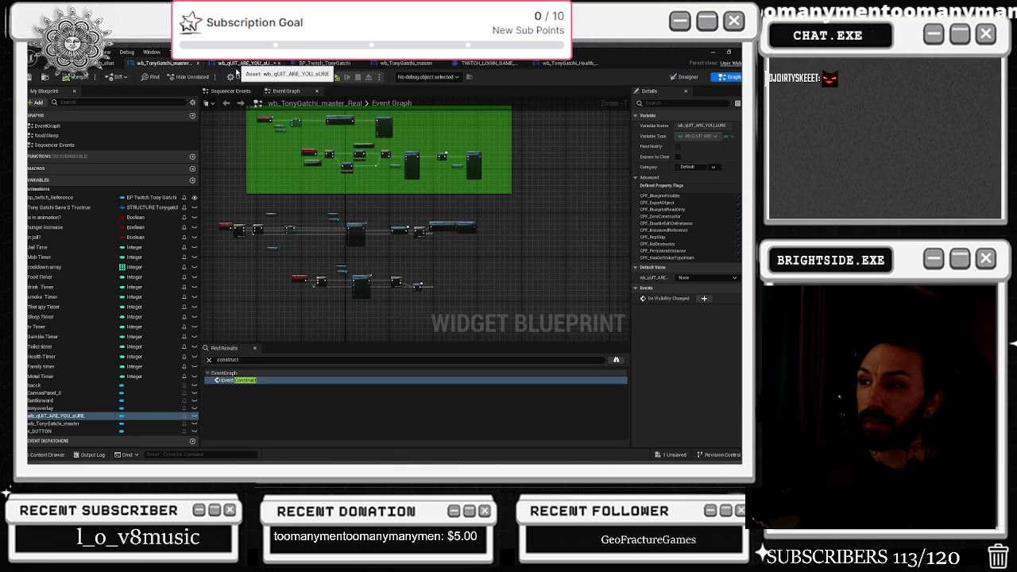
pyautogui.click(689, 76)
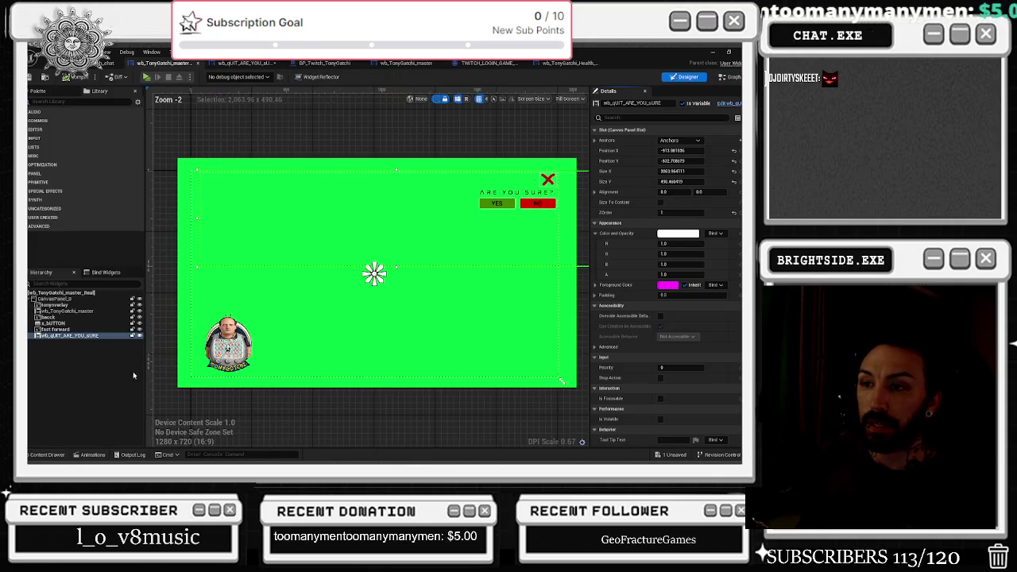
# Select the quit confirmation widget and save the changed assets
pyautogui.click(57, 338)
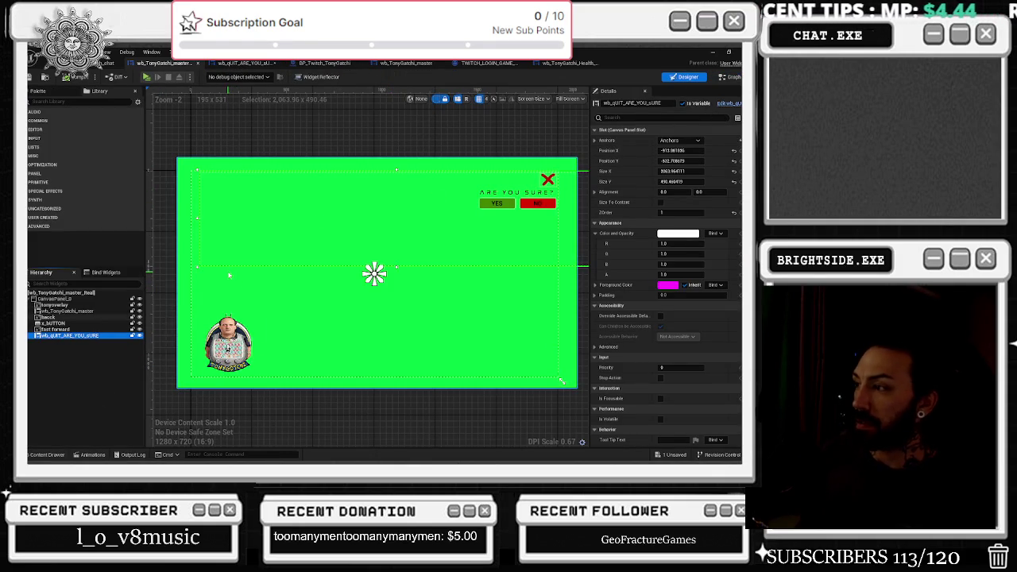
pyautogui.click(670, 454)
pyautogui.click(463, 368)
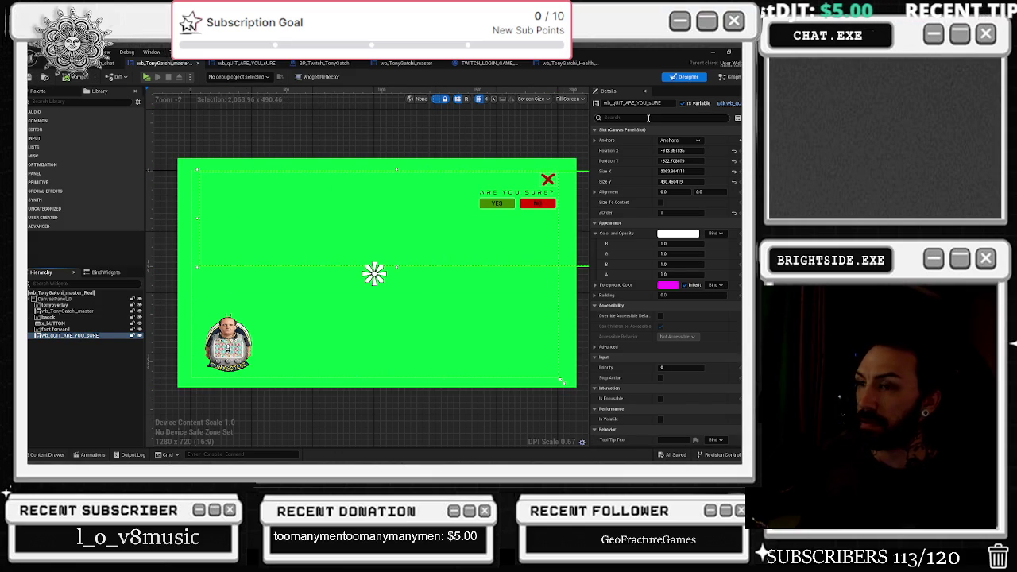
# Reselect the quit prompt in the master layout and toggle its editor visibility on the canvas
pyautogui.click(255, 63)
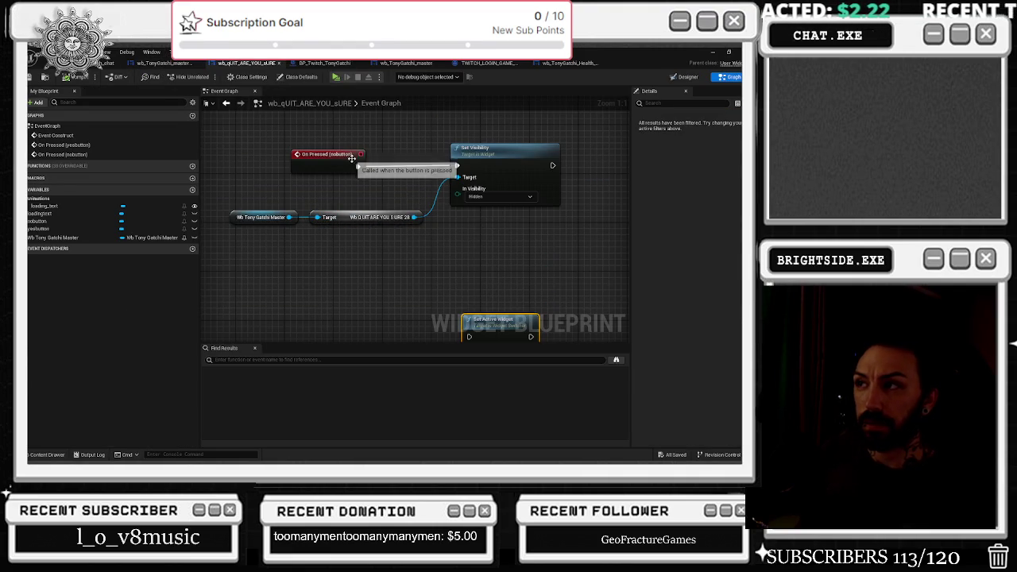
pyautogui.click(163, 63)
pyautogui.click(228, 342)
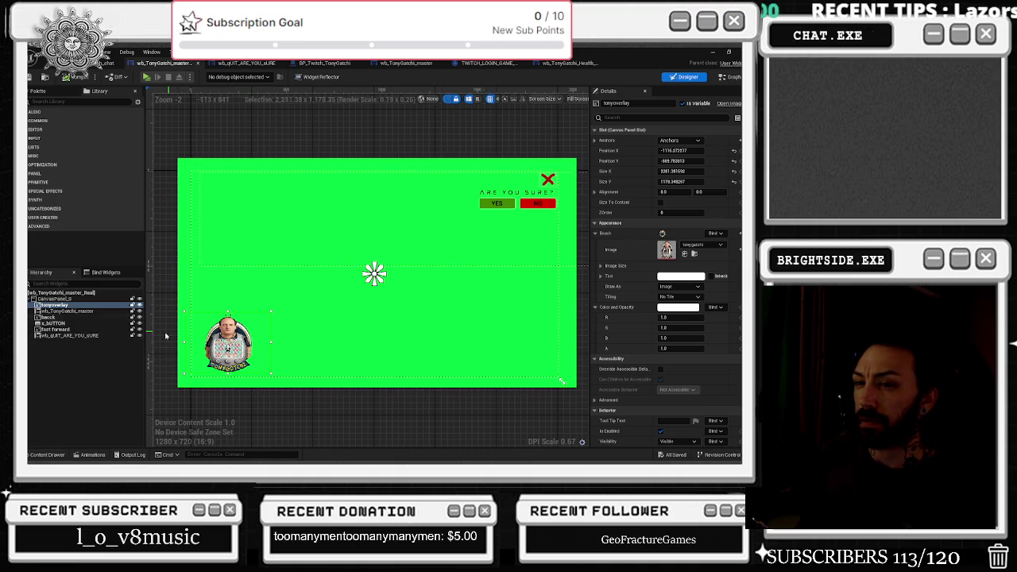
pyautogui.click(97, 336)
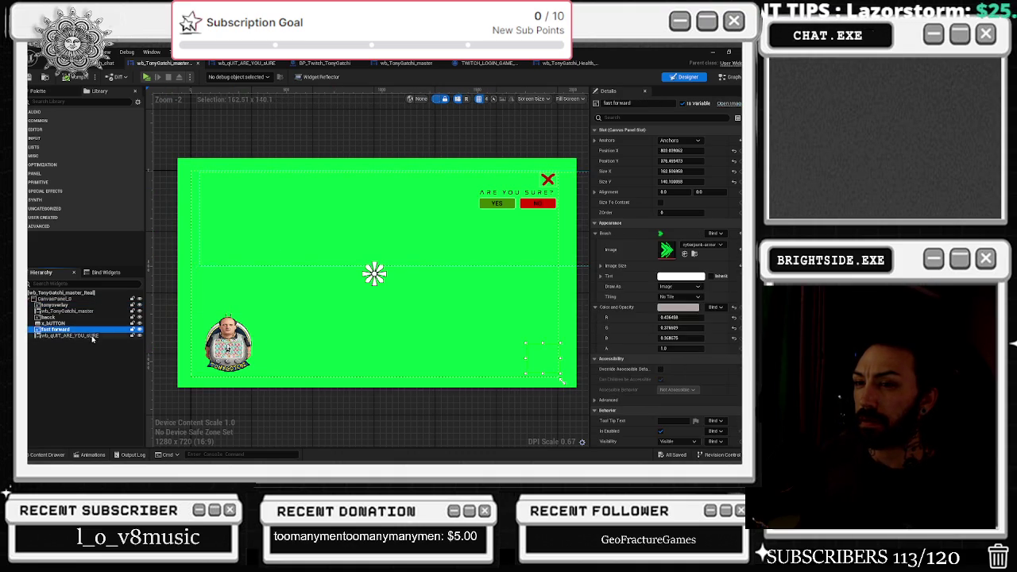
pyautogui.click(139, 336)
pyautogui.click(139, 336)
pyautogui.click(139, 336)
pyautogui.click(139, 336)
pyautogui.click(139, 336)
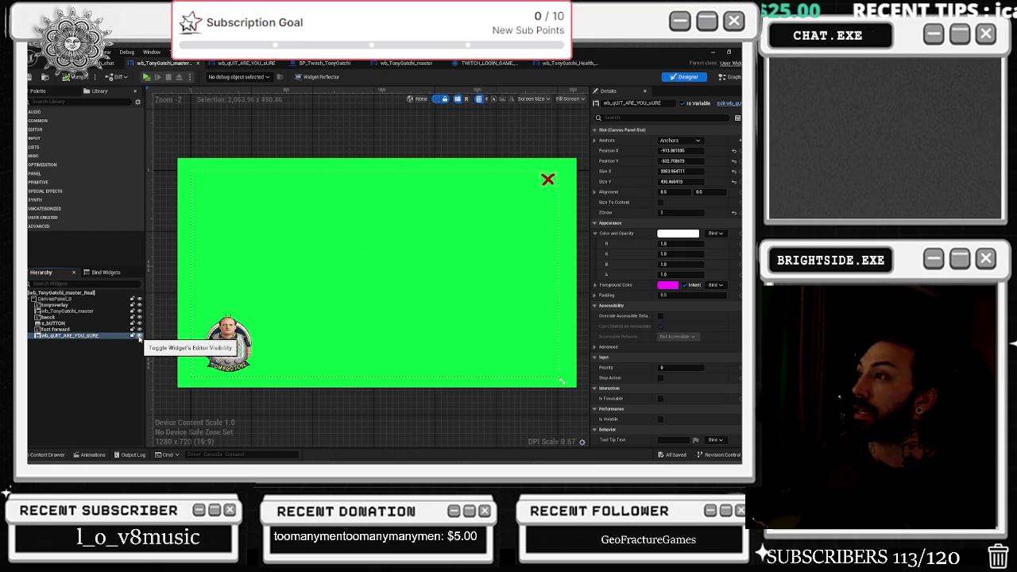
pyautogui.click(139, 336)
# Rename the quit prompt to quit_widget, then compile and save the master blueprint
pyautogui.click(670, 104)
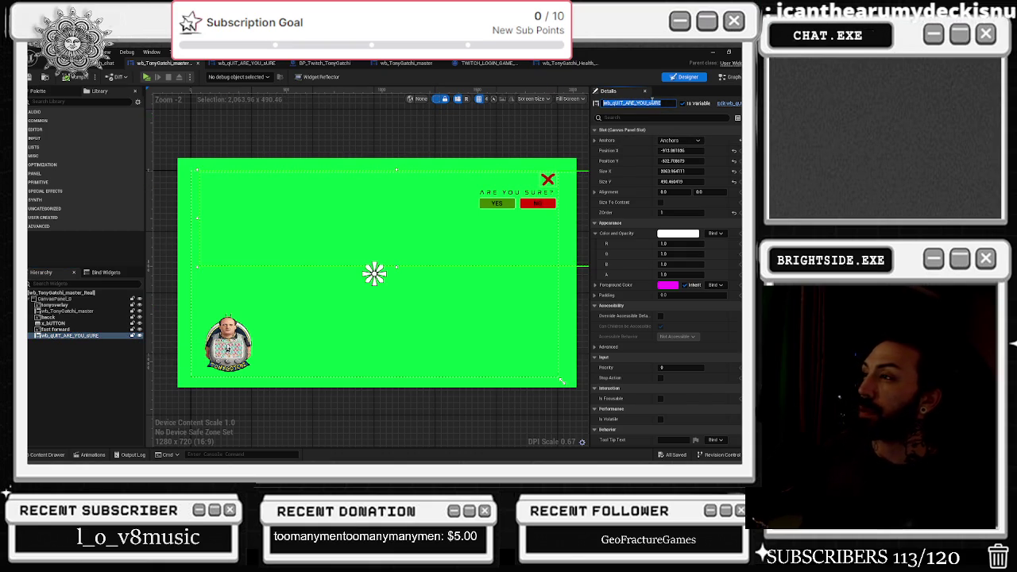
pyautogui.write('quit_widge')
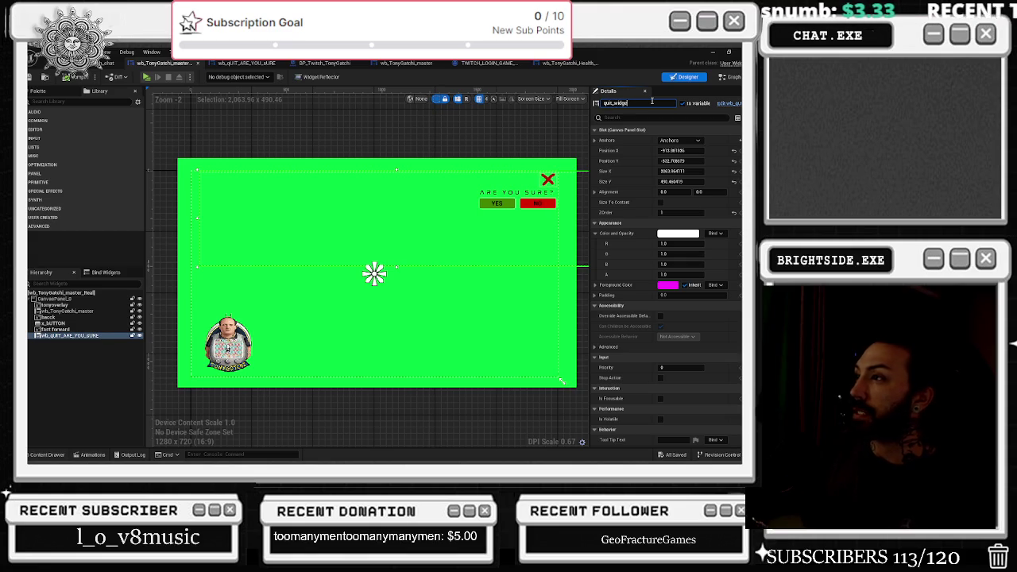
pyautogui.write('t')
pyautogui.press('Return')
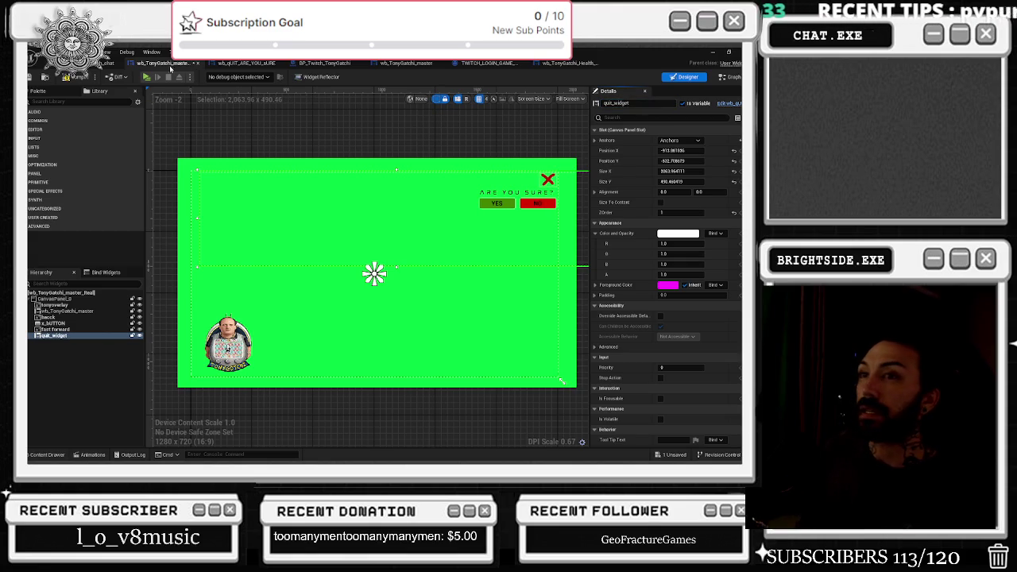
pyautogui.click(72, 77)
pyautogui.click(732, 76)
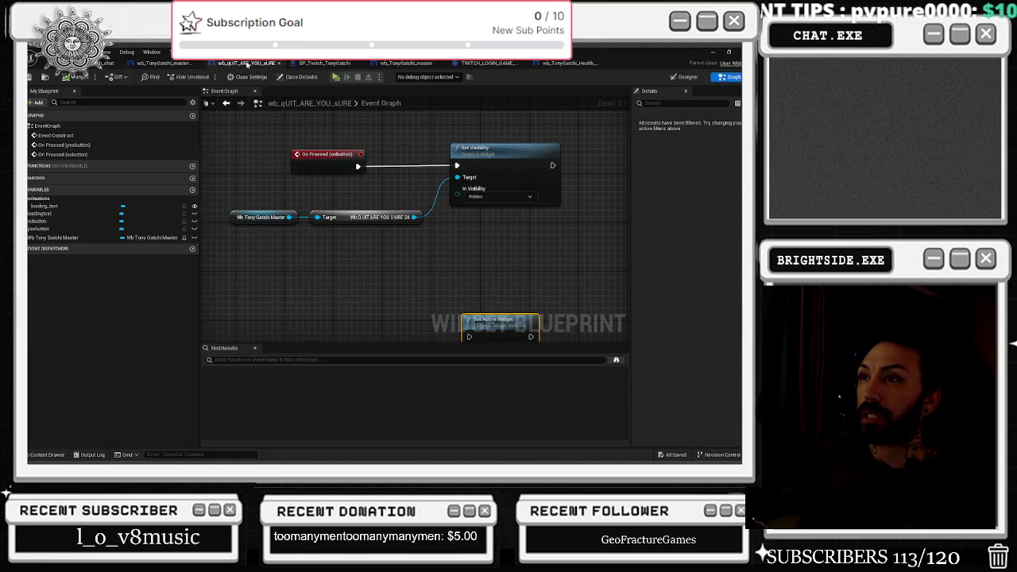
# Abandon a 'get qui' getter search, box-select the four NO-button nodes, and return to the master graph
pyautogui.moveTo(287, 217); pyautogui.dragTo(314, 242)
pyautogui.write('get qui')
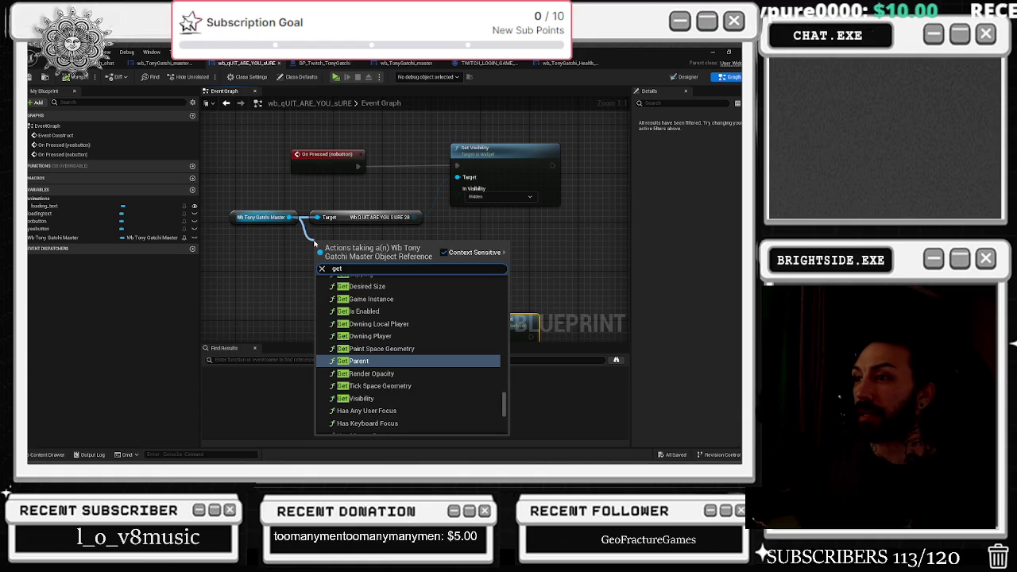
pyautogui.press('Escape')
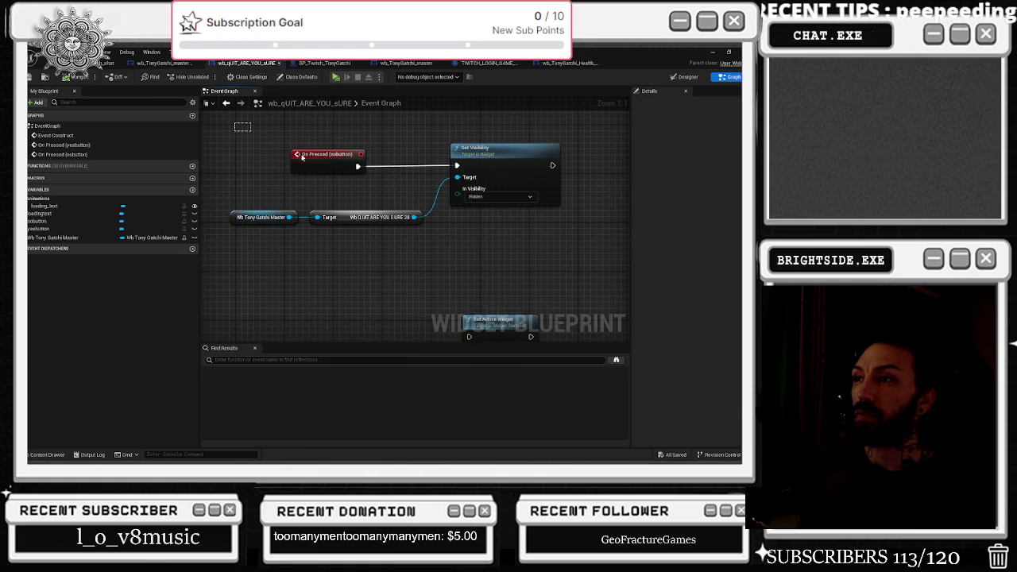
pyautogui.moveTo(252, 134); pyautogui.dragTo(453, 224)
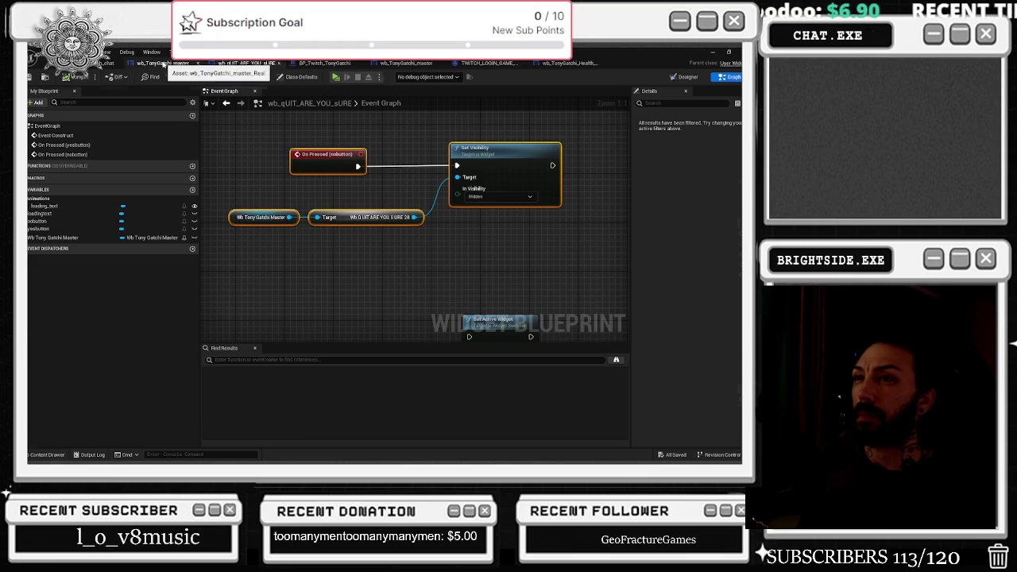
pyautogui.click(163, 63)
pyautogui.hotkey('ctrl', 'f')
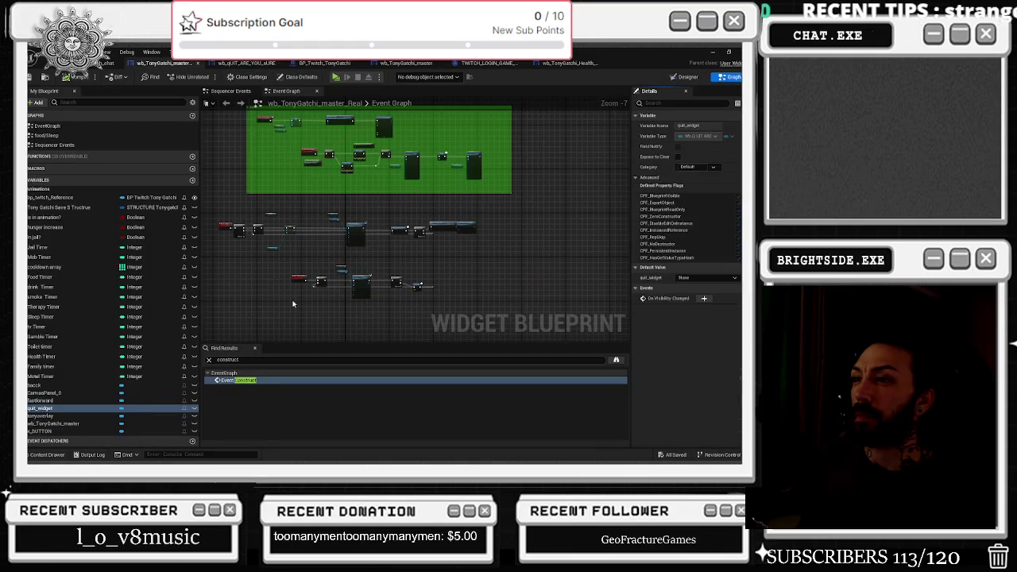
# Find Event Construct in the master graph and shift the Focus Event node right
pyautogui.write('construct')
pyautogui.press('Return')
pyautogui.scroll(7, 460, 256)
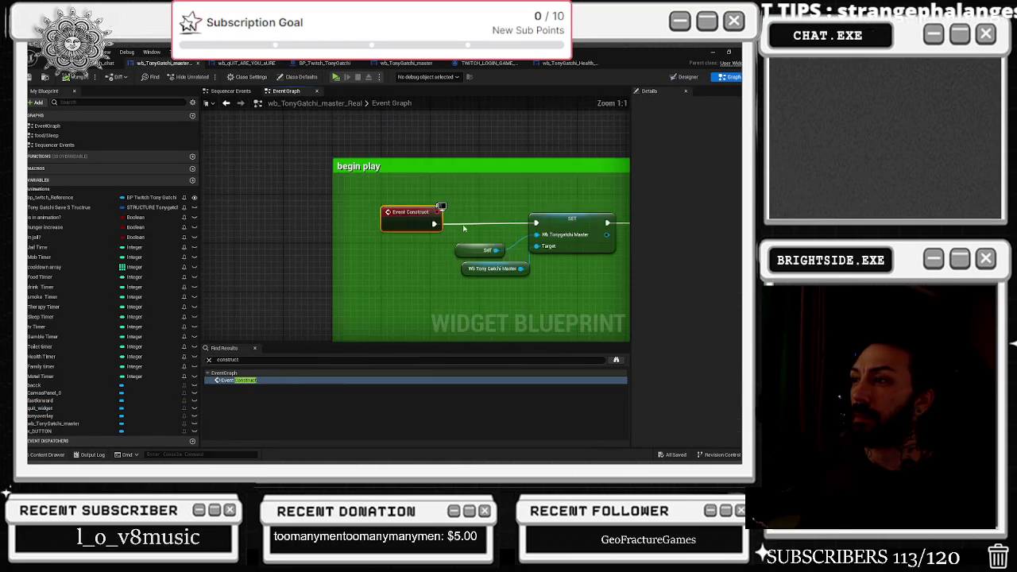
pyautogui.moveTo(510, 205); pyautogui.dragTo(554, 205)
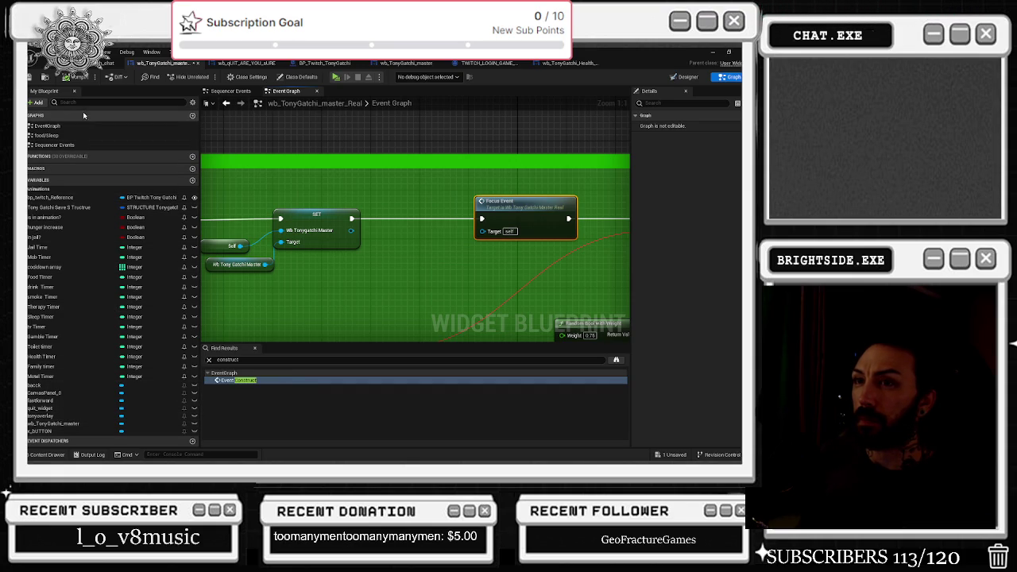
# Add a SET of Wb Tony Gatchi Master on quit_widget and wire it into the Focus Event chain
pyautogui.moveTo(46, 408)
pyautogui.mouseDown()
pyautogui.moveTo(350, 301)
pyautogui.moveTo(342, 270)
pyautogui.moveTo(282, 310)
pyautogui.moveTo(307, 301)
pyautogui.moveTo(287, 300)
pyautogui.mouseUp()
pyautogui.write('set')
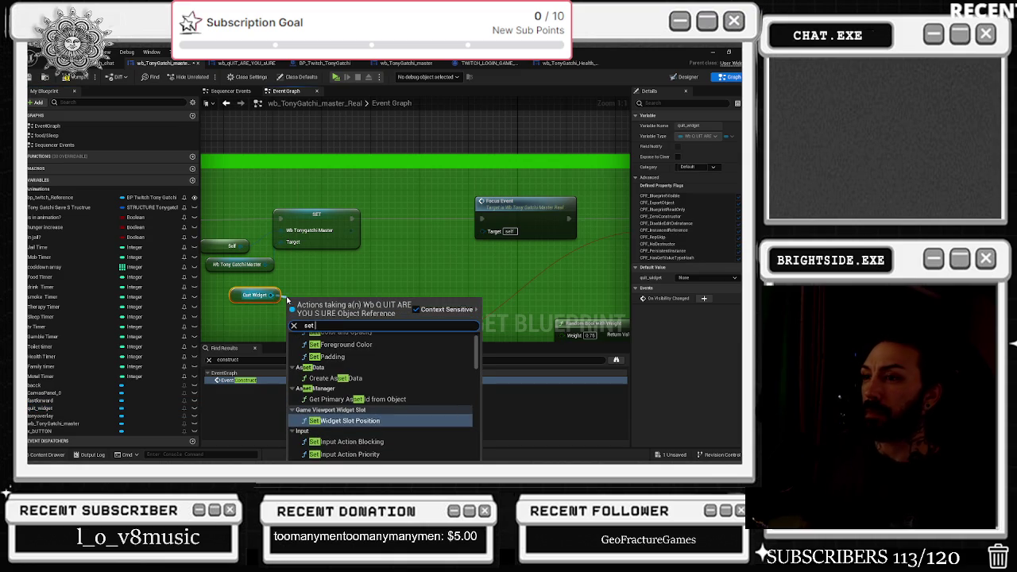
pyautogui.write(' wb')
pyautogui.press('Return')
pyautogui.moveTo(287, 298)
pyautogui.mouseDown()
pyautogui.moveTo(387, 213)
pyautogui.moveTo(352, 219)
pyautogui.mouseUp()
pyautogui.moveTo(458, 213); pyautogui.dragTo(482, 219)
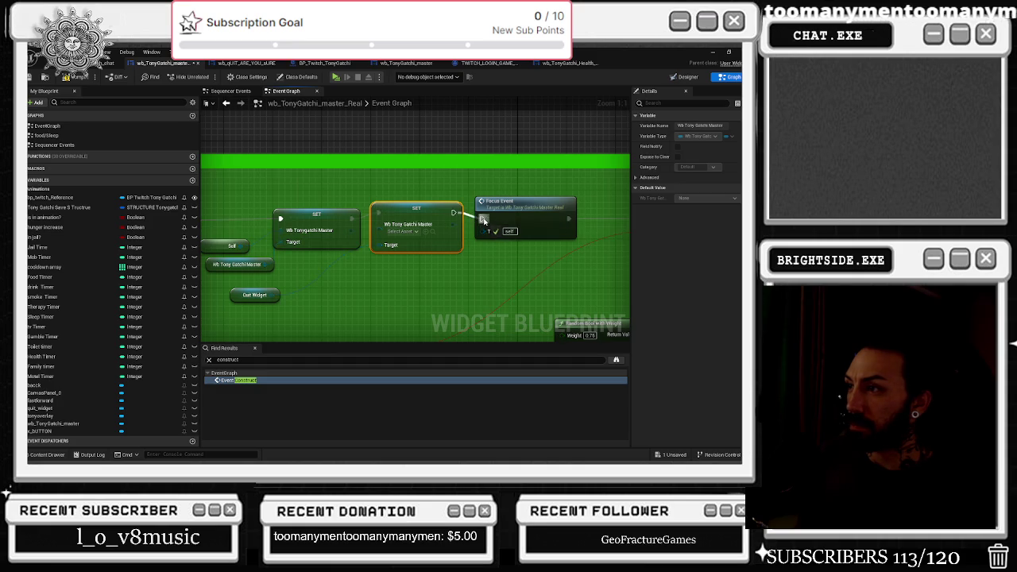
pyautogui.moveTo(400, 211); pyautogui.dragTo(406, 217)
pyautogui.click(368, 230)
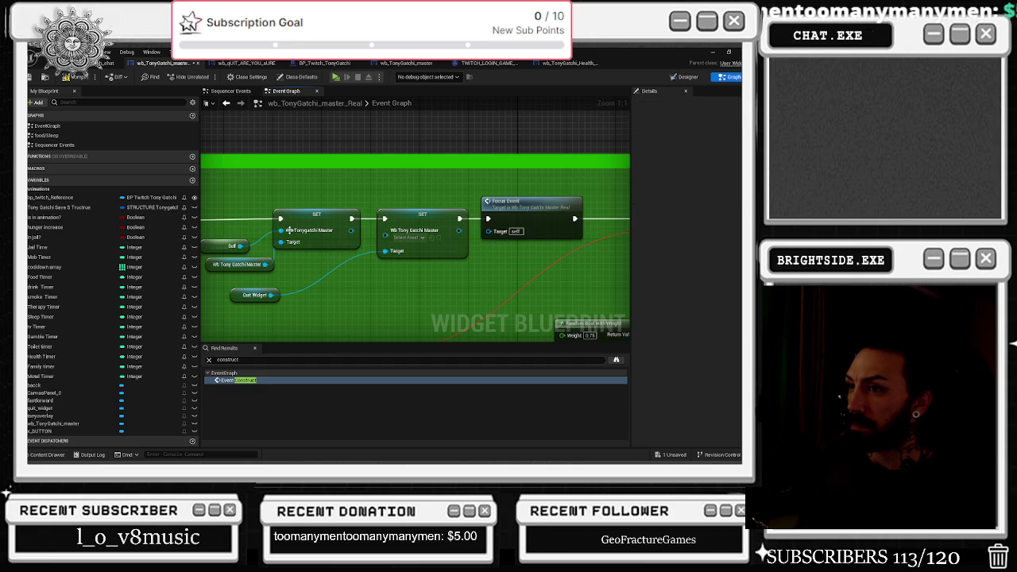
pyautogui.moveTo(241, 246)
pyautogui.mouseDown()
pyautogui.moveTo(388, 238)
pyautogui.moveTo(390, 190)
pyautogui.mouseUp()
# Add a Wb Tony Gatchi Master setter from the pin, move Quit Widget right, and save
pyautogui.moveTo(385, 228); pyautogui.dragTo(329, 186)
pyautogui.write('se')
pyautogui.write('t')
pyautogui.press('Return')
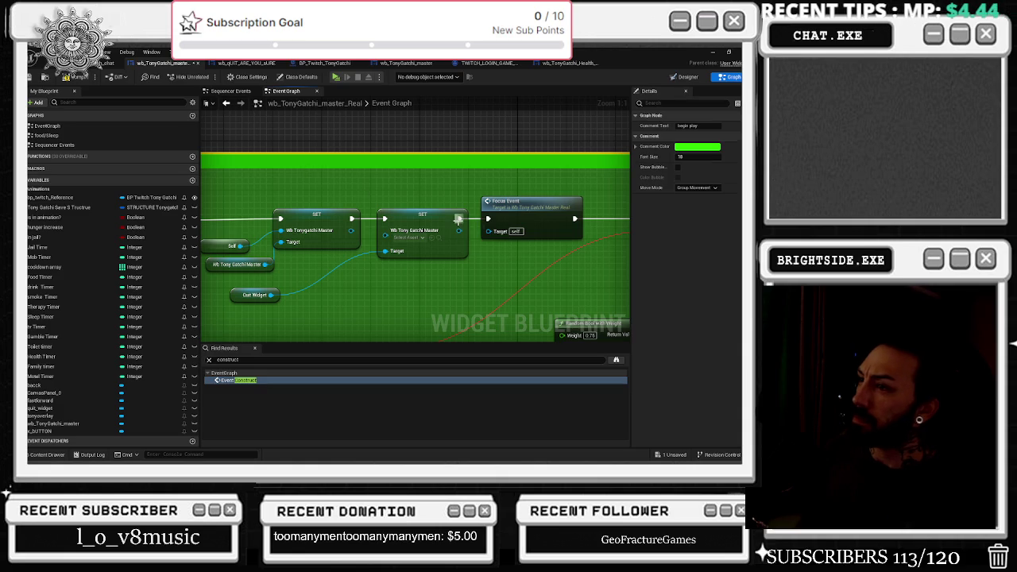
pyautogui.moveTo(251, 296); pyautogui.dragTo(331, 296)
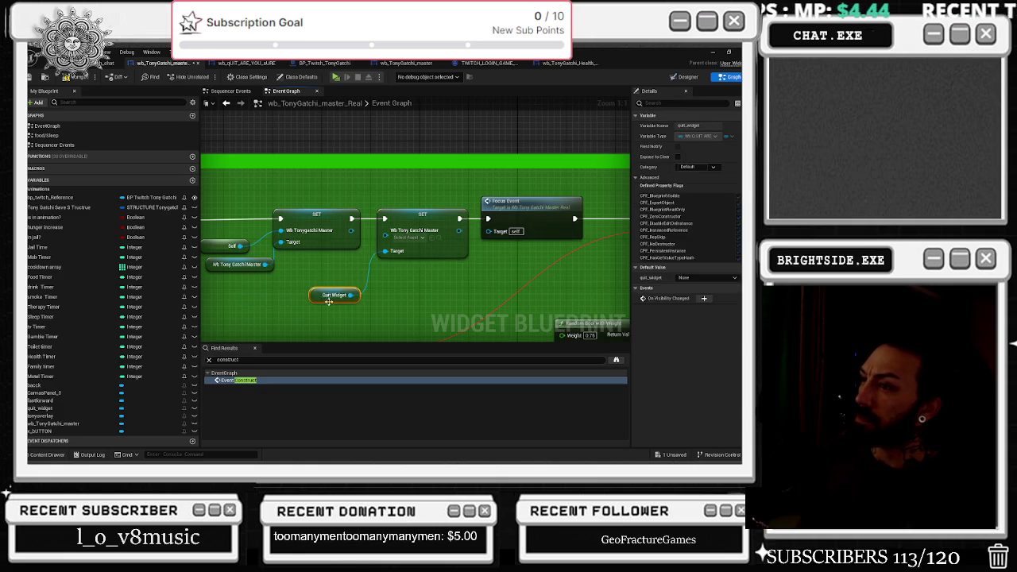
pyautogui.click(74, 80)
pyautogui.click(247, 62)
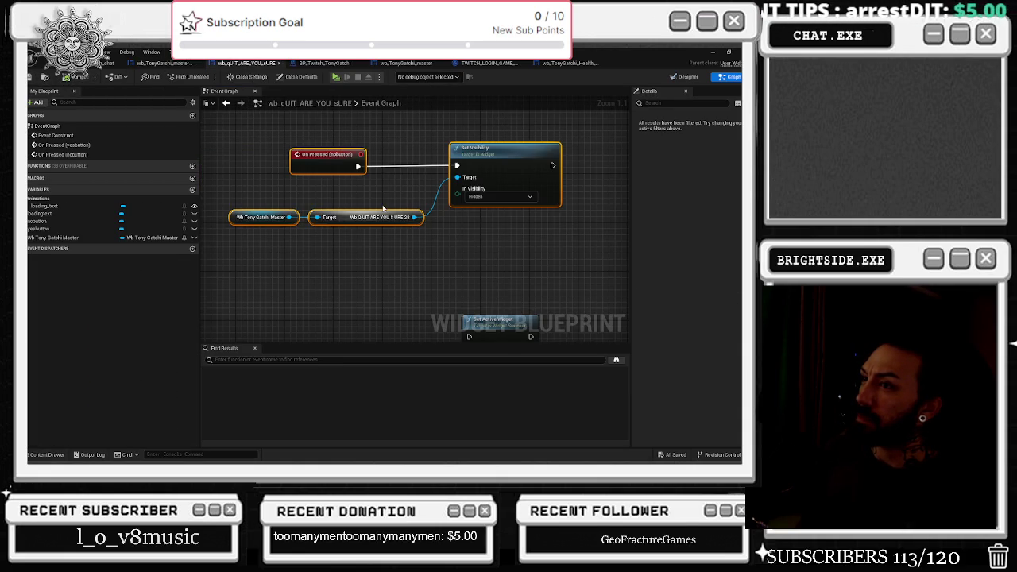
# Change the Wb Tony Gatchi Master variable's type to Wb Tony Gatchi Master Real Object Reference
pyautogui.moveTo(326, 189); pyautogui.dragTo(364, 252)
pyautogui.click(87, 238)
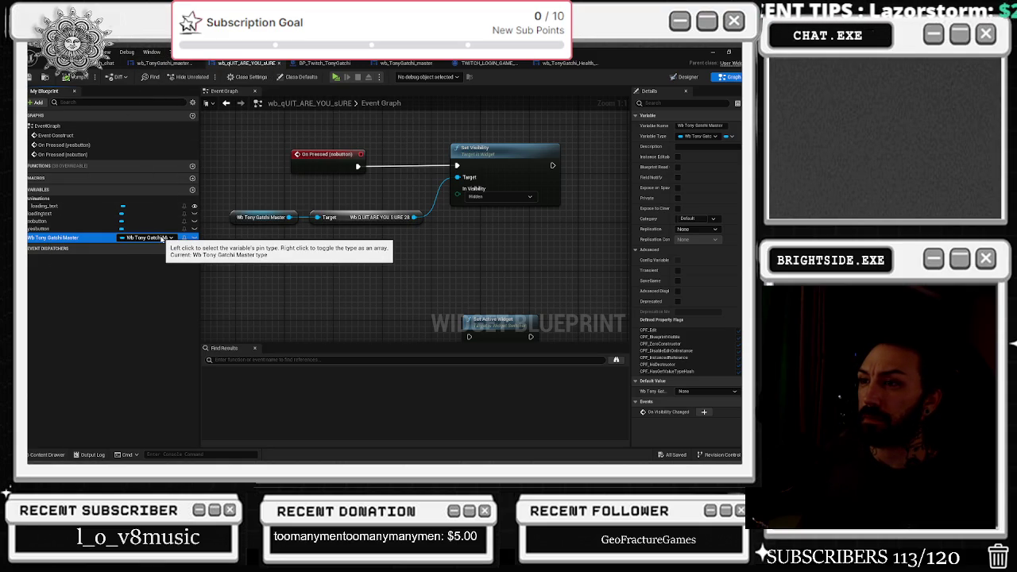
pyautogui.moveTo(201, 229)
pyautogui.mouseDown()
pyautogui.moveTo(245, 234)
pyautogui.moveTo(215, 236)
pyautogui.mouseUp()
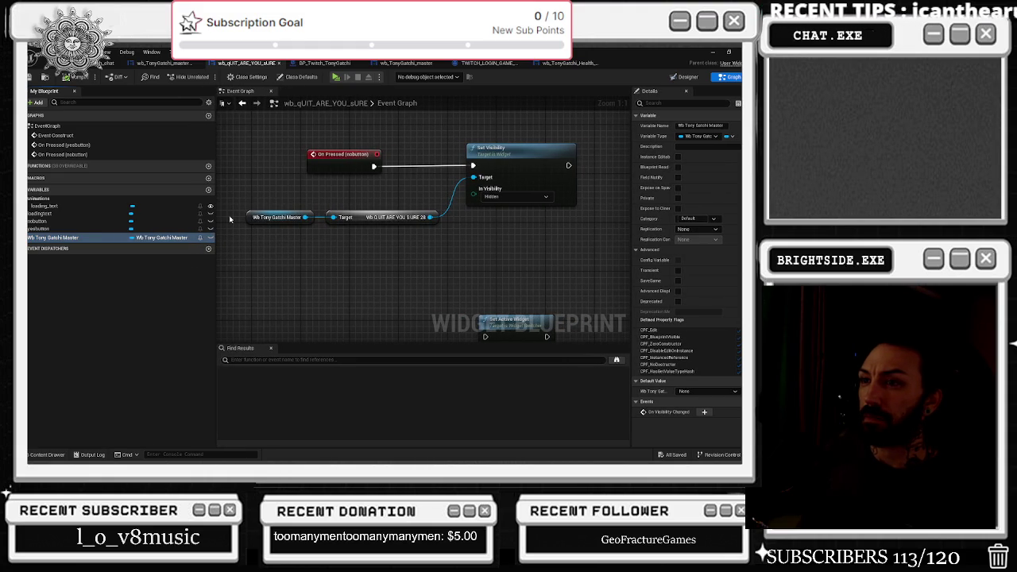
pyautogui.click(176, 238)
pyautogui.write('tonygatchim')
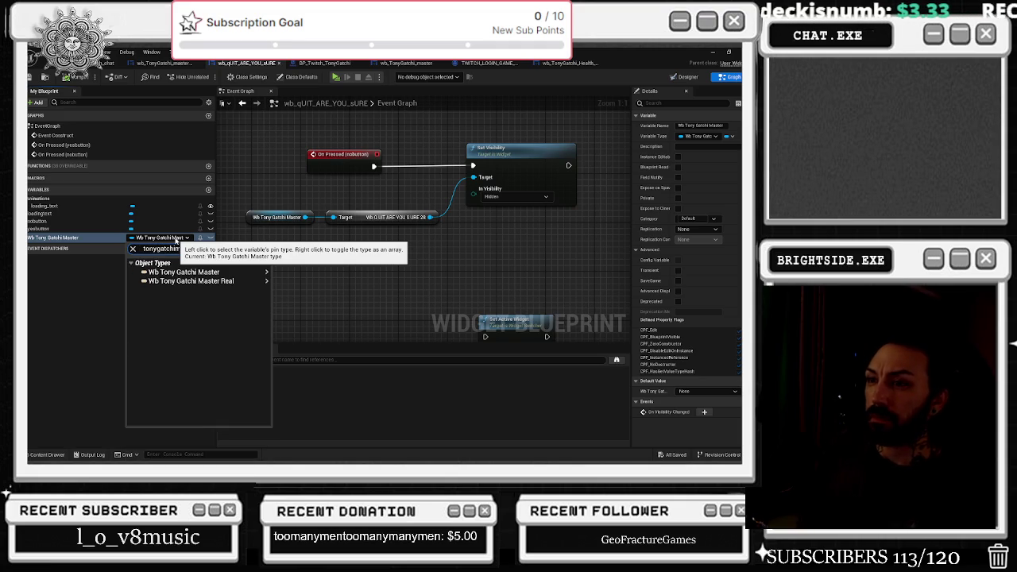
pyautogui.moveTo(238, 281)
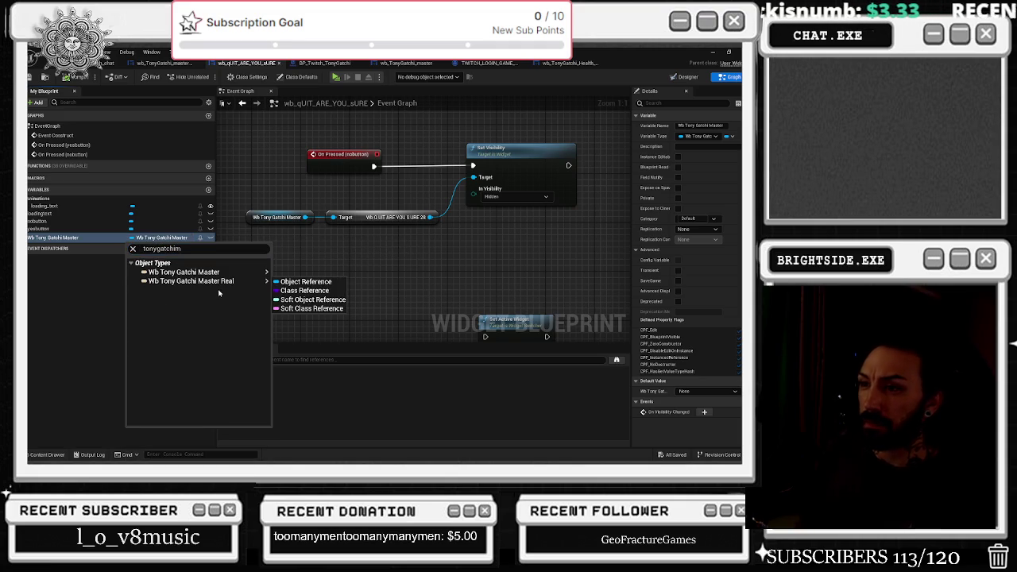
pyautogui.click(300, 285)
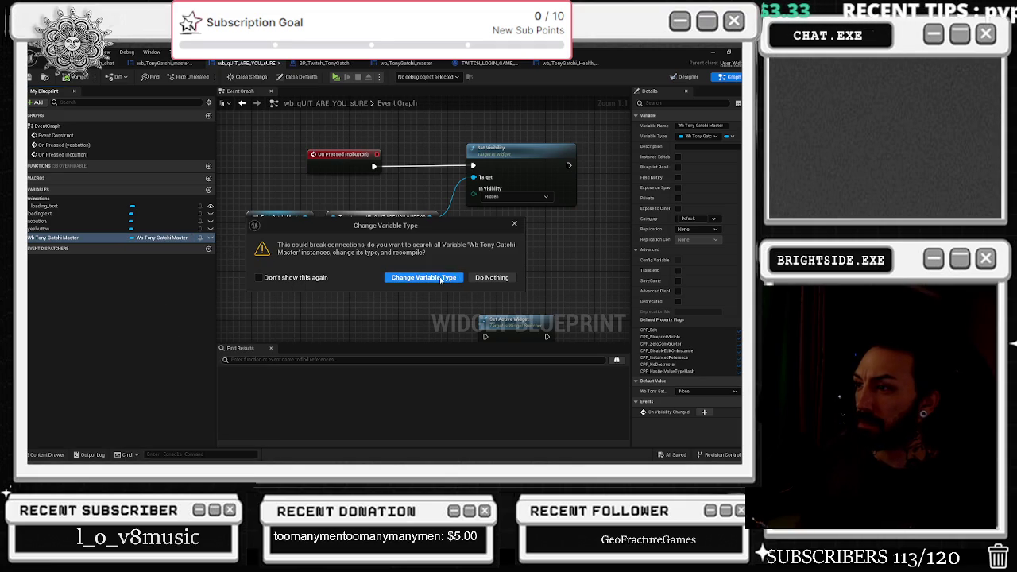
pyautogui.click(441, 280)
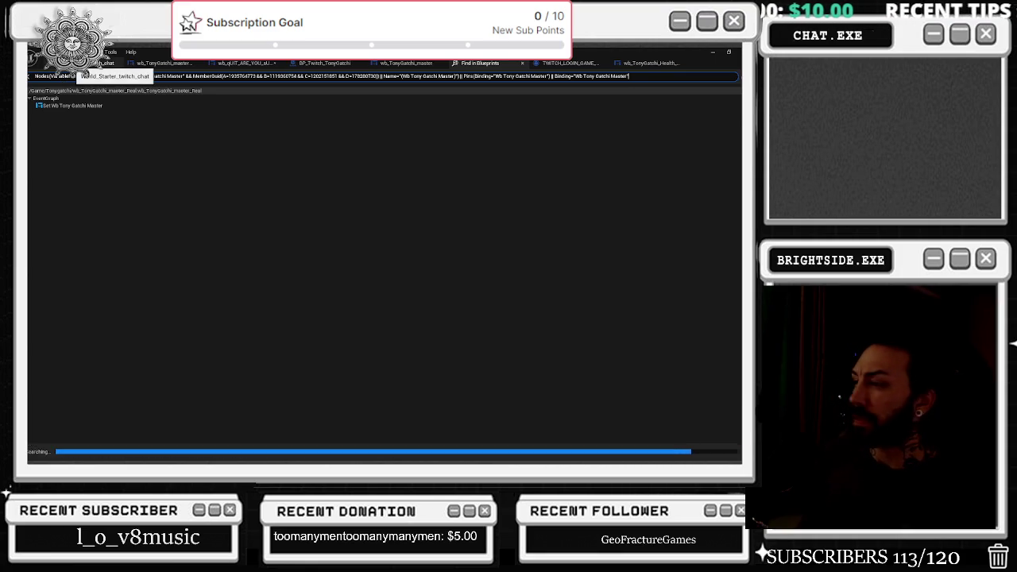
# Compile the quit widget and search the master reference's actions for a 'wb' getter
pyautogui.click(160, 63)
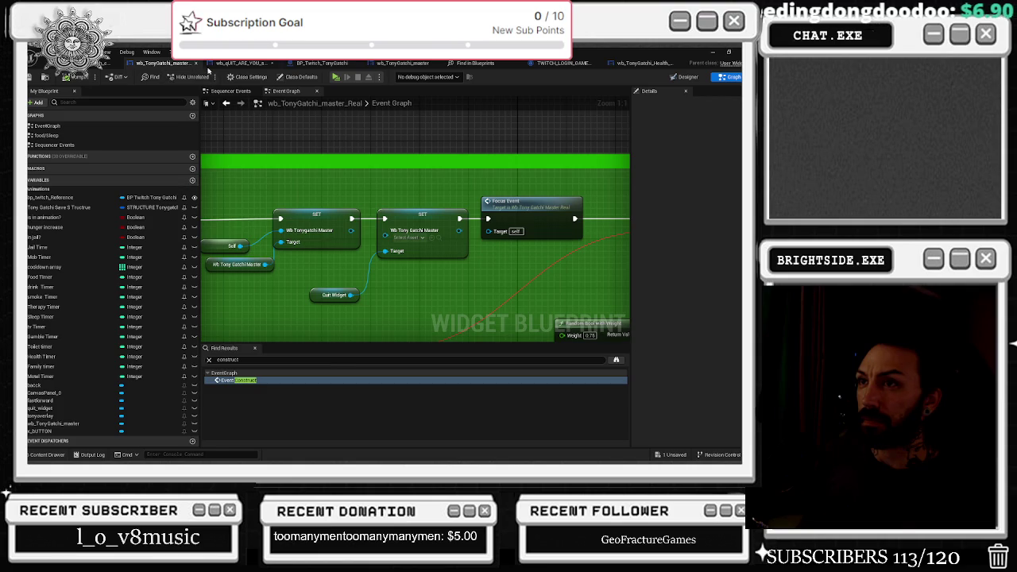
pyautogui.click(239, 63)
pyautogui.click(69, 78)
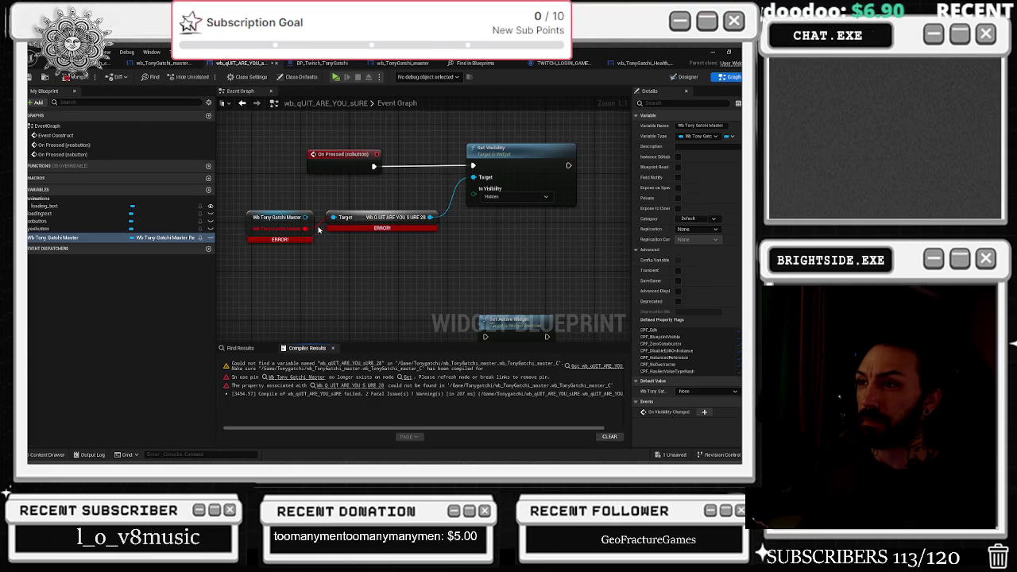
pyautogui.moveTo(306, 223)
pyautogui.mouseDown()
pyautogui.moveTo(334, 219)
pyautogui.moveTo(346, 188)
pyautogui.mouseUp()
pyautogui.write('get')
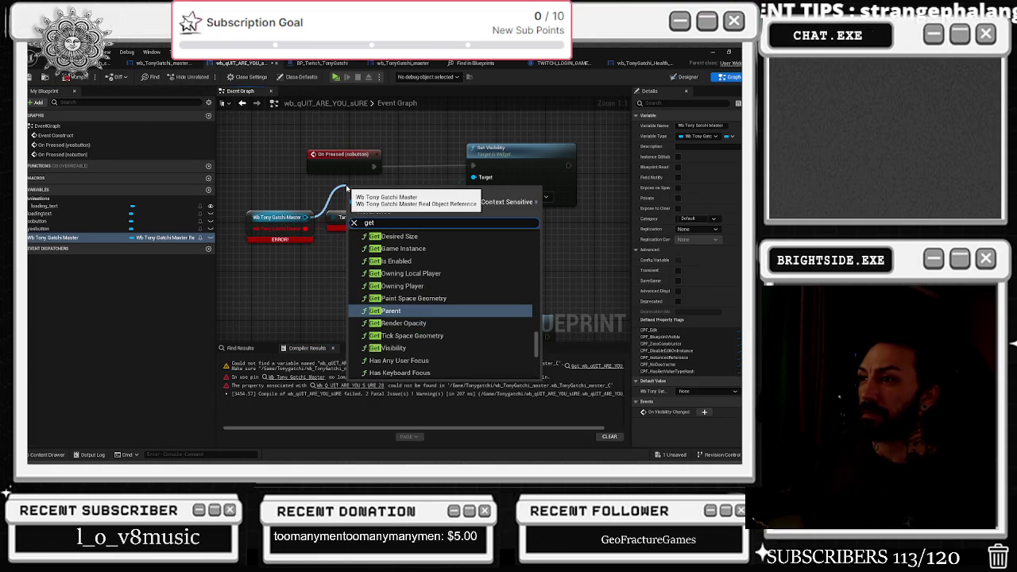
pyautogui.write(' wby')
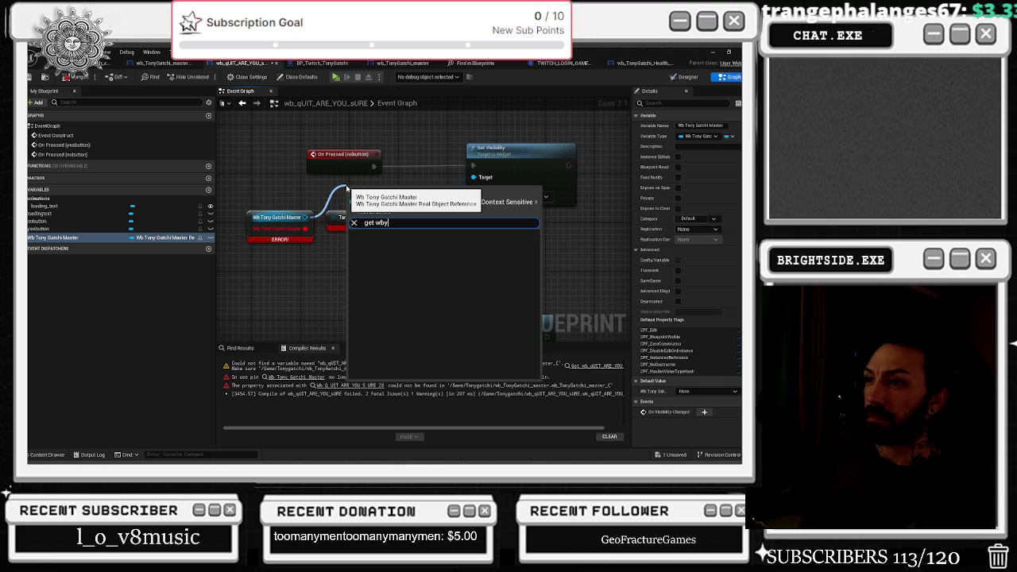
pyautogui.press('BackSpace')
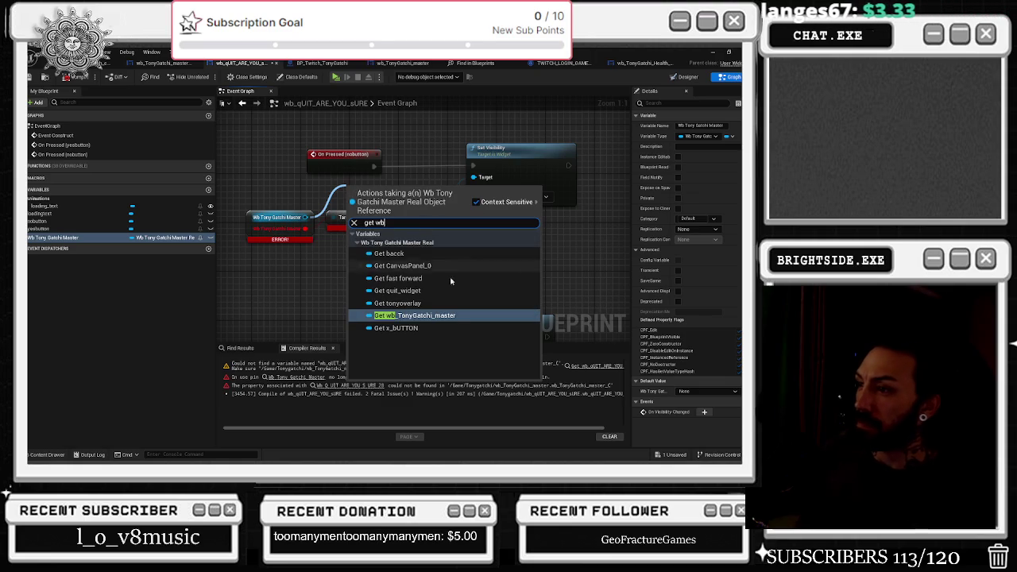
# Wire Get quit_widget into Set Visibility's Target, delete the ERROR node, and recompile
pyautogui.click(398, 290)
pyautogui.moveTo(414, 187)
pyautogui.mouseDown()
pyautogui.moveTo(468, 192)
pyautogui.moveTo(473, 177)
pyautogui.mouseUp()
pyautogui.click(436, 268)
pyautogui.click(390, 218)
pyautogui.press('Delete')
pyautogui.moveTo(350, 186); pyautogui.dragTo(306, 218)
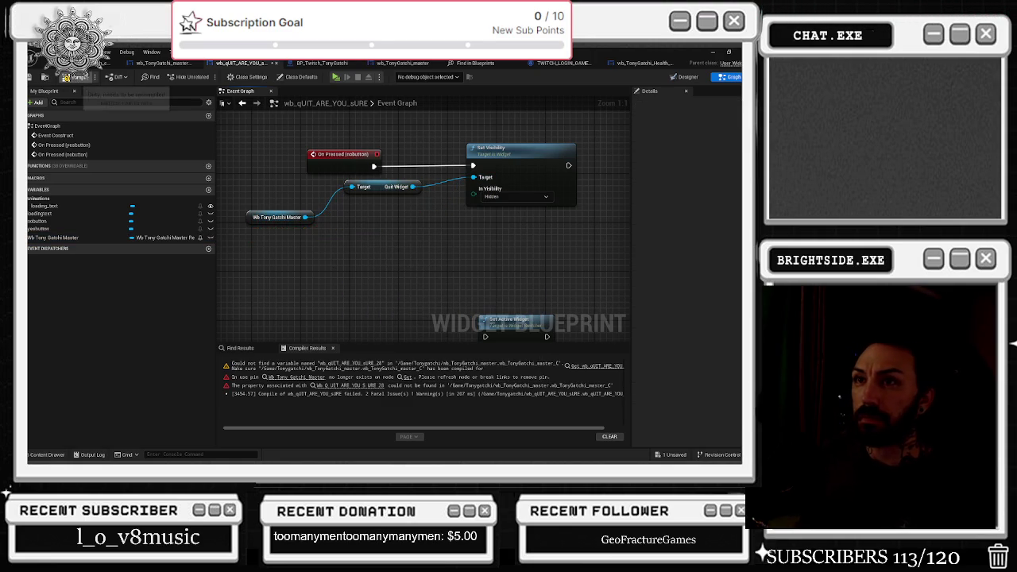
pyautogui.click(79, 76)
pyautogui.click(163, 63)
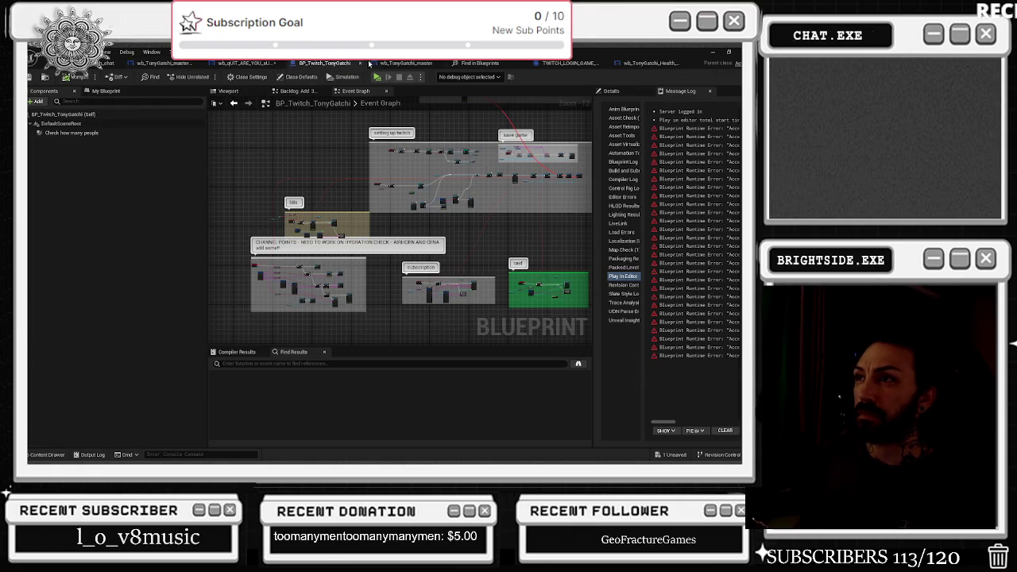
# Review the Find in Blueprints results for Wb Tony Gatchi Master in both widgets, then return to the level editor
pyautogui.click(421, 64)
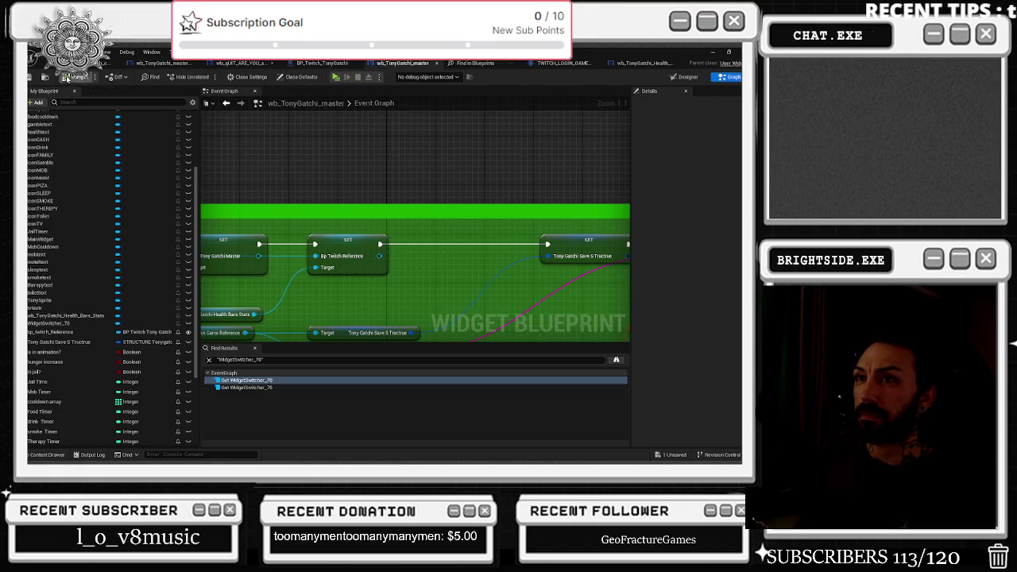
pyautogui.hotkey('alt', 'Tab')
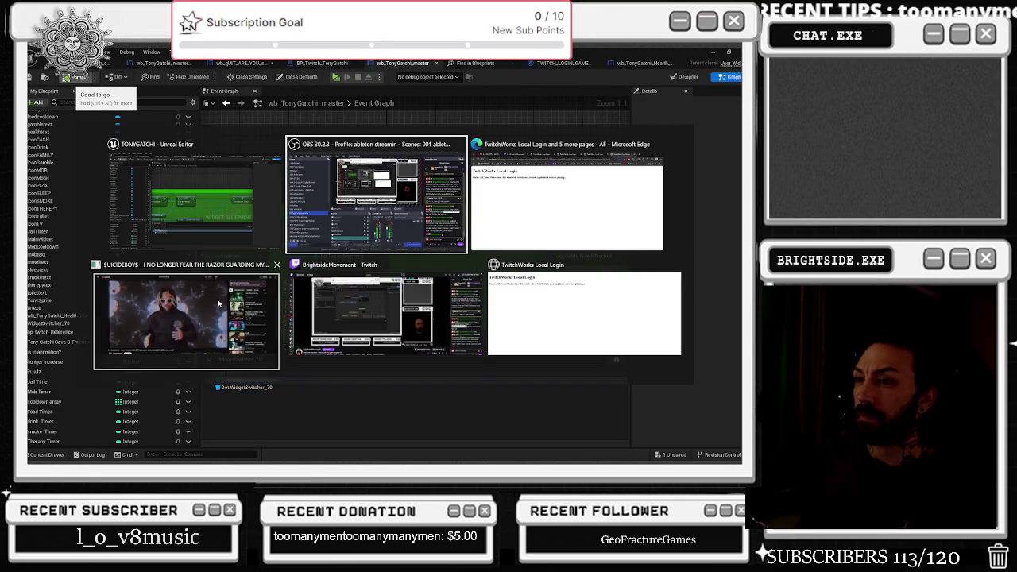
pyautogui.click(477, 64)
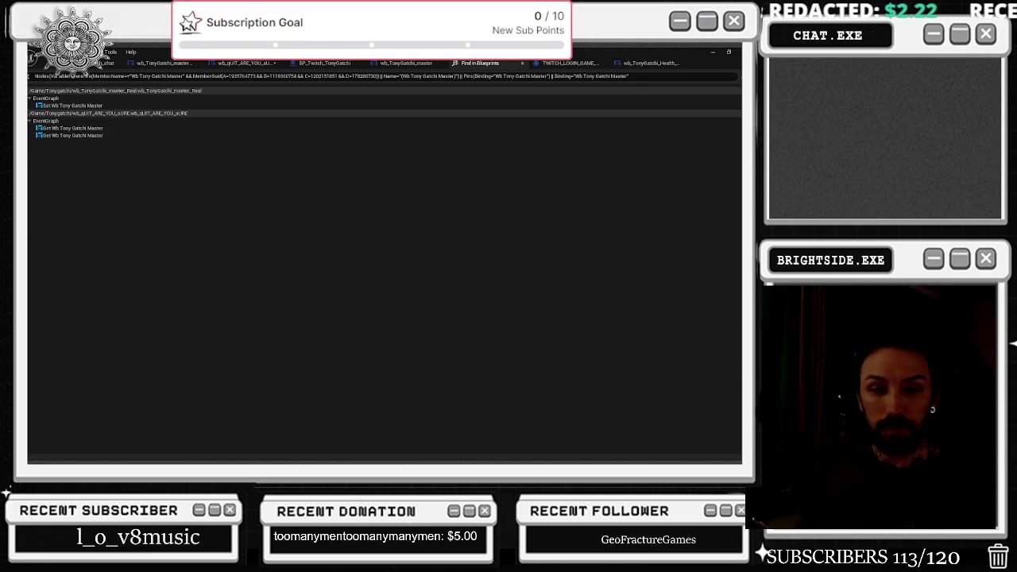
pyautogui.click(105, 63)
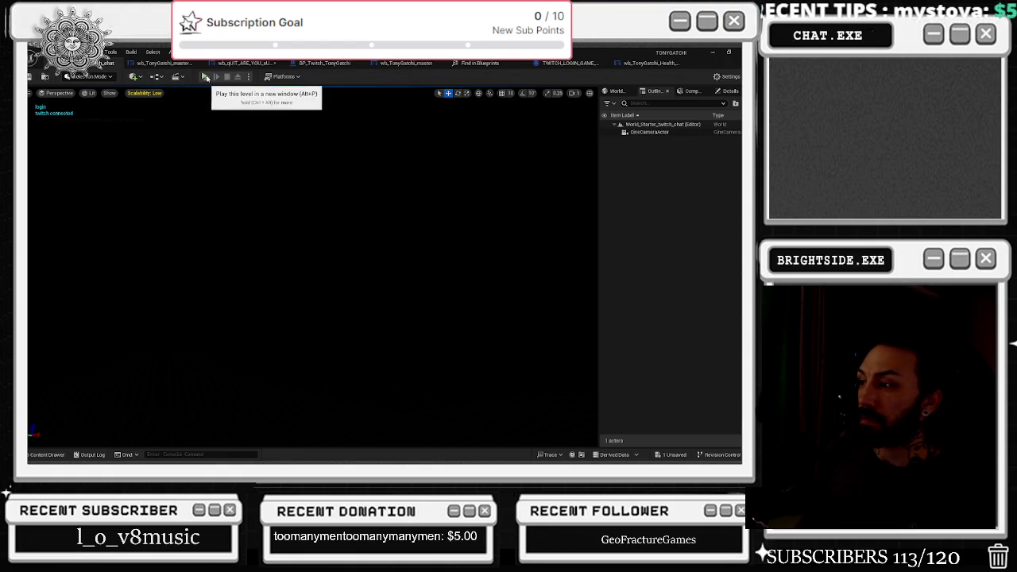
# Save all content and play-test that the red X brings up the ARE YOU SURE? YES/NO prompt
pyautogui.click(675, 455)
pyautogui.click(461, 365)
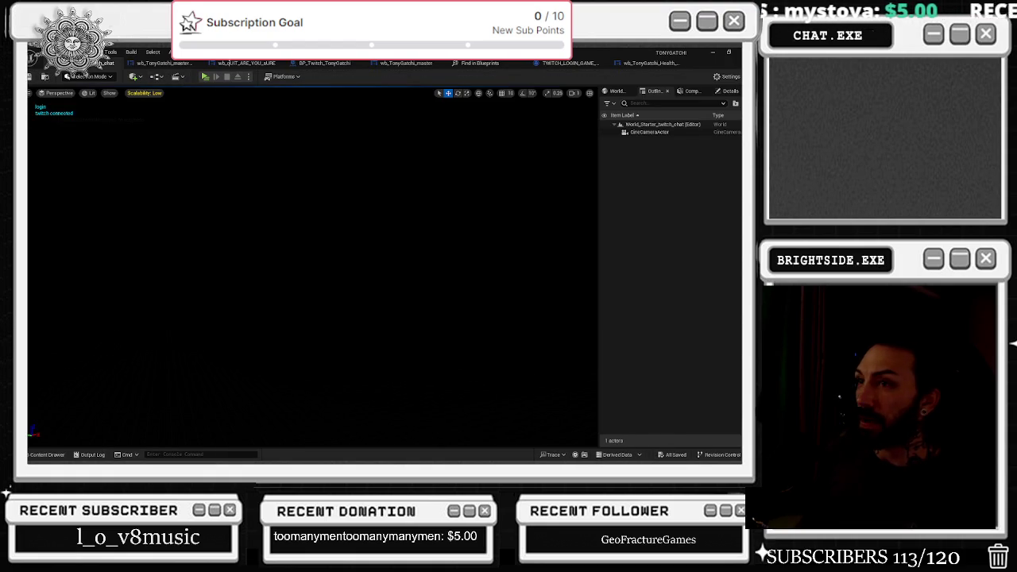
pyautogui.click(205, 76)
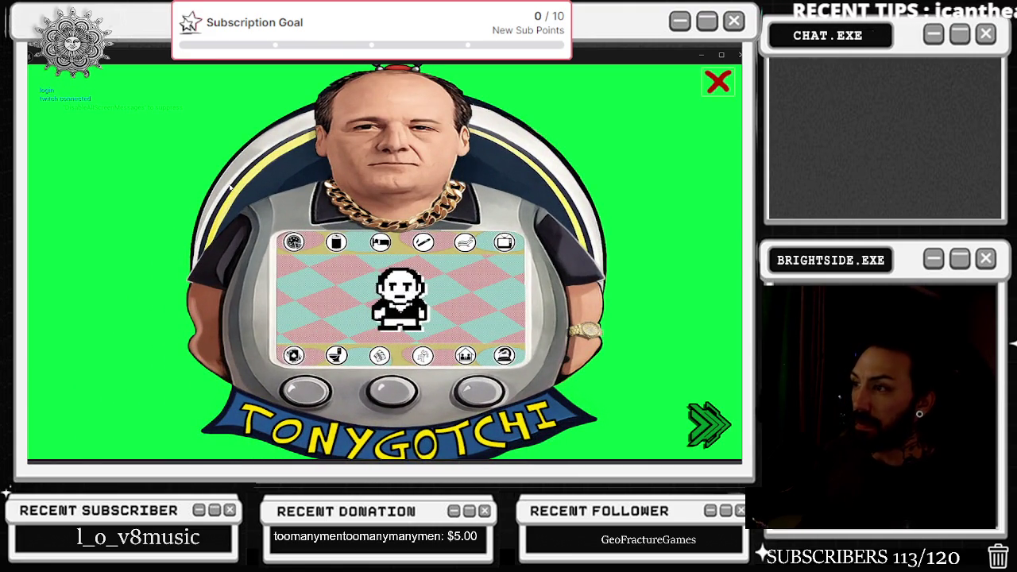
pyautogui.click(718, 82)
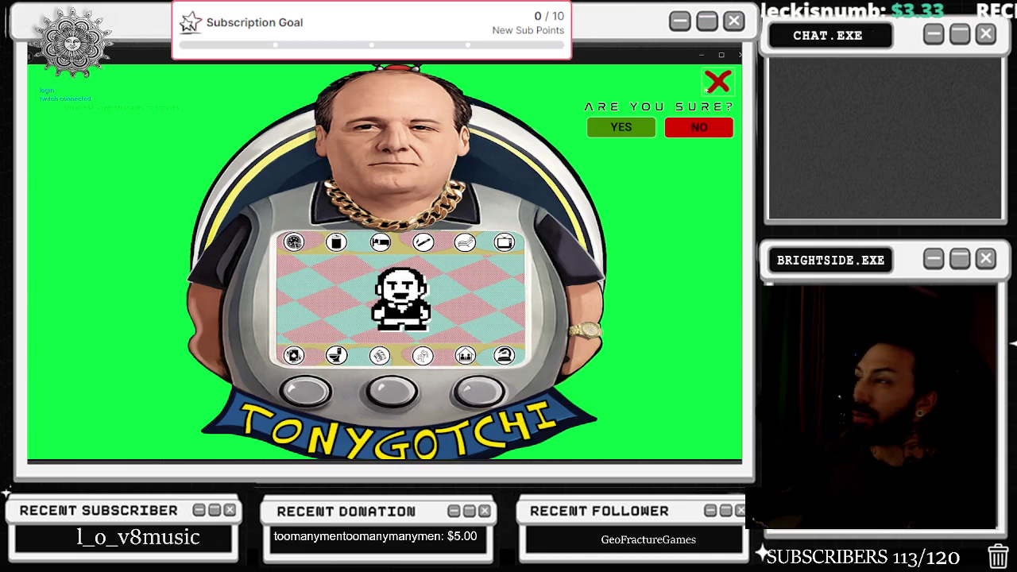
pyautogui.press('Escape')
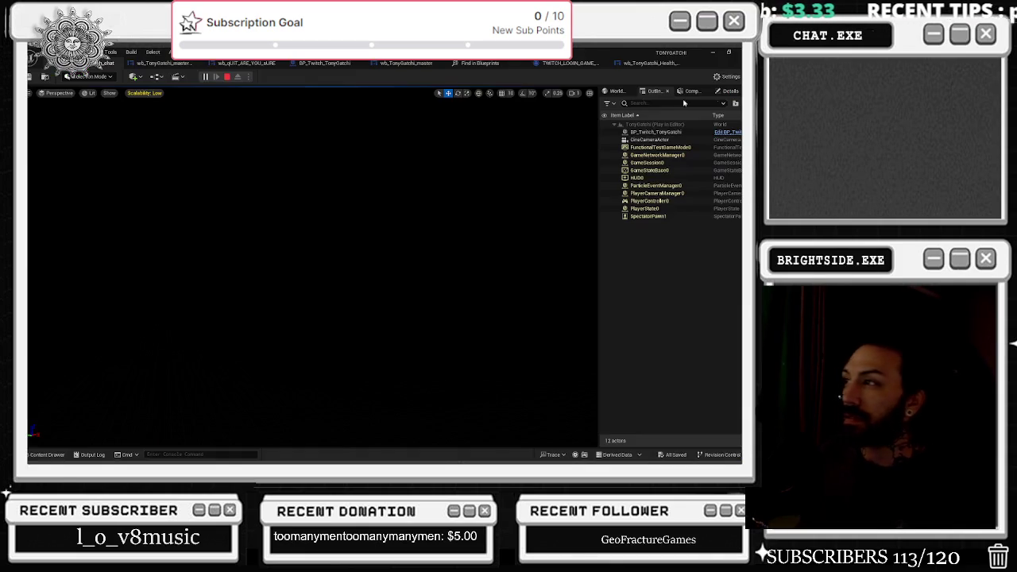
pyautogui.click(246, 64)
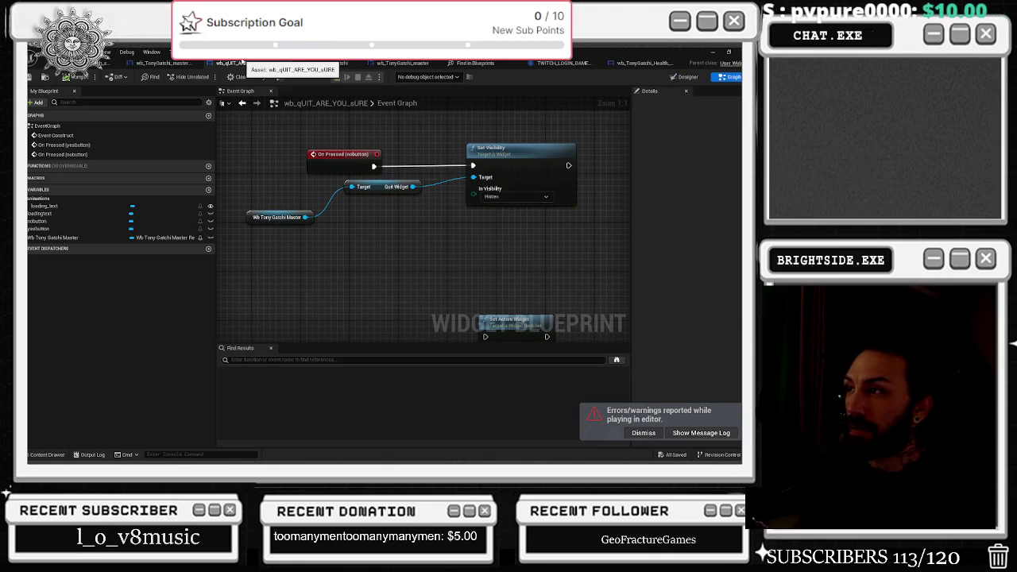
# In wb_TonyGatchi_master, connect a Self node to the SET's Wb Tony Gatchi Master pin
pyautogui.click(163, 62)
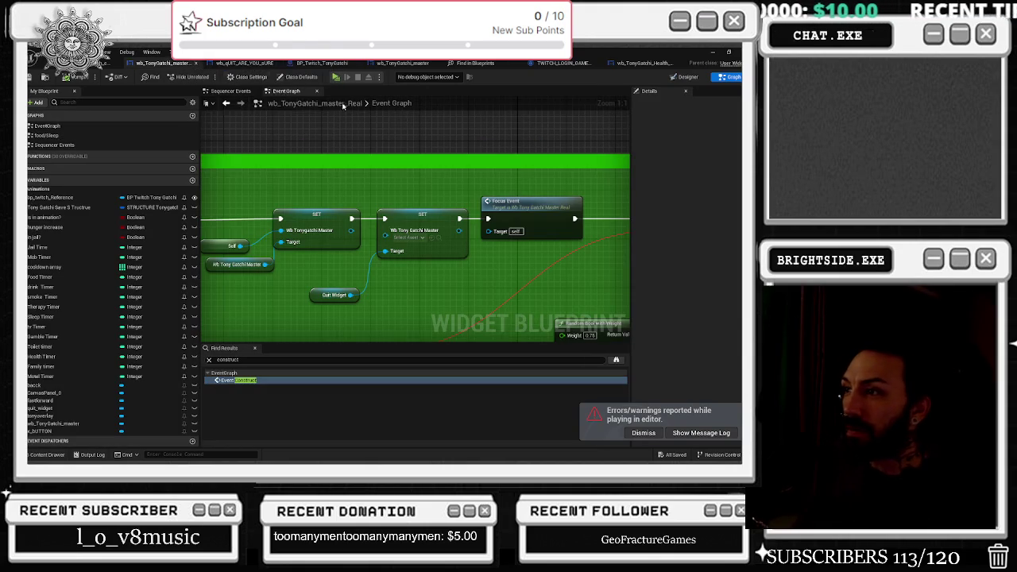
pyautogui.moveTo(386, 231); pyautogui.dragTo(314, 263)
pyautogui.write('self')
pyautogui.press('Return')
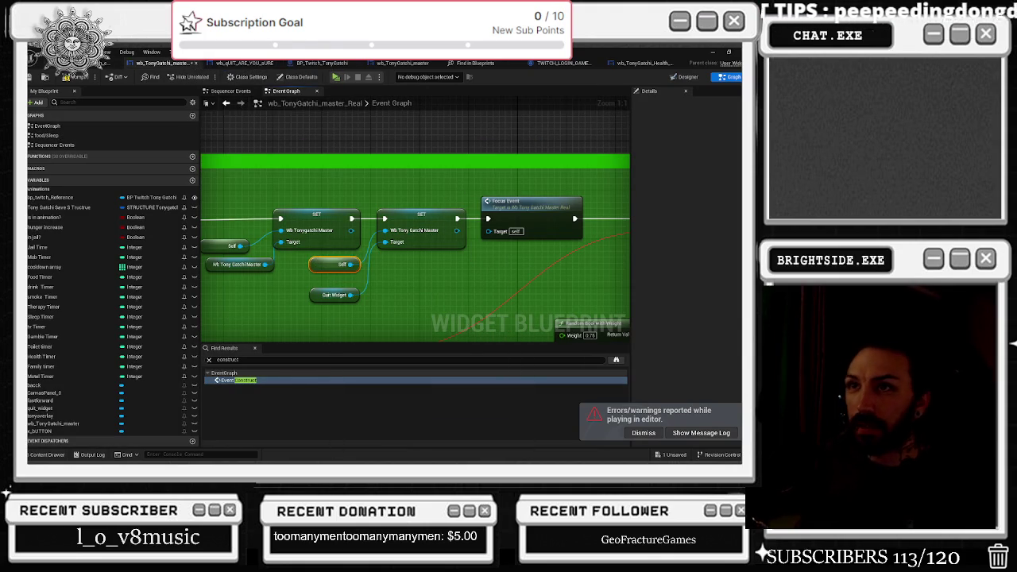
# Play-test the level so the X shows the ARE YOU SURE? prompt, then stop and relaunch the game
pyautogui.click(107, 63)
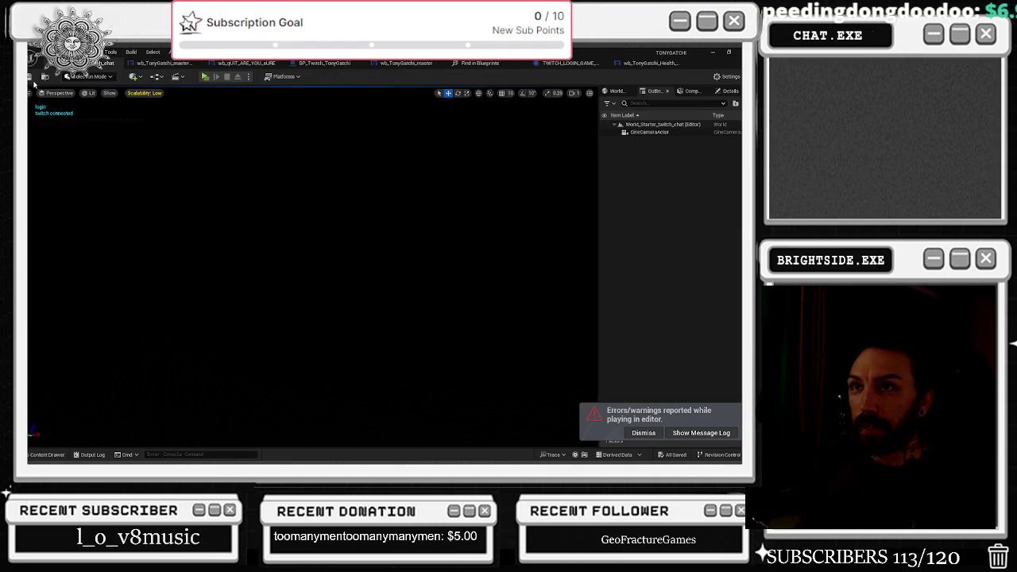
pyautogui.click(205, 76)
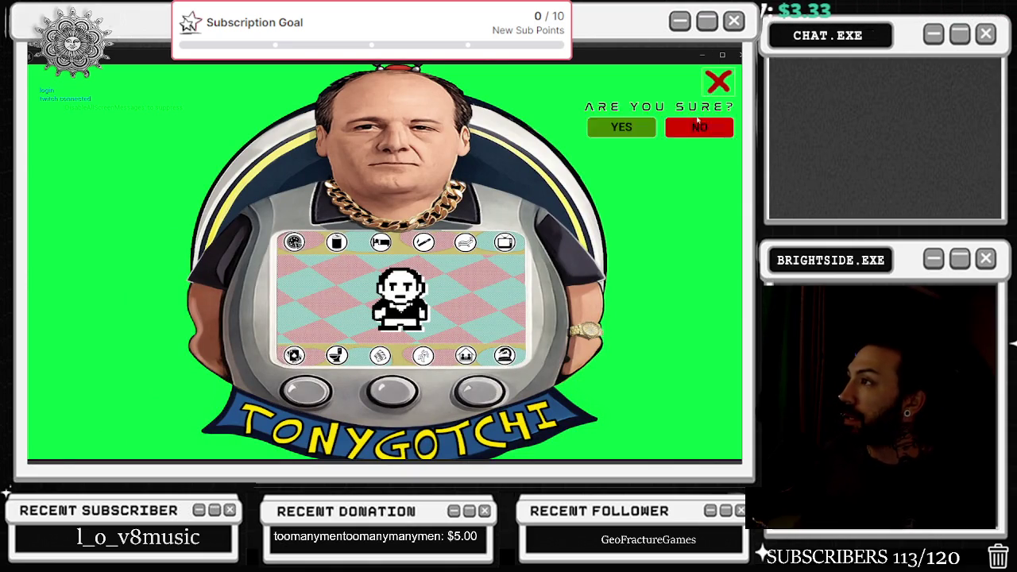
pyautogui.click(719, 81)
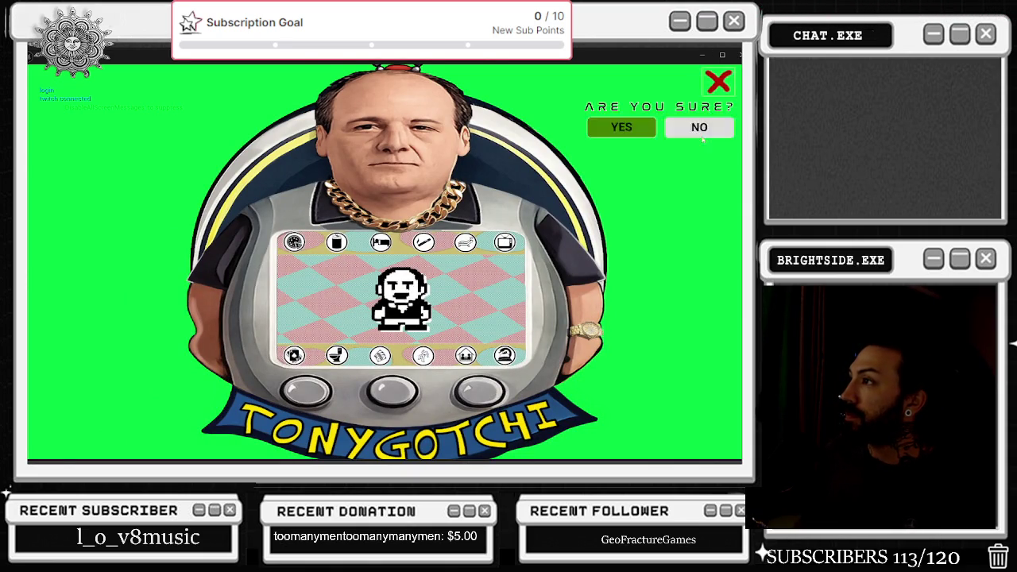
pyautogui.press('Escape')
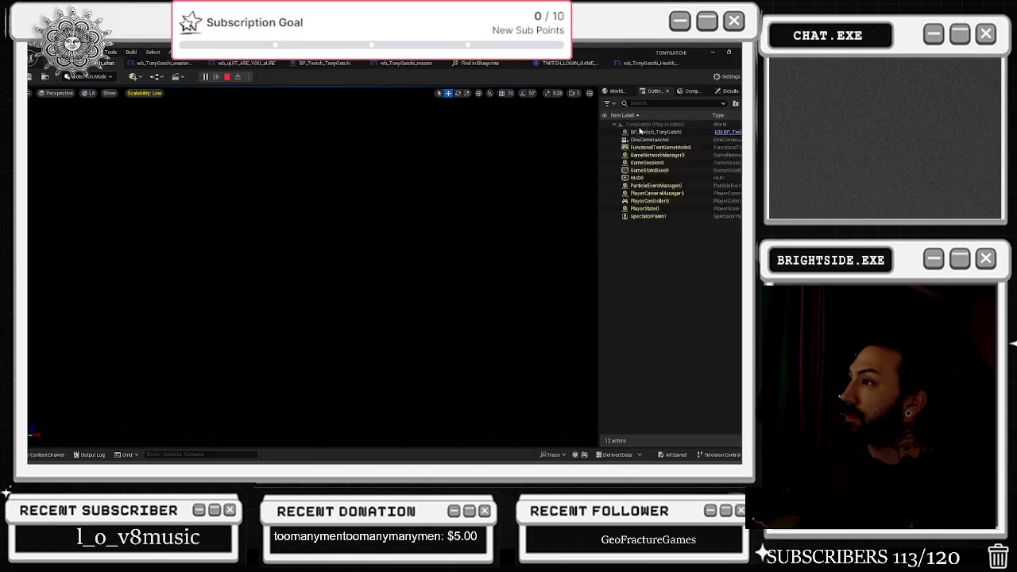
pyautogui.click(205, 77)
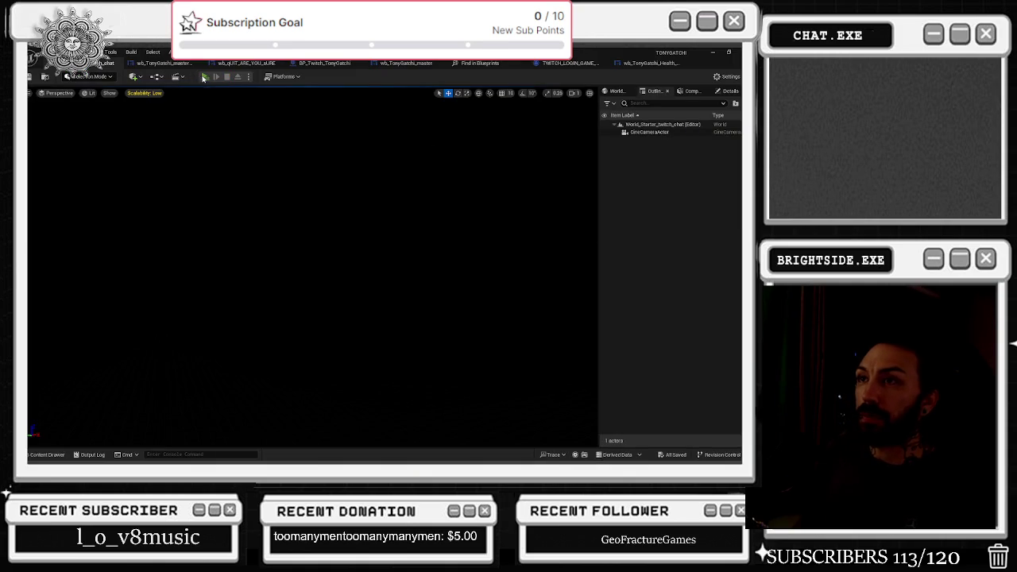
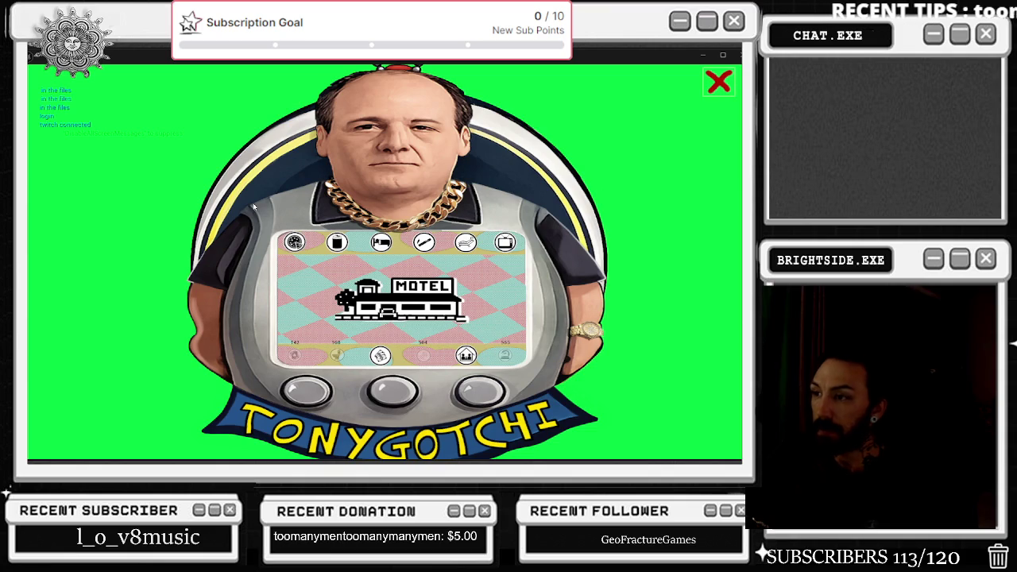
# Return to the running TONYGOTCHI preview and feed the pet until it shrinks to the corner
pyautogui.hotkey('alt', 'Tab')
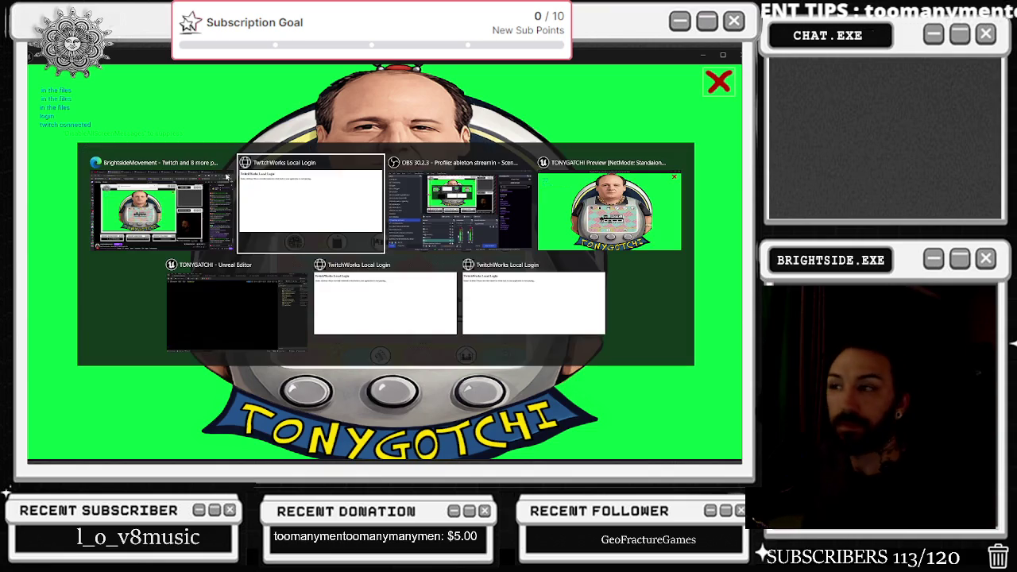
pyautogui.click(377, 210)
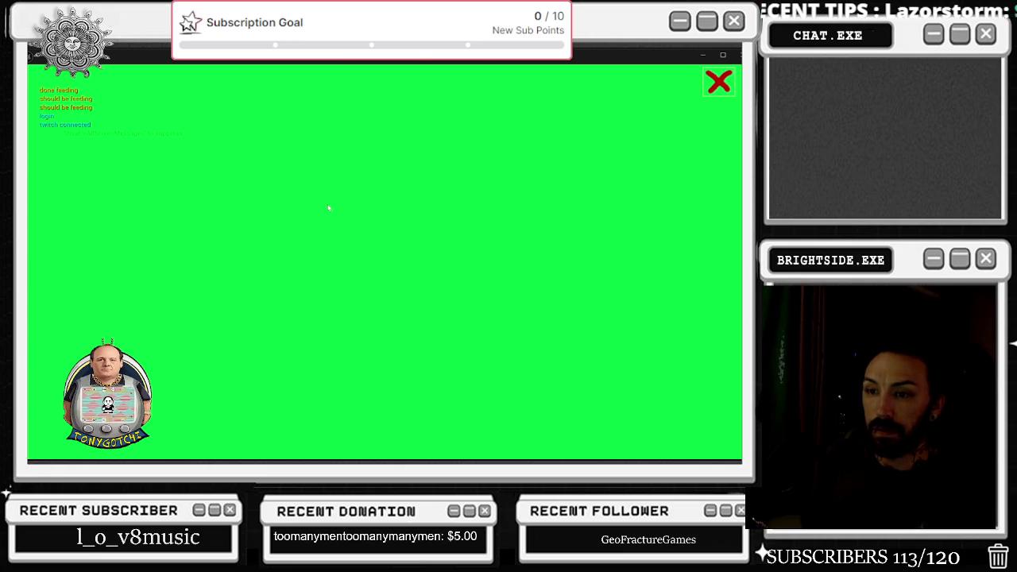
# Quit the TONYGOTCHI preview, confirm the exit prompt, then minimize Unreal Editor
pyautogui.click(717, 84)
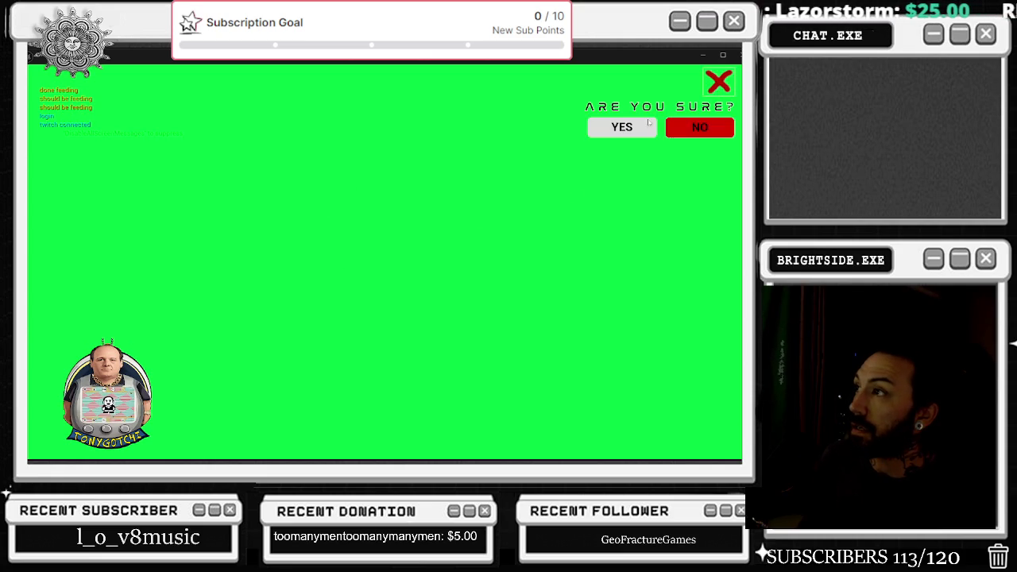
pyautogui.click(623, 128)
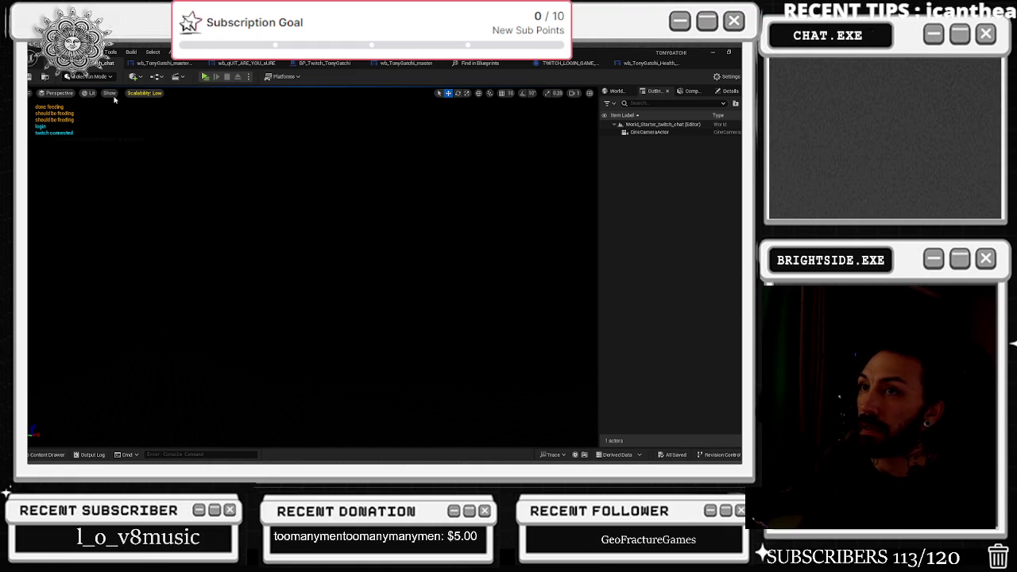
pyautogui.click(712, 55)
pyautogui.hotkey('alt', 'Tab')
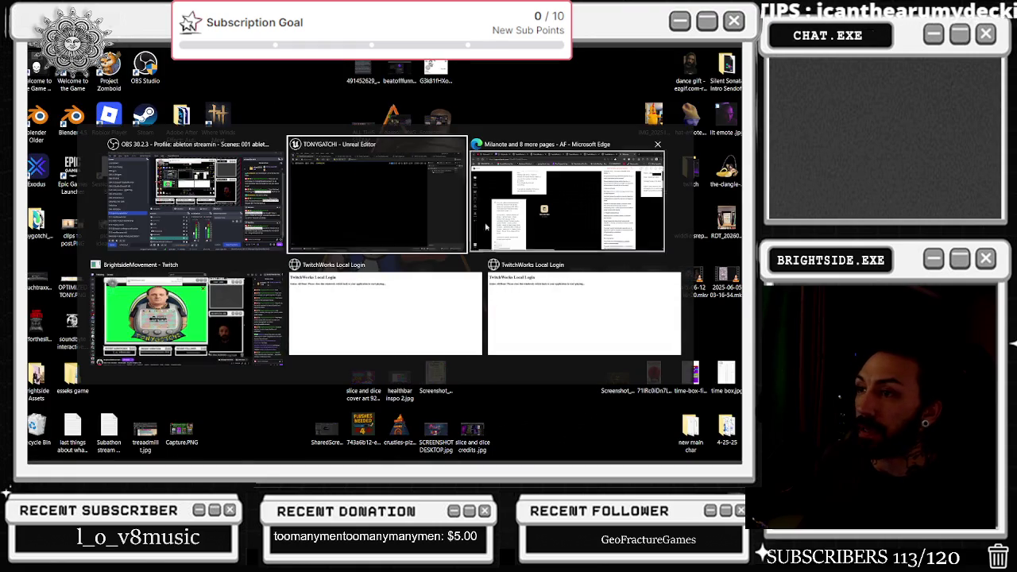
# Switch to the Milanote board in Edge, scroll down and place the caret after RESPAWN OPTION
pyautogui.click(552, 228)
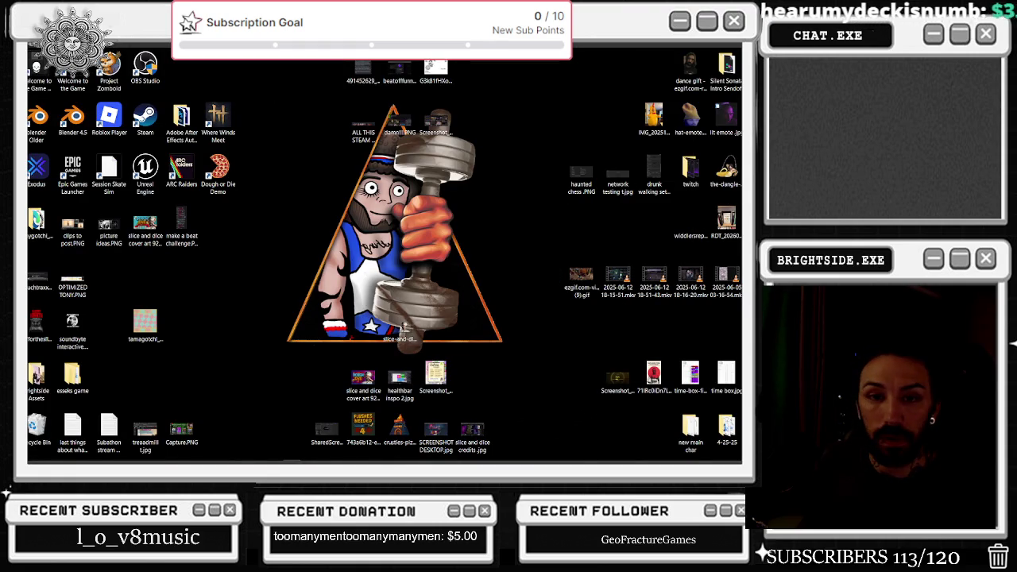
pyautogui.hotkey('alt', 'Tab')
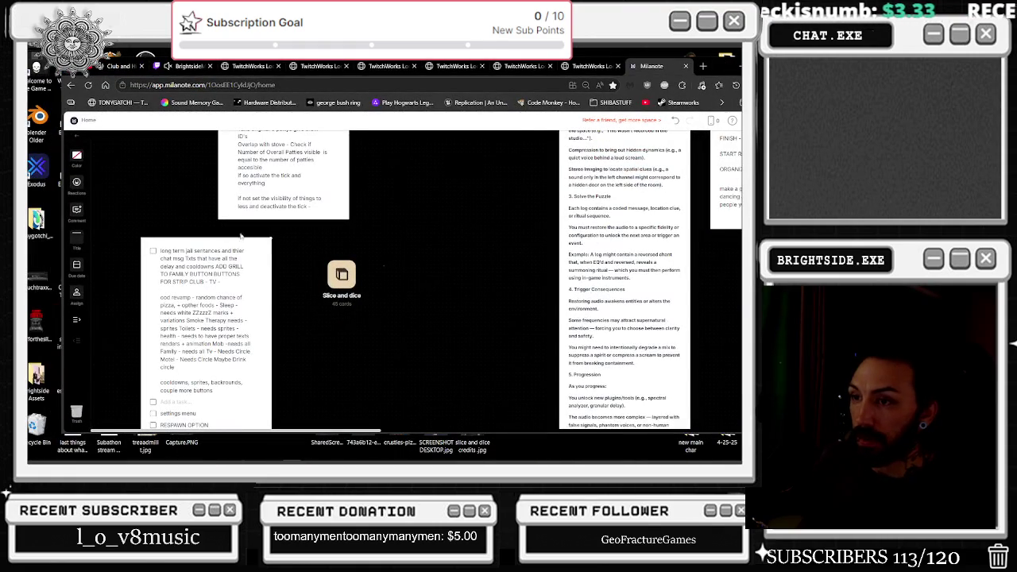
pyautogui.scroll(-2, 219, 290)
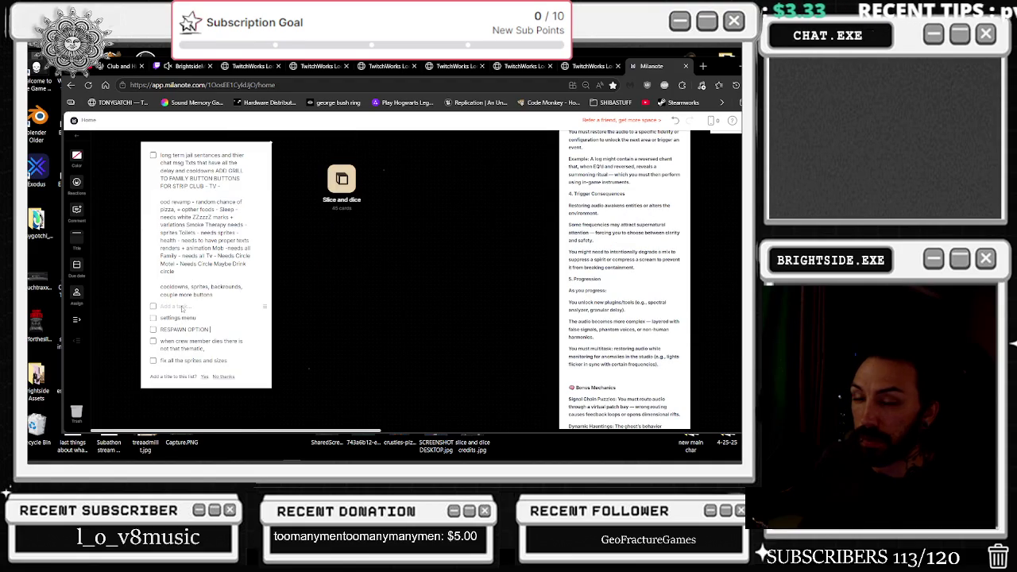
pyautogui.click(210, 329)
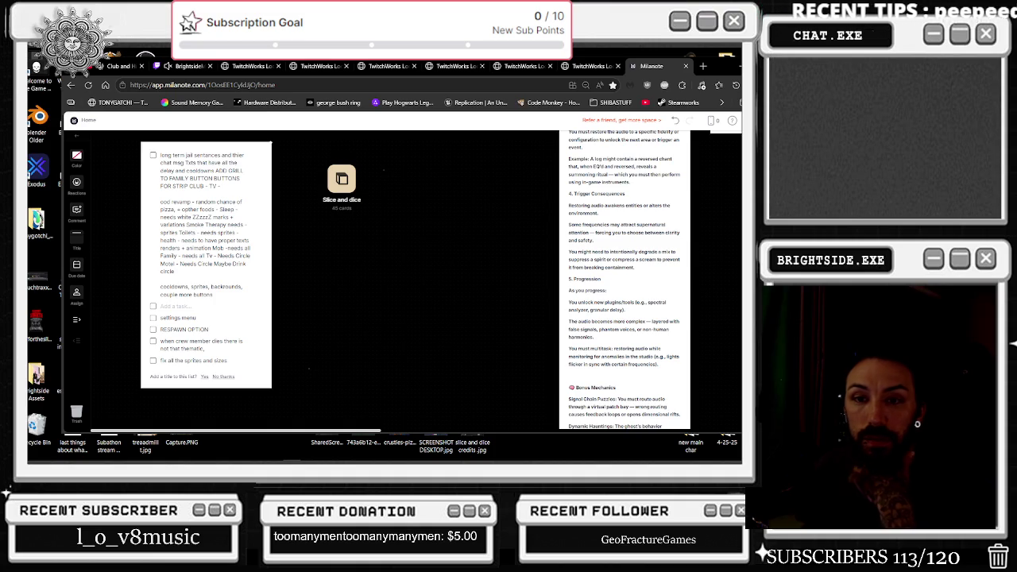
pyautogui.moveTo(205, 463)
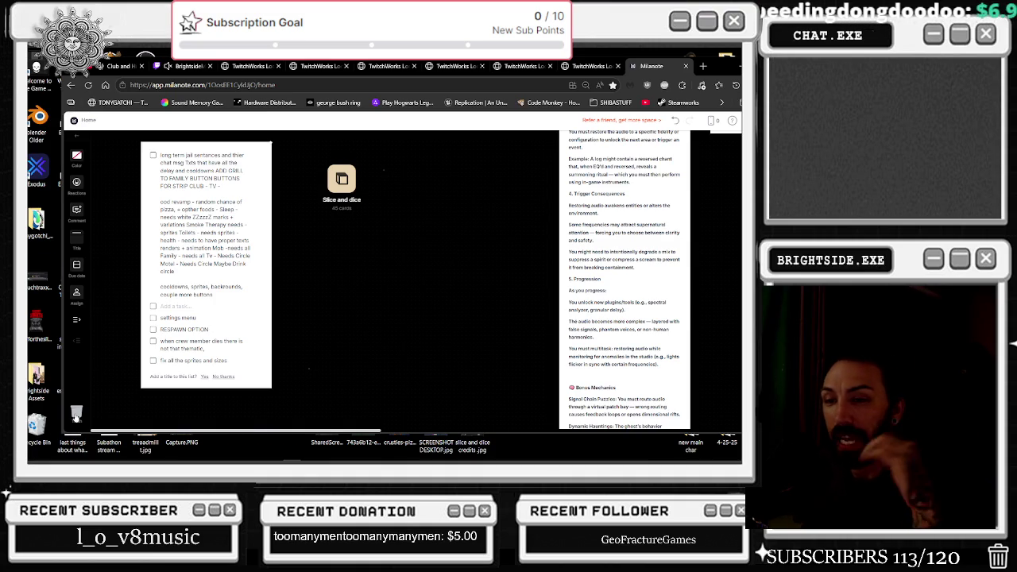
pyautogui.moveTo(86, 458)
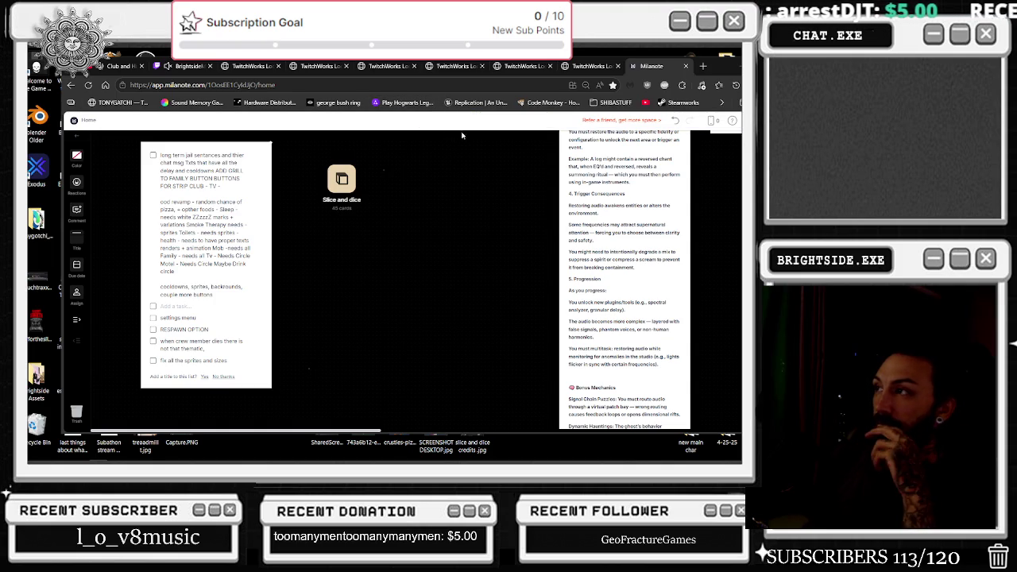
# Close all six TwitchWorks Local Login tabs in Edge
pyautogui.click(618, 66)
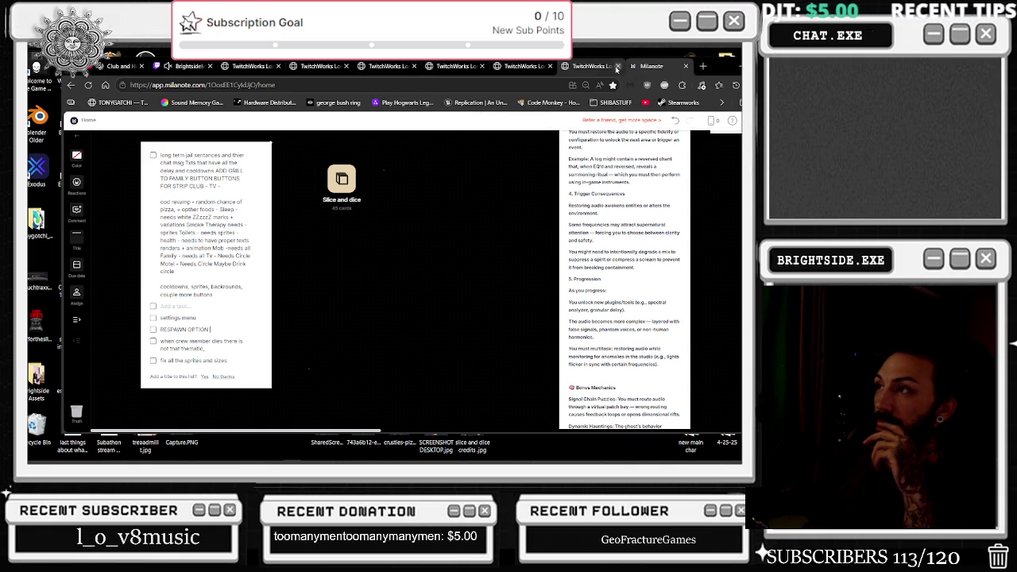
pyautogui.click(550, 66)
pyautogui.click(482, 66)
pyautogui.click(414, 66)
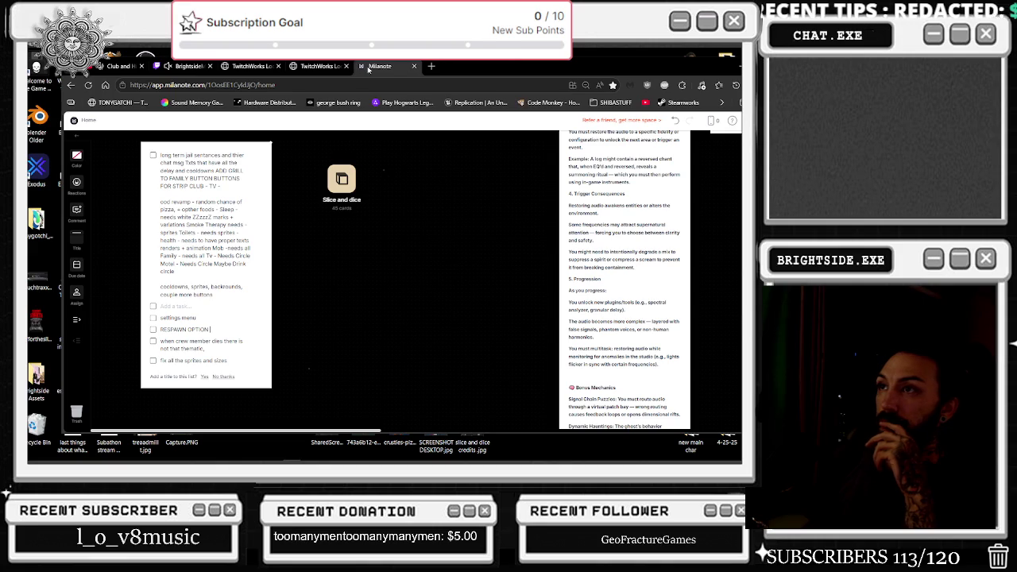
pyautogui.click(346, 66)
pyautogui.click(277, 66)
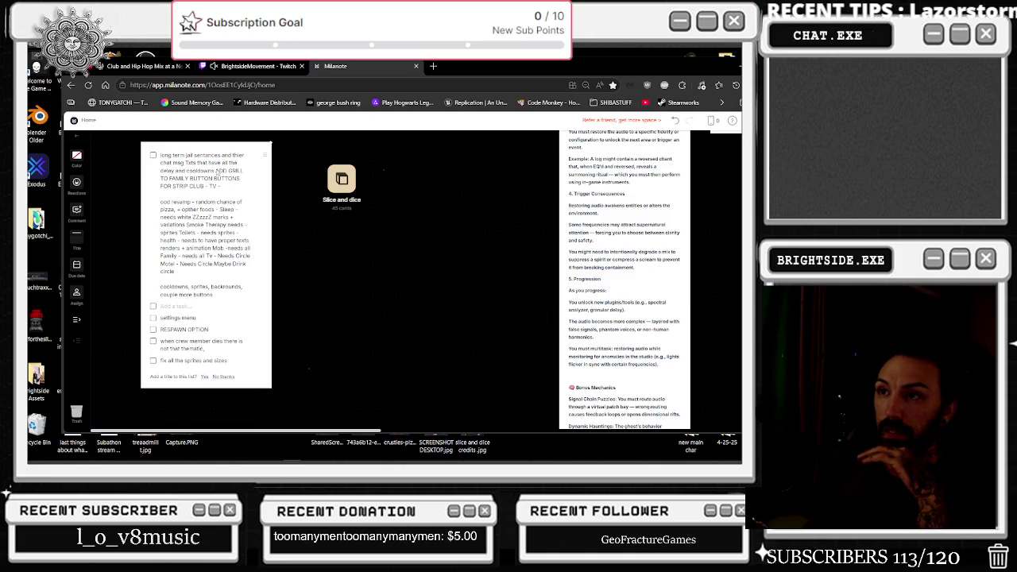
# Delete the grill and family buttons text from the first task and select the cooldowns paragraph
pyautogui.moveTo(217, 170); pyautogui.dragTo(221, 186)
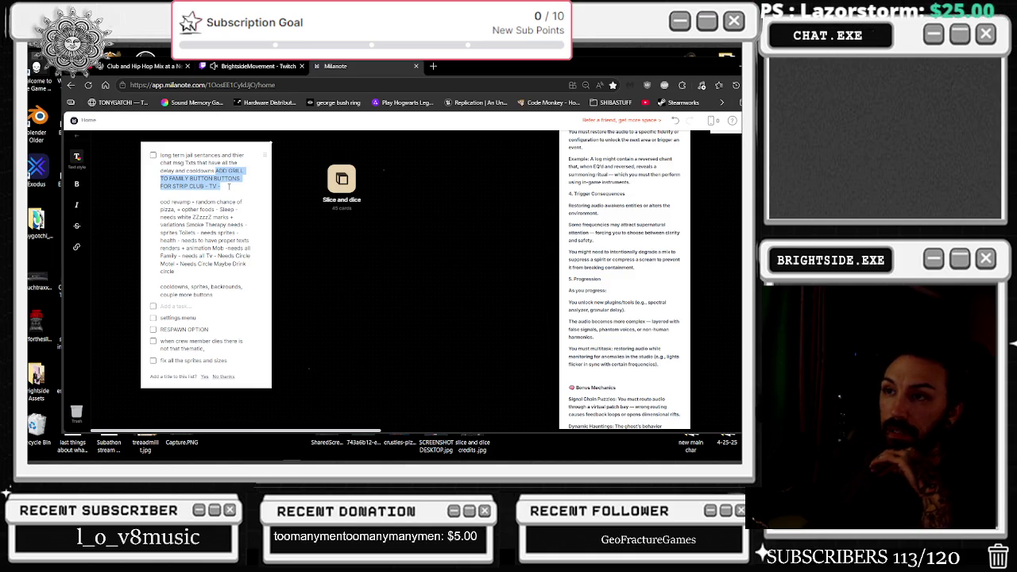
pyautogui.press('BackSpace')
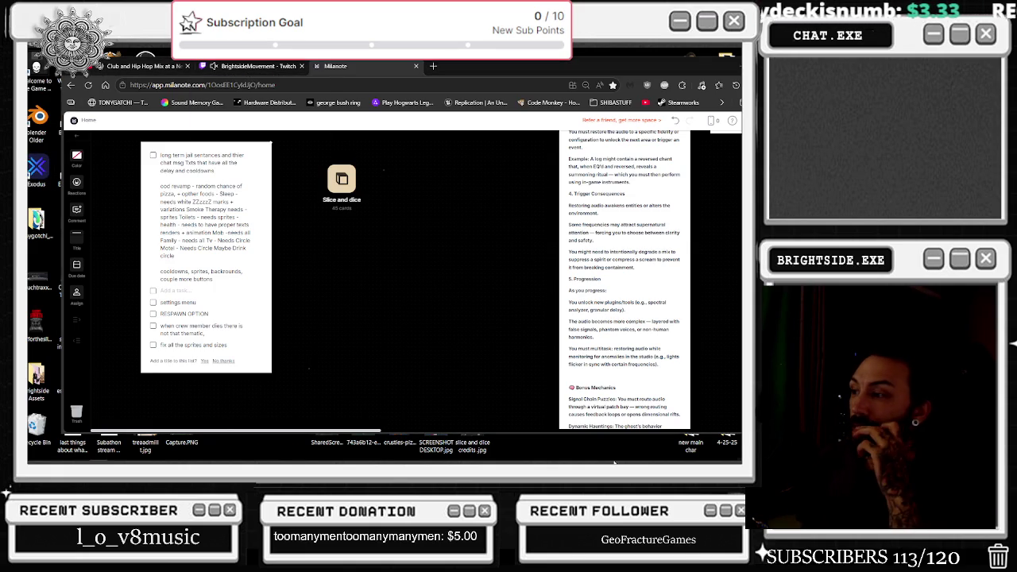
pyautogui.moveTo(614, 463)
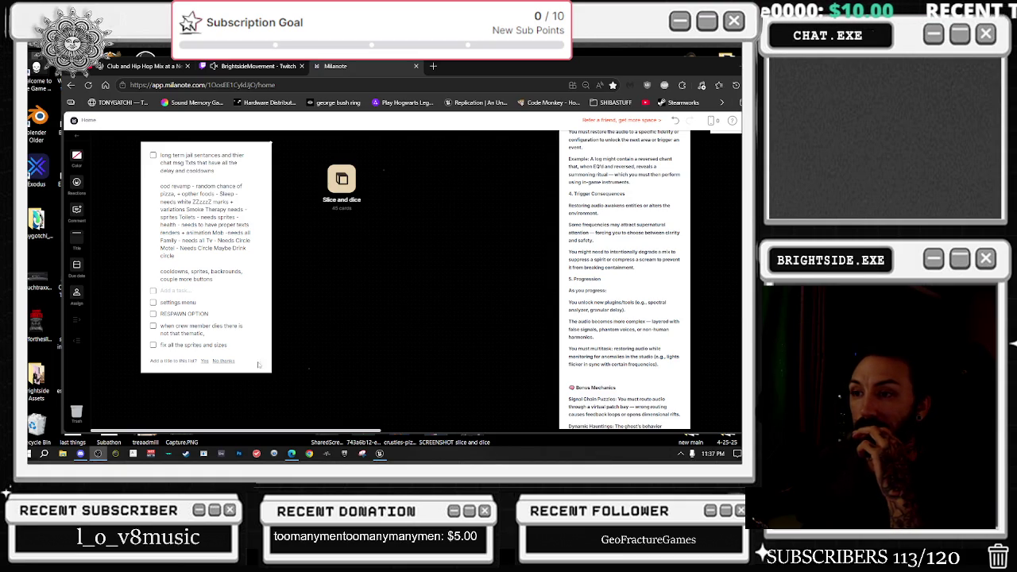
pyautogui.click(186, 334)
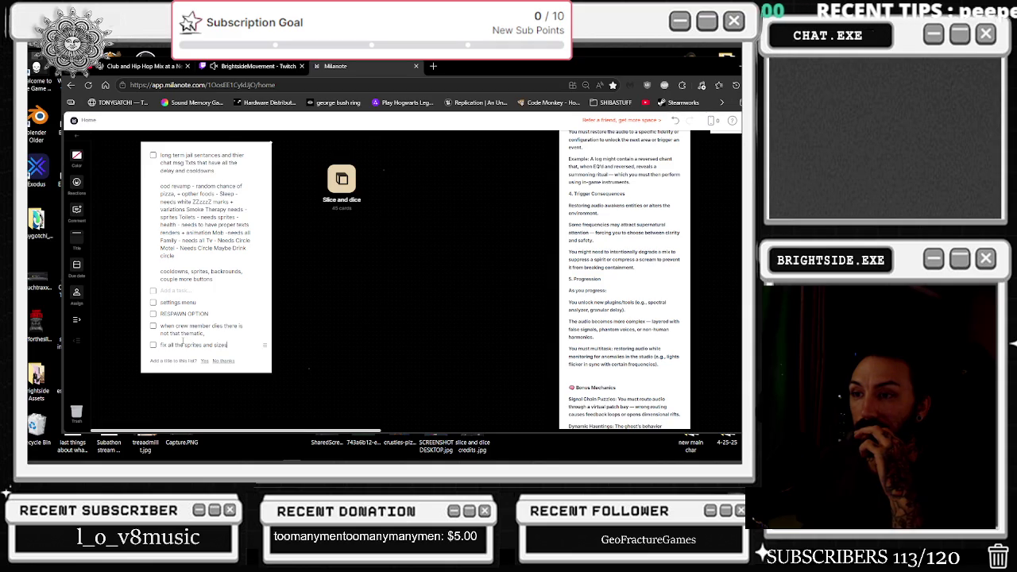
pyautogui.doubleClick(210, 314)
pyautogui.moveTo(197, 303); pyautogui.dragTo(164, 300)
pyautogui.click(226, 283)
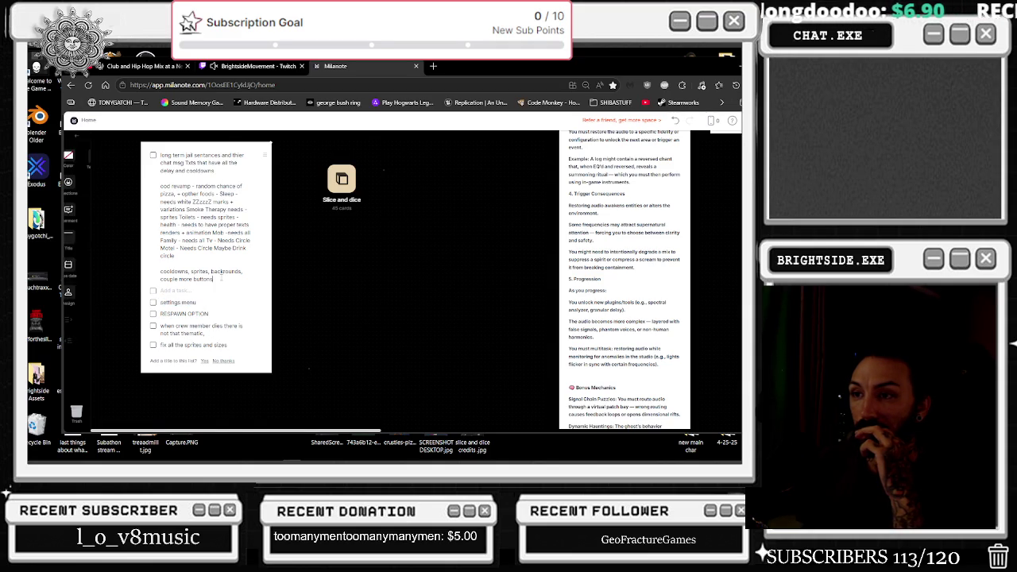
pyautogui.moveTo(221, 280); pyautogui.dragTo(159, 270)
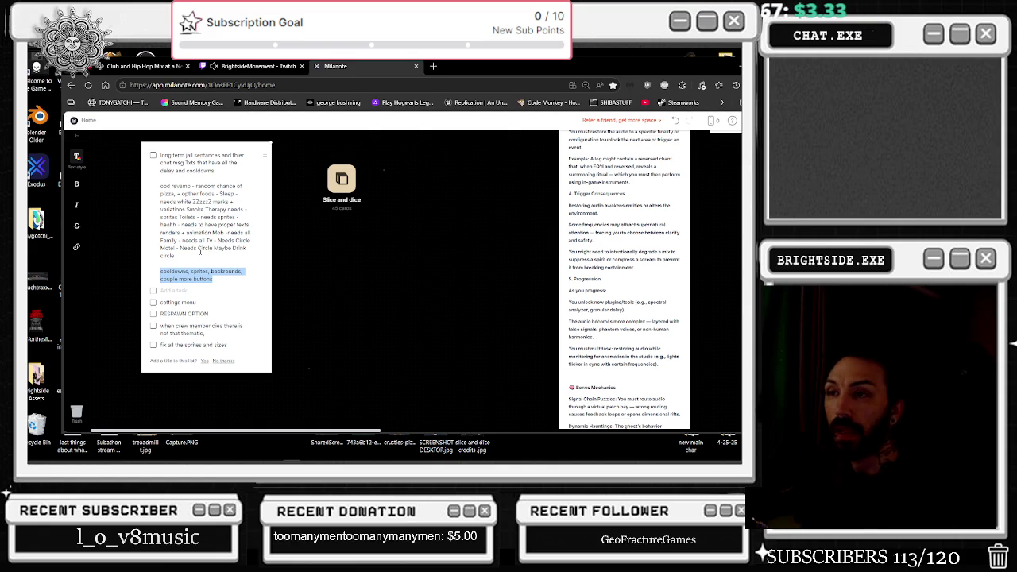
pyautogui.scroll(3, 163, 200)
pyautogui.scroll(-1, 163, 199)
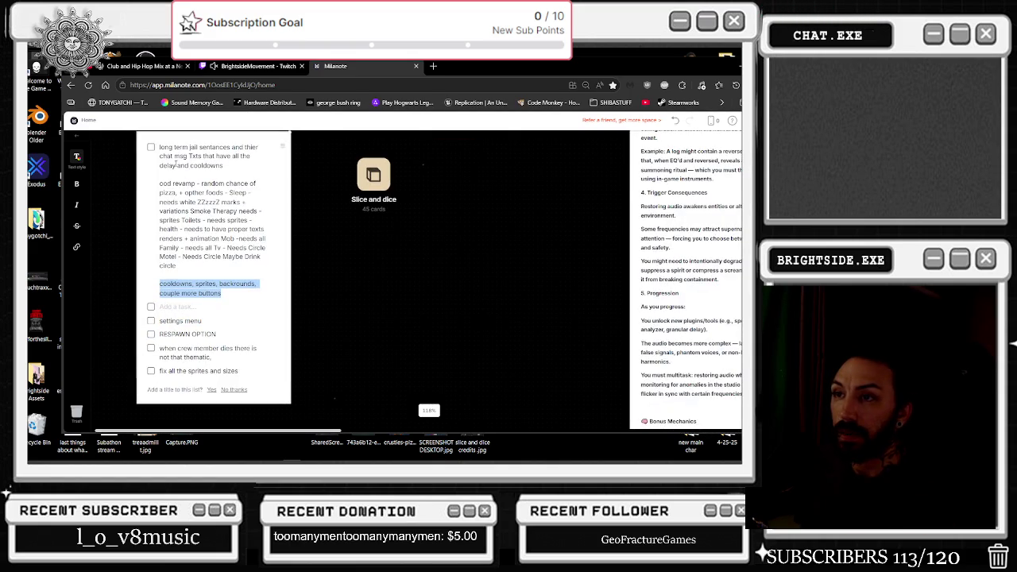
pyautogui.scroll(2, 127, 186)
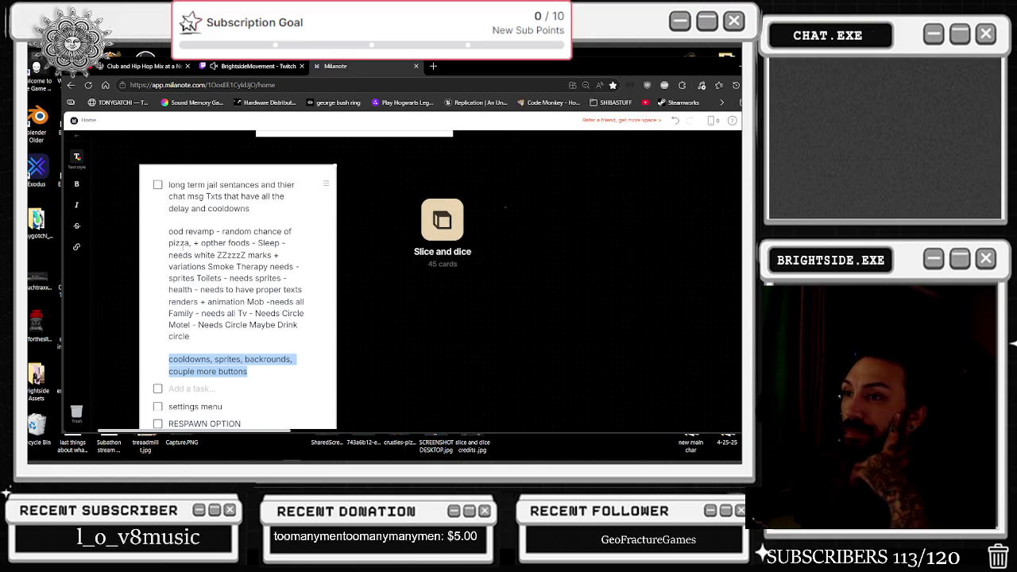
# Delete the food revamp heading and the random-chance-of-pizza notes paragraph
pyautogui.moveTo(168, 231); pyautogui.dragTo(214, 231)
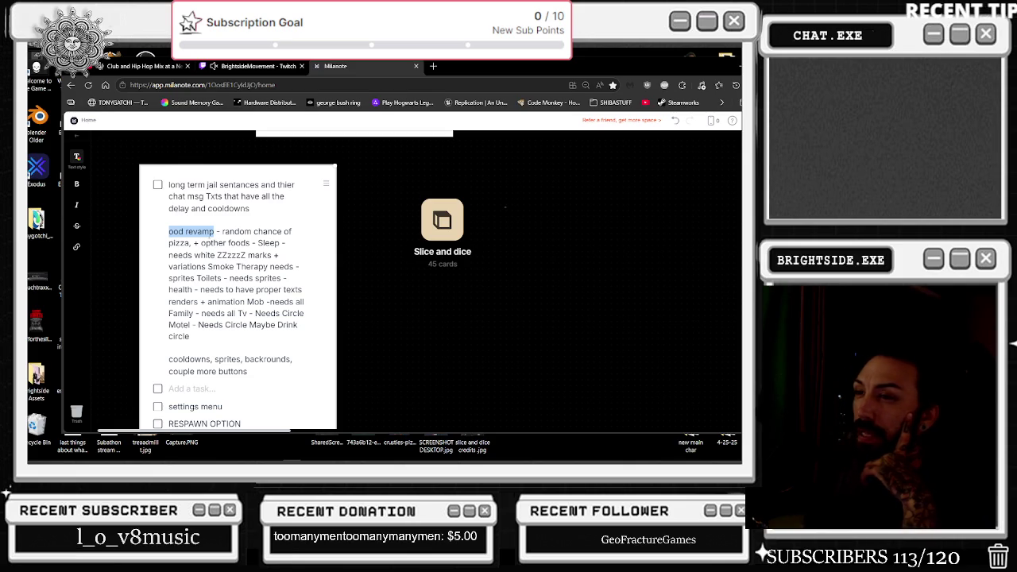
pyautogui.press('BackSpace')
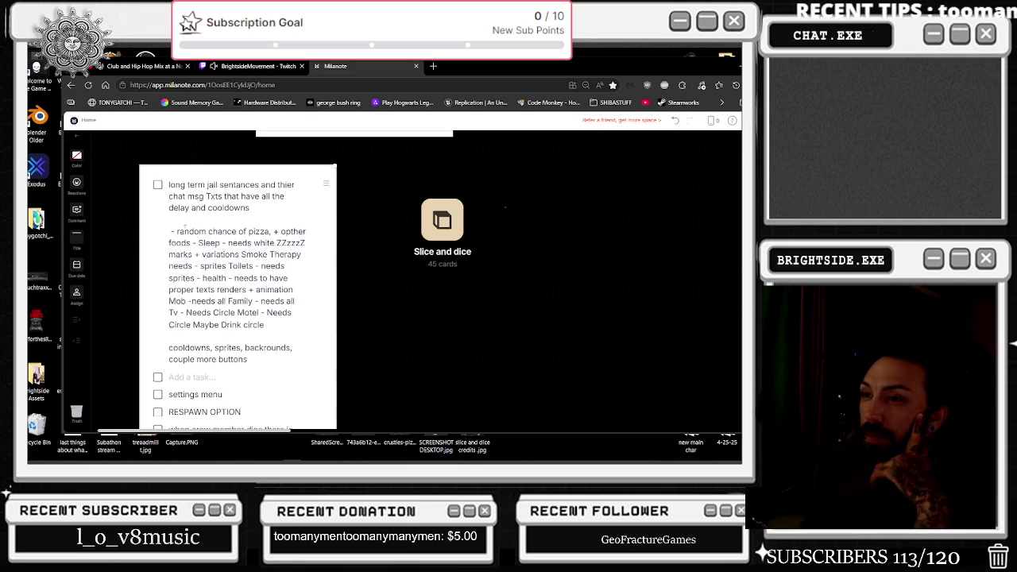
pyautogui.moveTo(169, 231)
pyautogui.mouseDown()
pyautogui.moveTo(270, 266)
pyautogui.moveTo(302, 255)
pyautogui.moveTo(258, 266)
pyautogui.moveTo(287, 278)
pyautogui.moveTo(299, 332)
pyautogui.mouseUp()
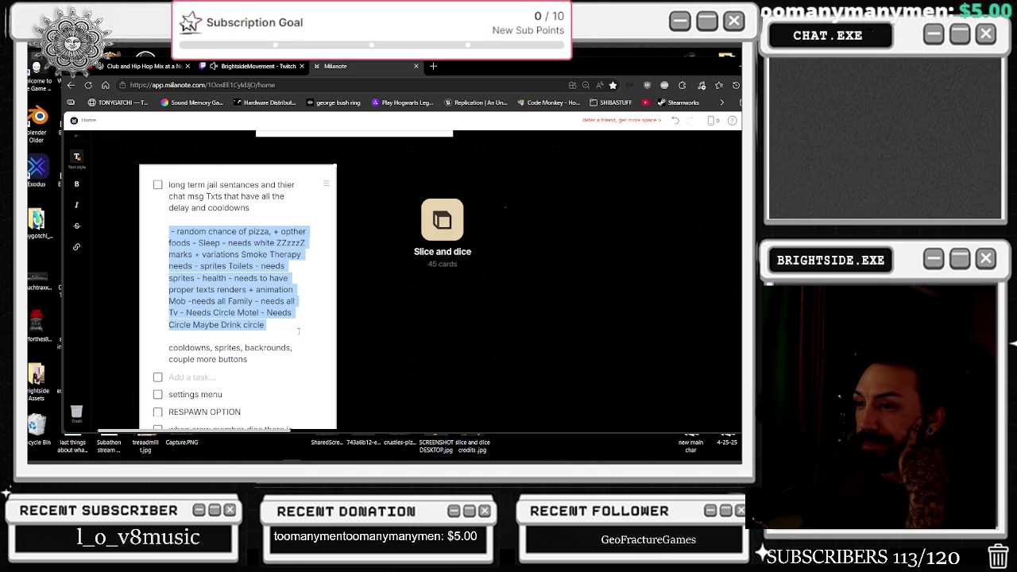
pyautogui.press('BackSpace')
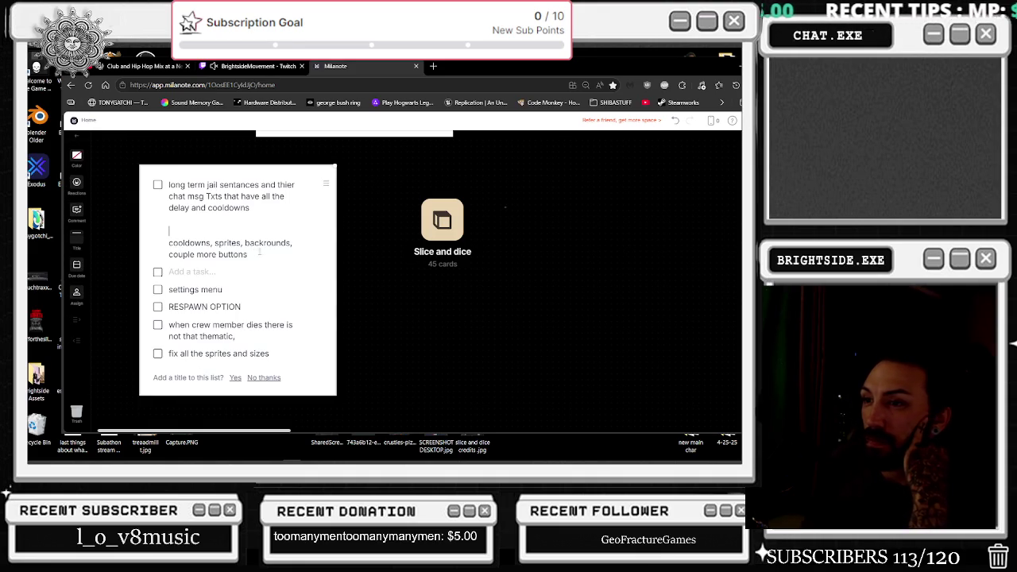
# Remove the cooldowns, sprites, backrounds line and blank line, then return to the Twitch tab
pyautogui.moveTo(261, 256)
pyautogui.mouseDown()
pyautogui.moveTo(170, 254)
pyautogui.moveTo(169, 242)
pyautogui.mouseUp()
pyautogui.press('BackSpace')
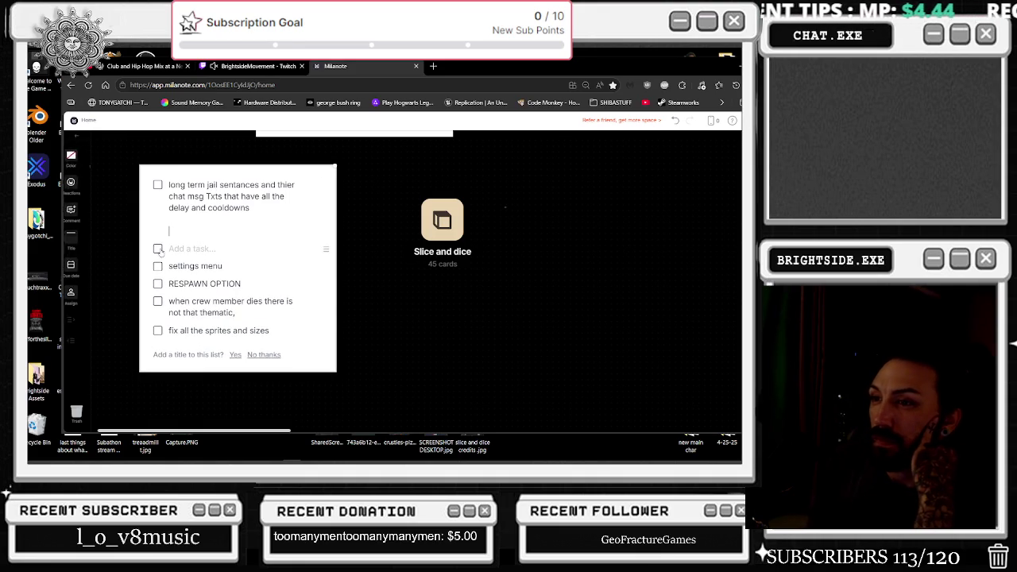
pyautogui.press('BackSpace')
pyautogui.press('BackSpace')
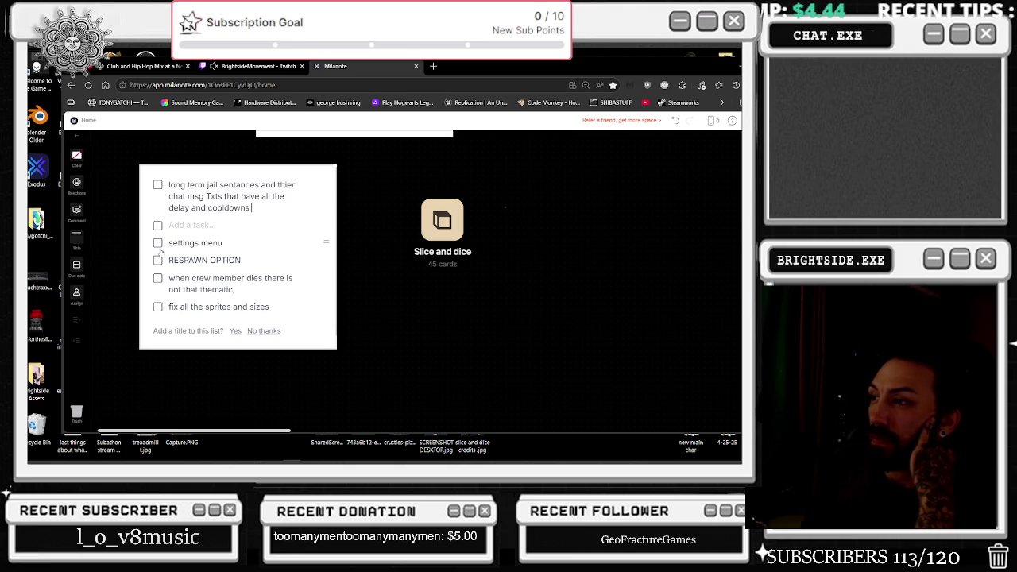
pyautogui.click(255, 68)
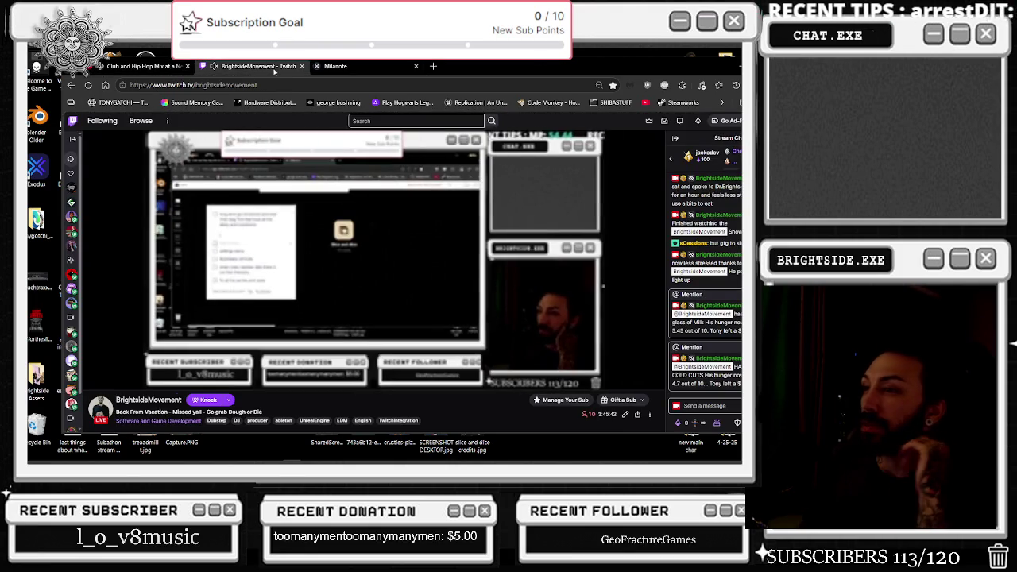
# Minimize the browser, restore Unreal Editor and start playing TONYGOTCHI
pyautogui.click(693, 66)
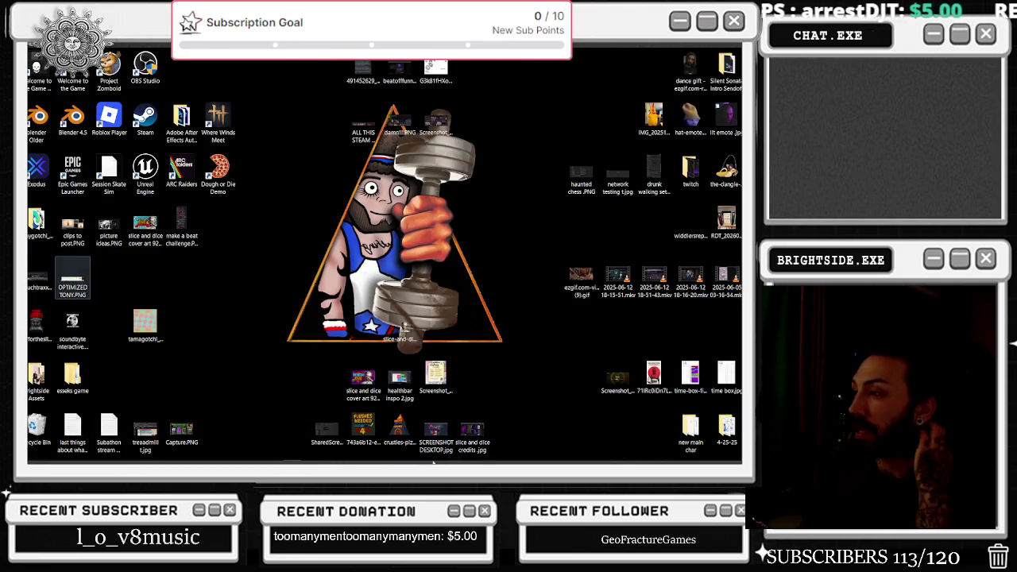
pyautogui.click(380, 453)
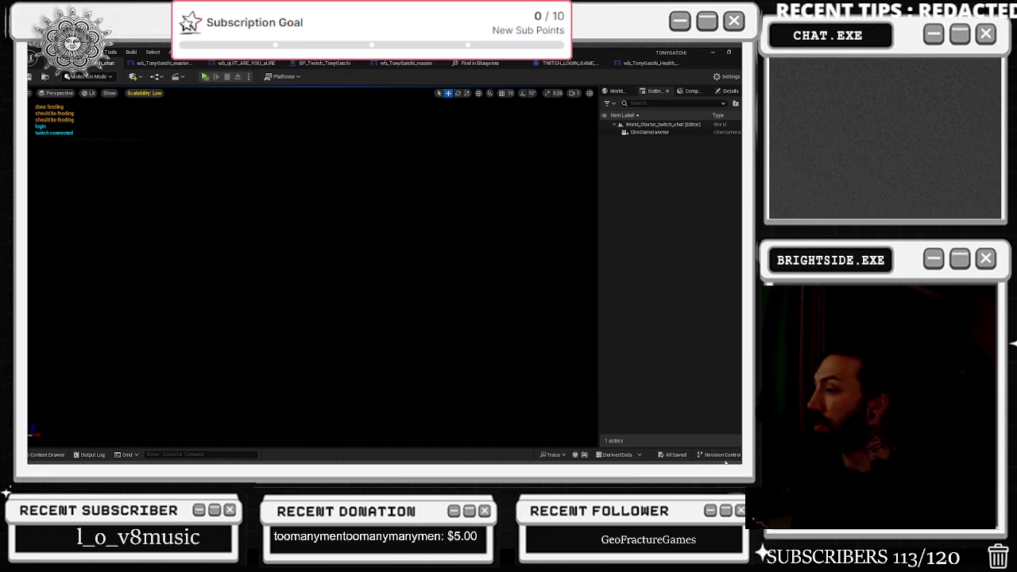
pyautogui.click(204, 77)
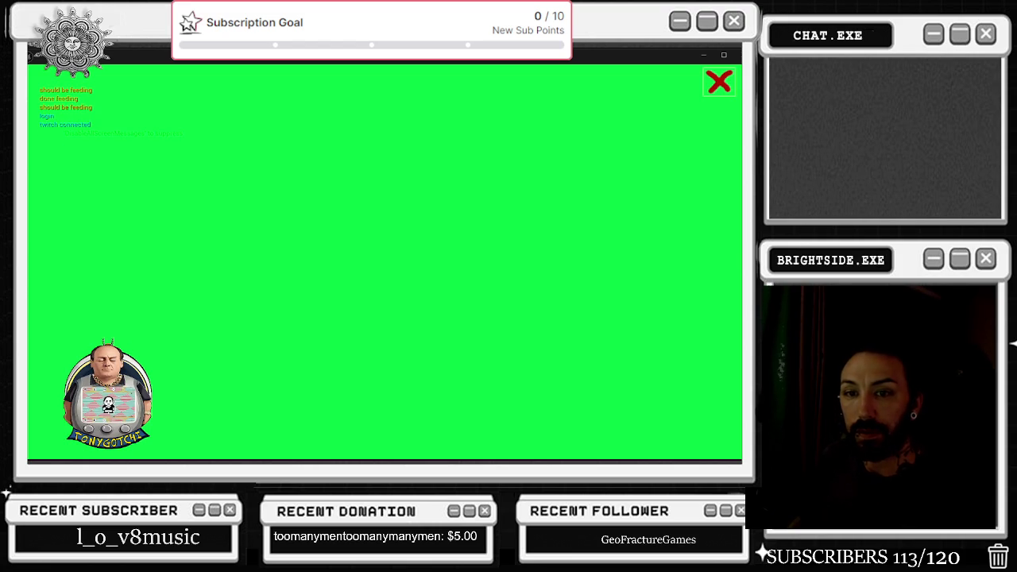
# Quit the game with YES on the prompt, then switch back to the browser
pyautogui.click(720, 82)
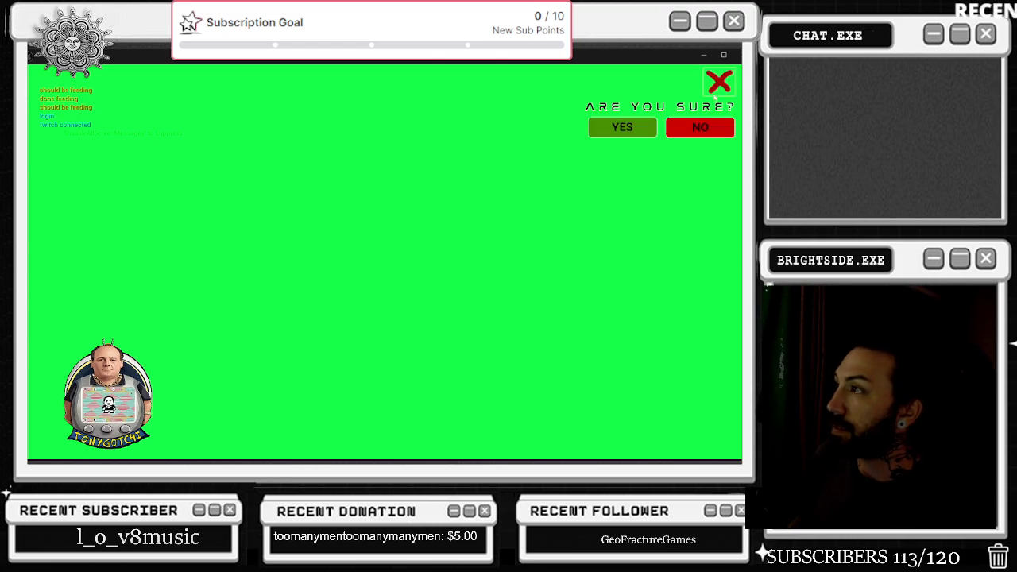
pyautogui.click(620, 127)
pyautogui.hotkey('alt', 'Tab')
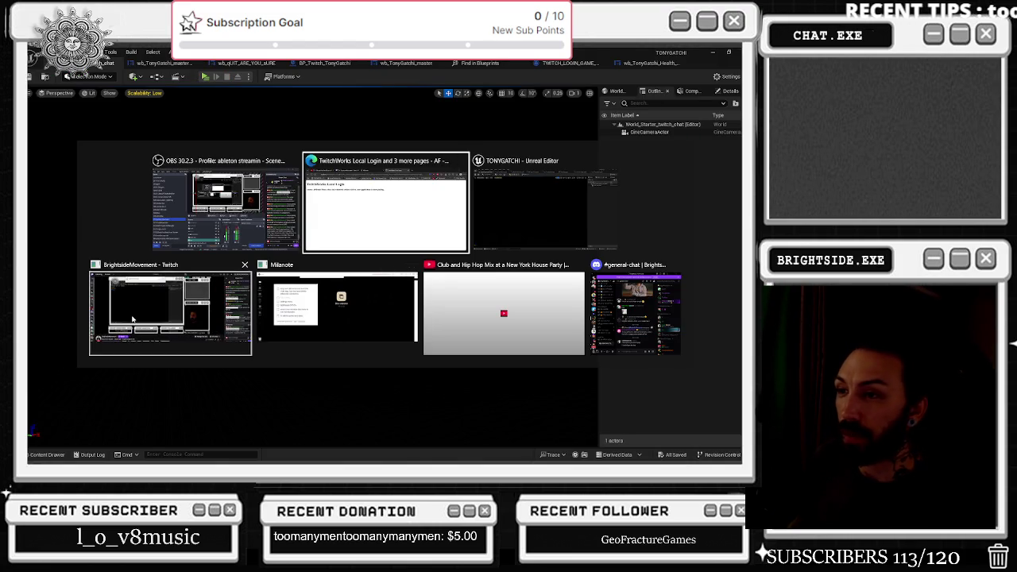
pyautogui.press('Escape')
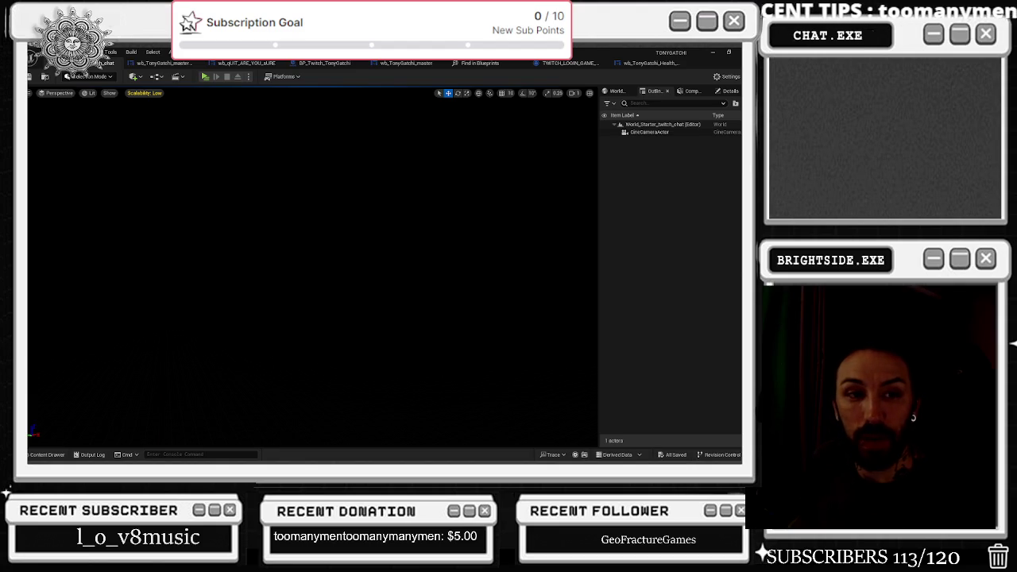
pyautogui.hotkey('alt', 'Tab')
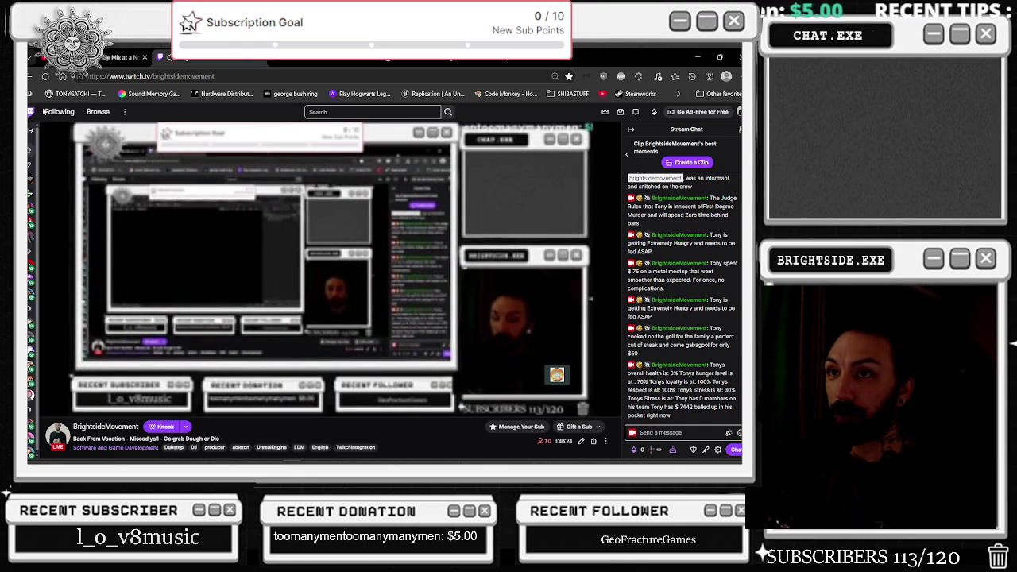
# From Following > Live, open the Teenage Mutant Ninja Turtles: Empire City VR stream
pyautogui.click(55, 113)
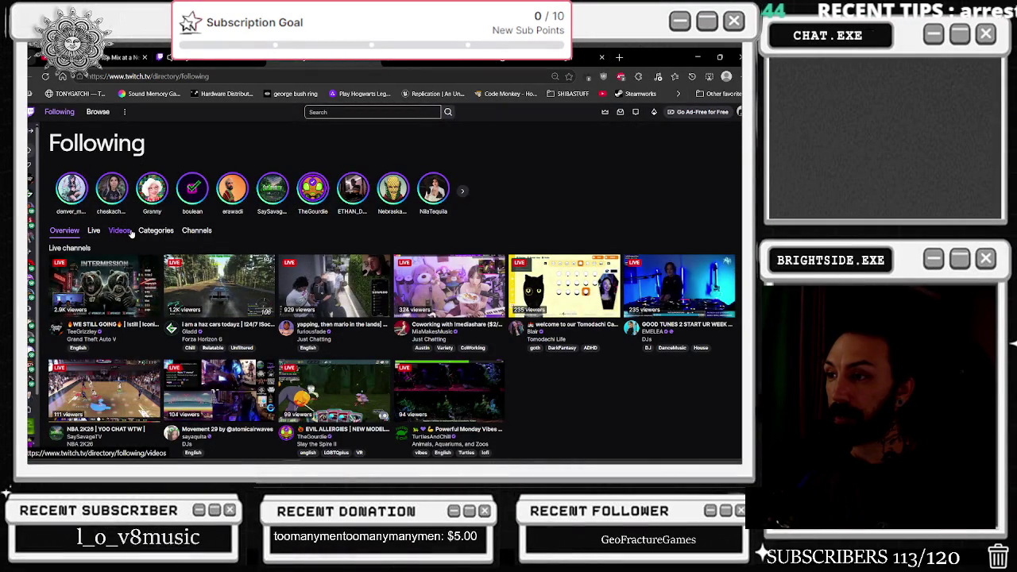
pyautogui.click(94, 231)
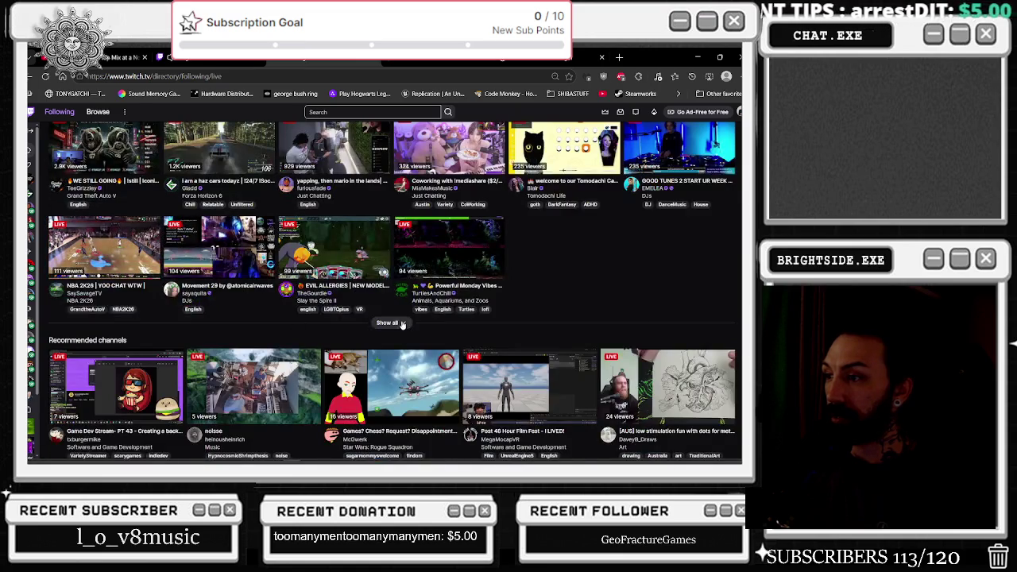
pyautogui.scroll(-3, 324, 321)
pyautogui.scroll(-3, 324, 320)
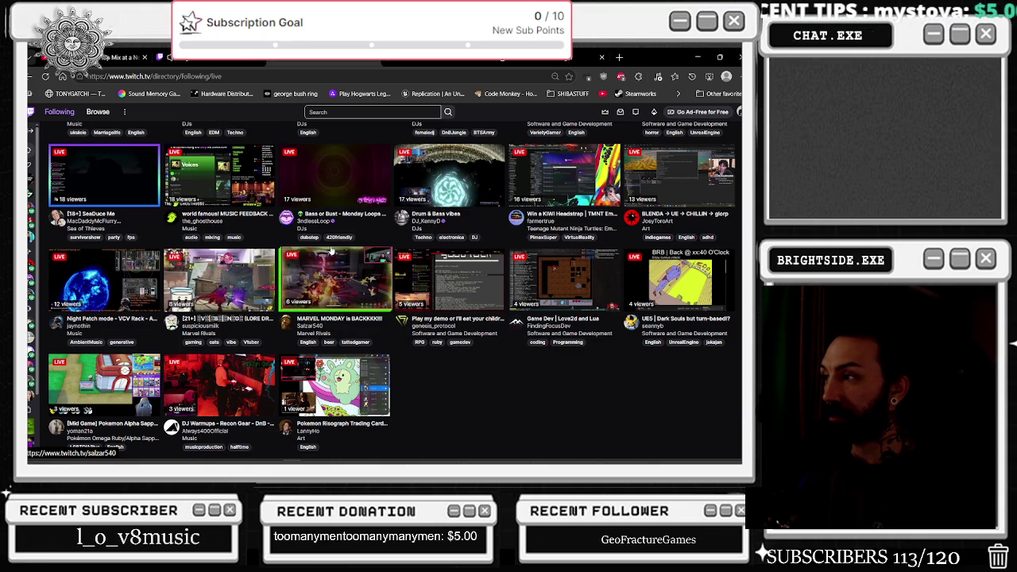
pyautogui.scroll(2, 333, 252)
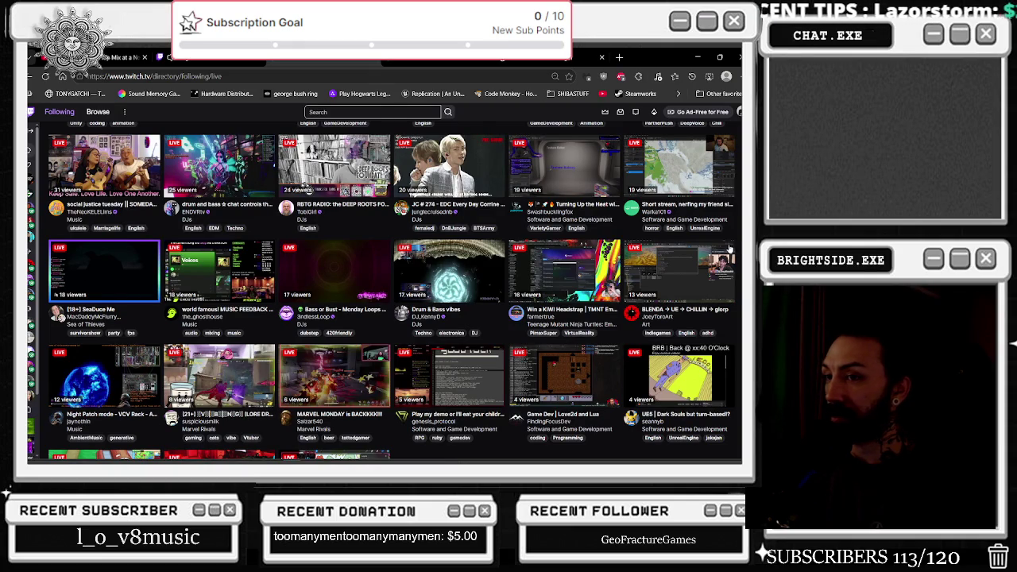
pyautogui.scroll(1, 732, 250)
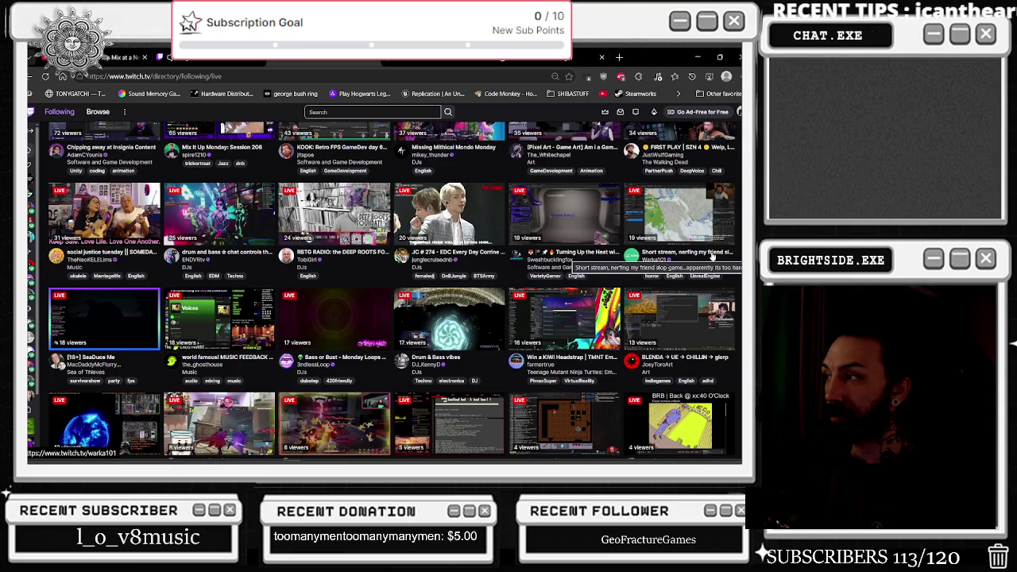
pyautogui.scroll(2, 706, 278)
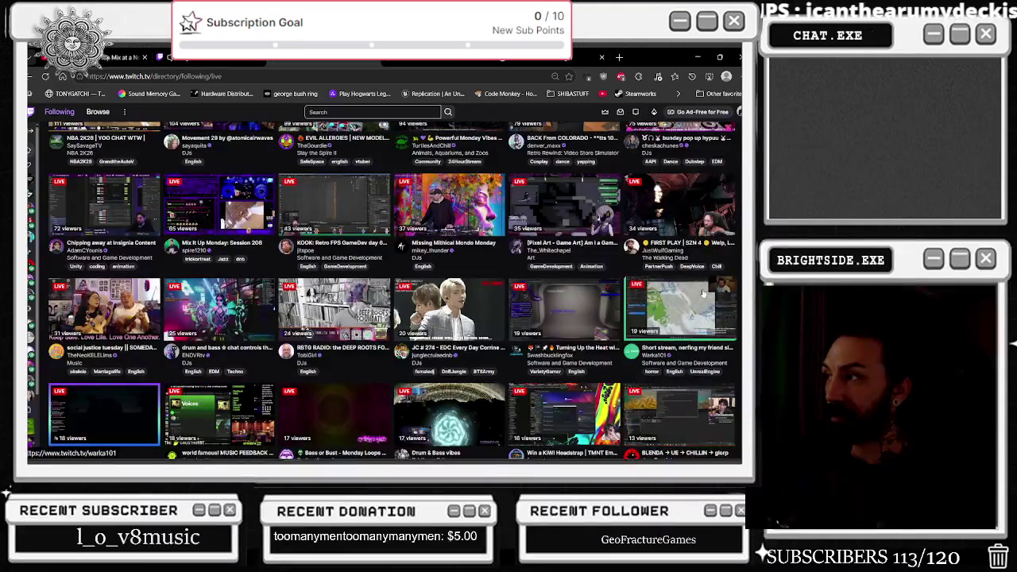
pyautogui.scroll(1, 703, 294)
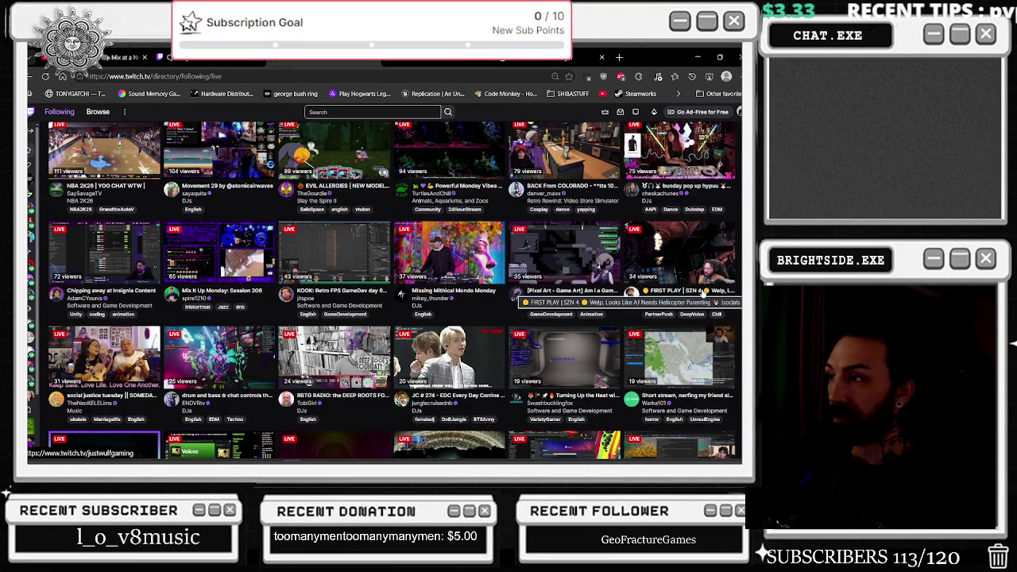
pyautogui.scroll(-3, 696, 286)
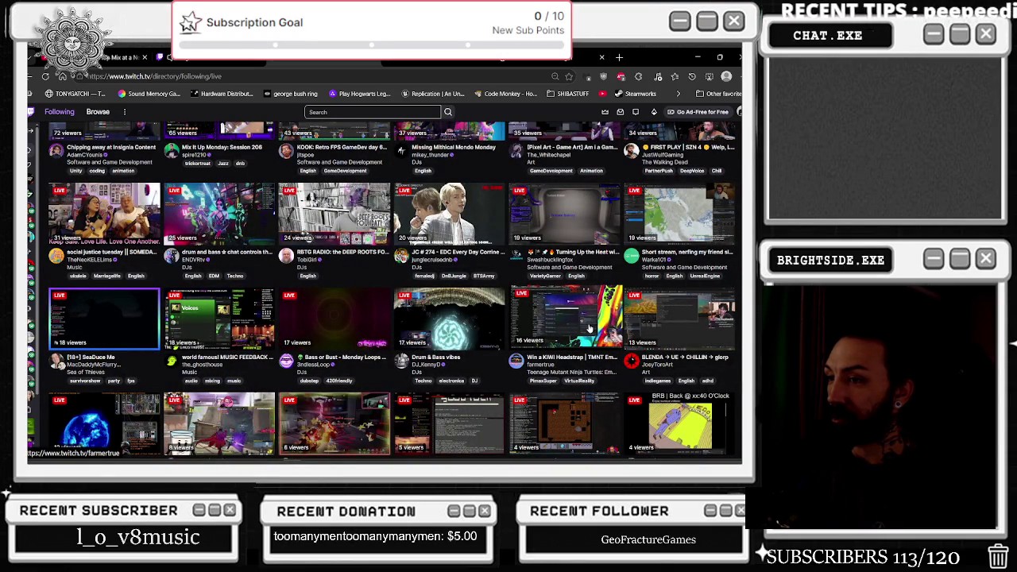
pyautogui.click(589, 328)
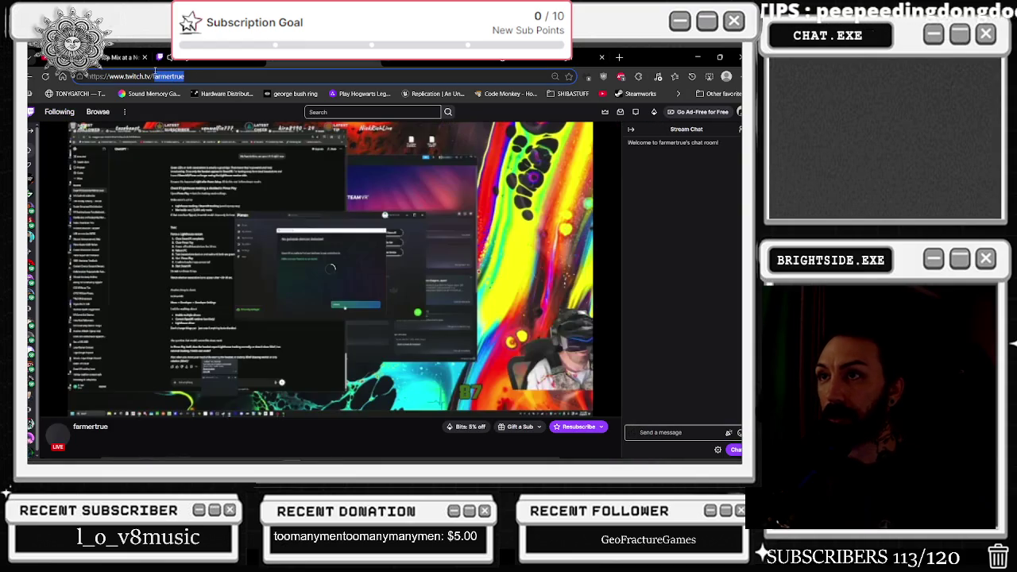